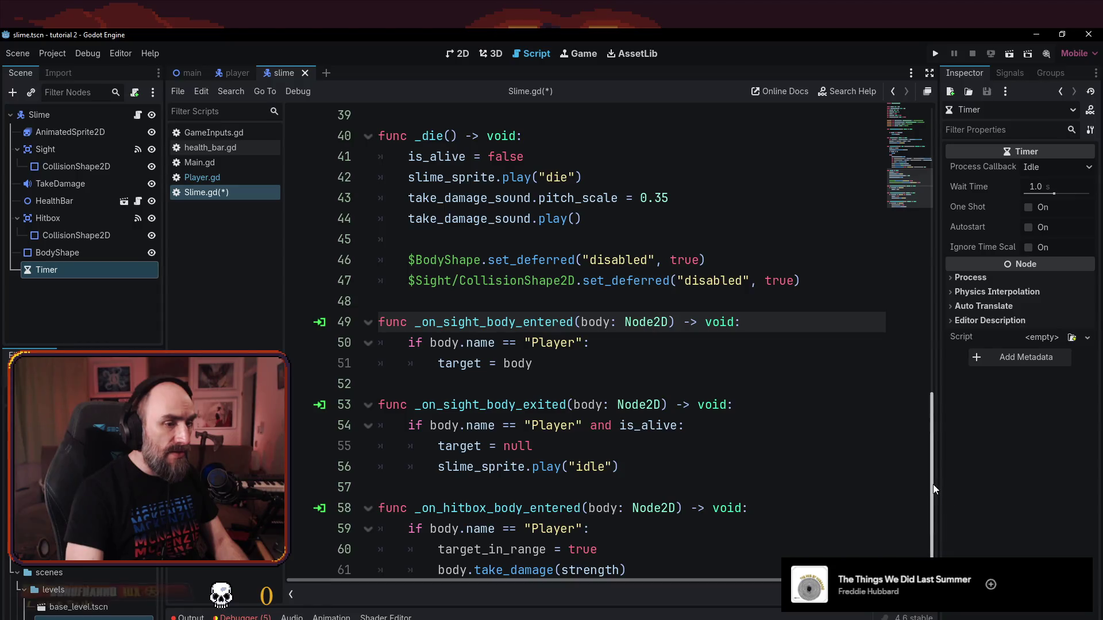
- Type the slime's target variable as Node2D in Slime.gd and save the script
click(459, 220)
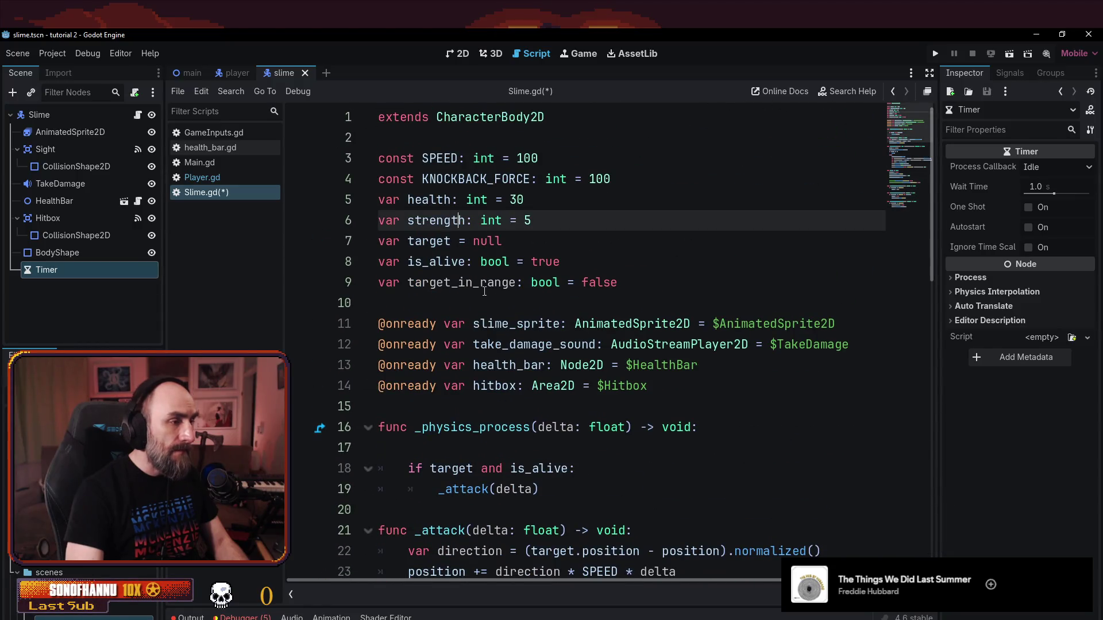
click(457, 242)
text(: Node2)
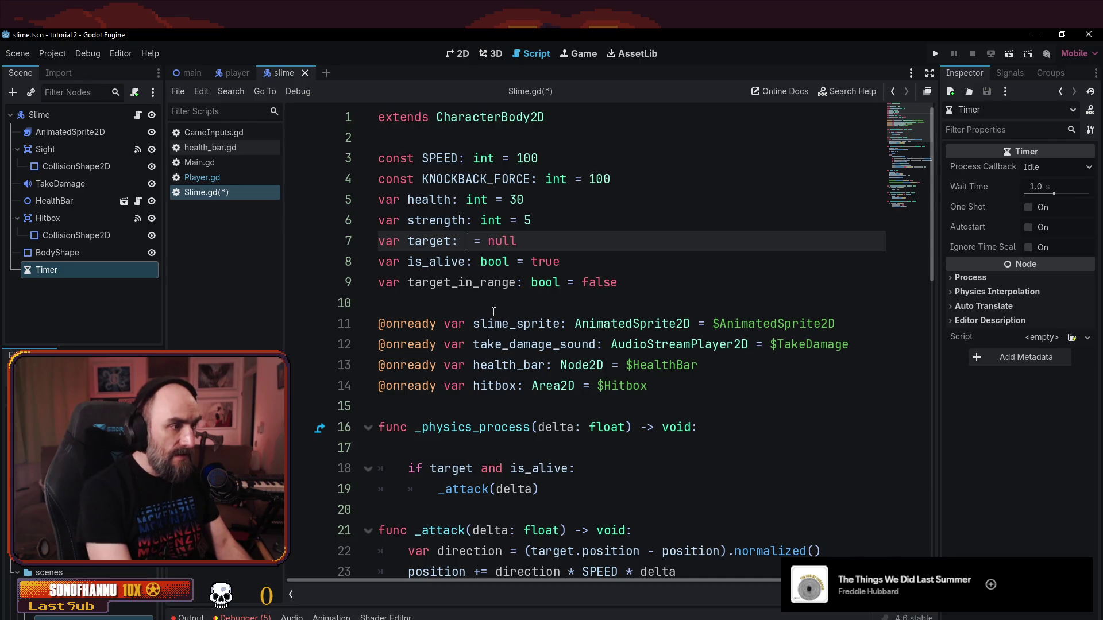
text(D)
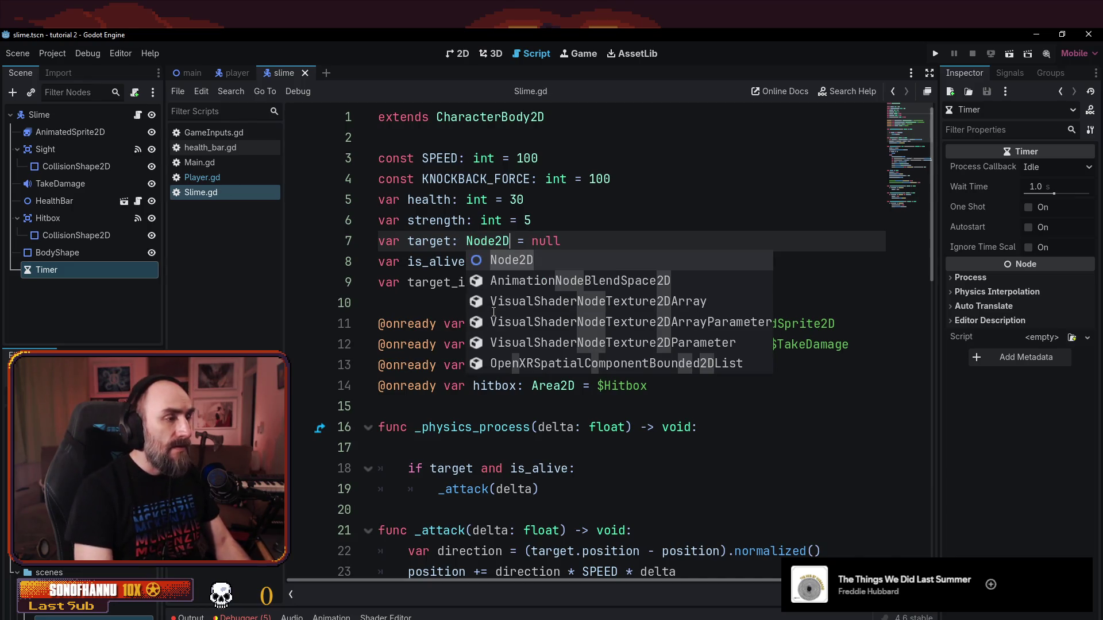
click(686, 217)
key(ctrl+s)
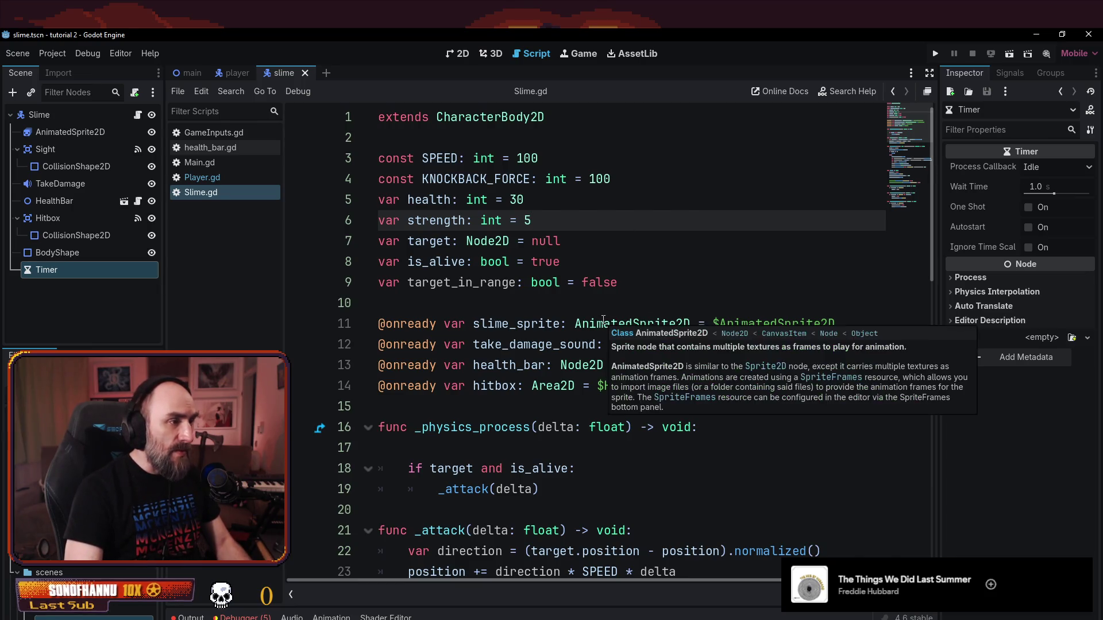
- Run the project with F5 to test the slime
scroll(603, 322, down, 10)
scroll(570, 386, down, 3)
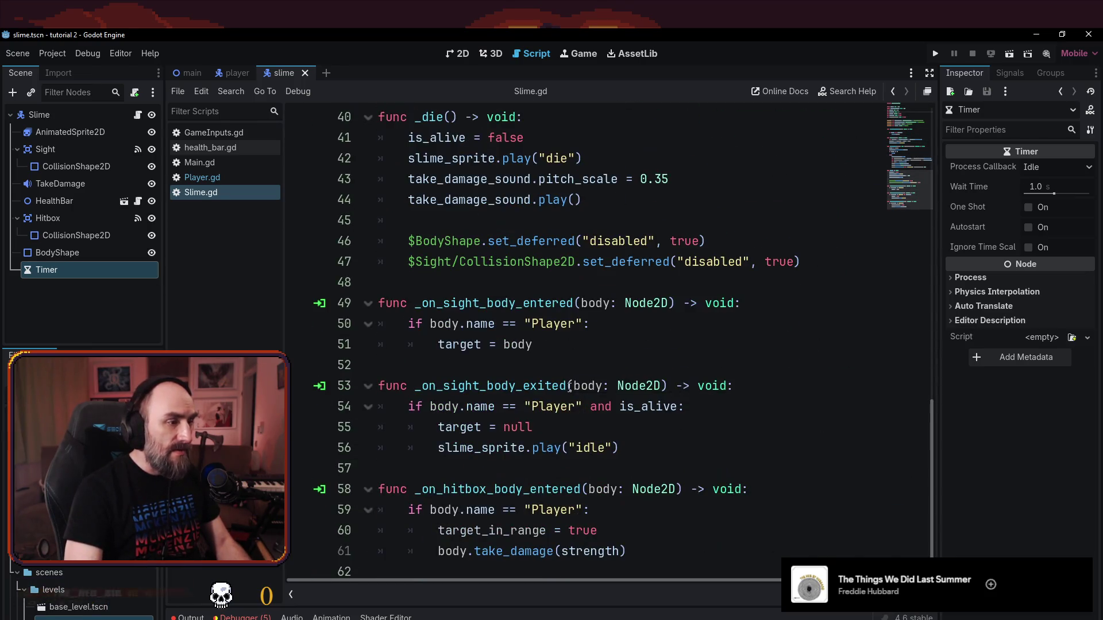
click(675, 556)
key(F5)
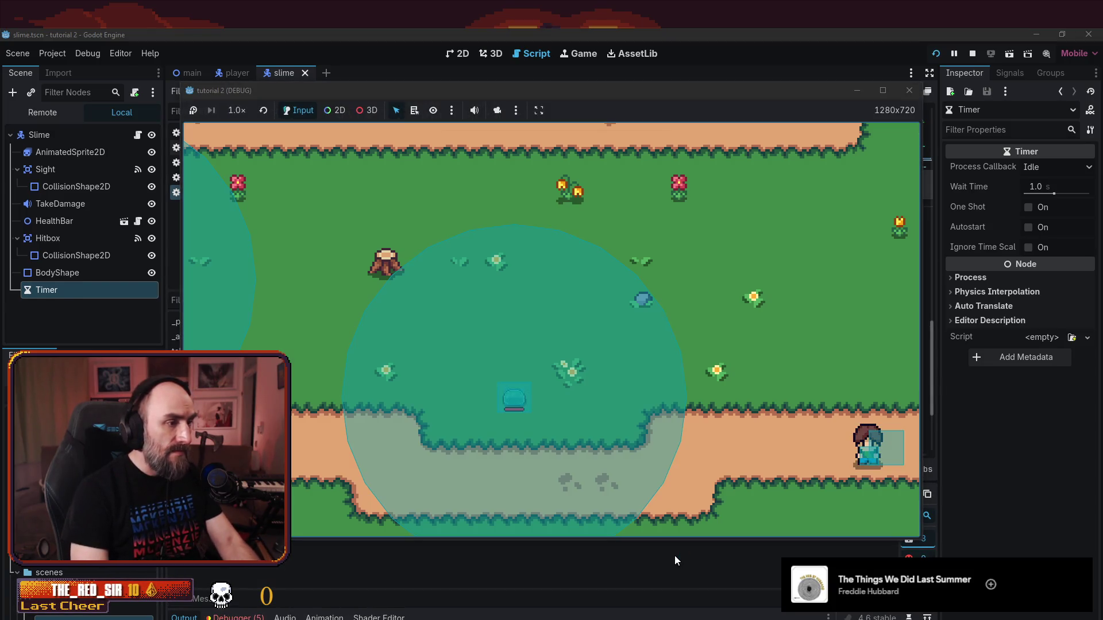
- Walk the player toward the slime, swing an attack, and head for the tree stump
key(a)
key(w)
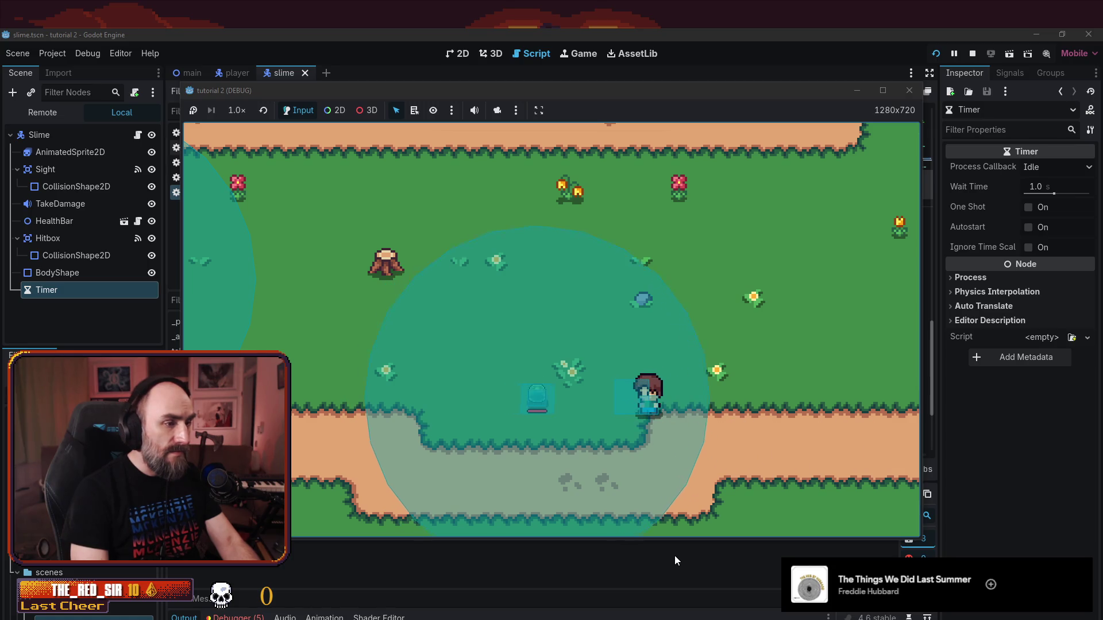
key(space)
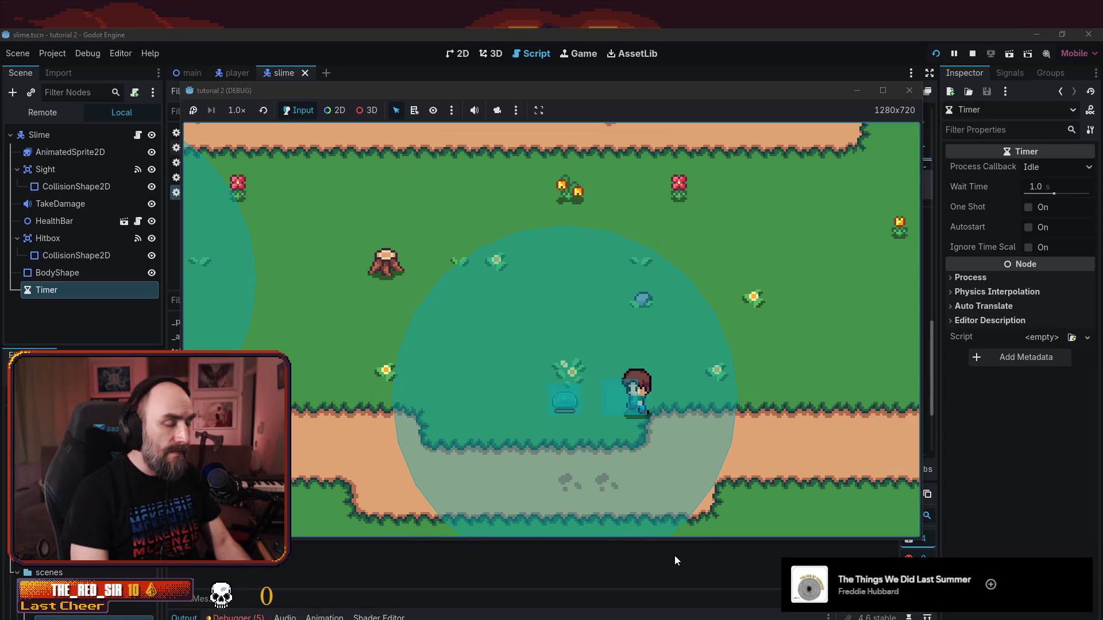
key(d)
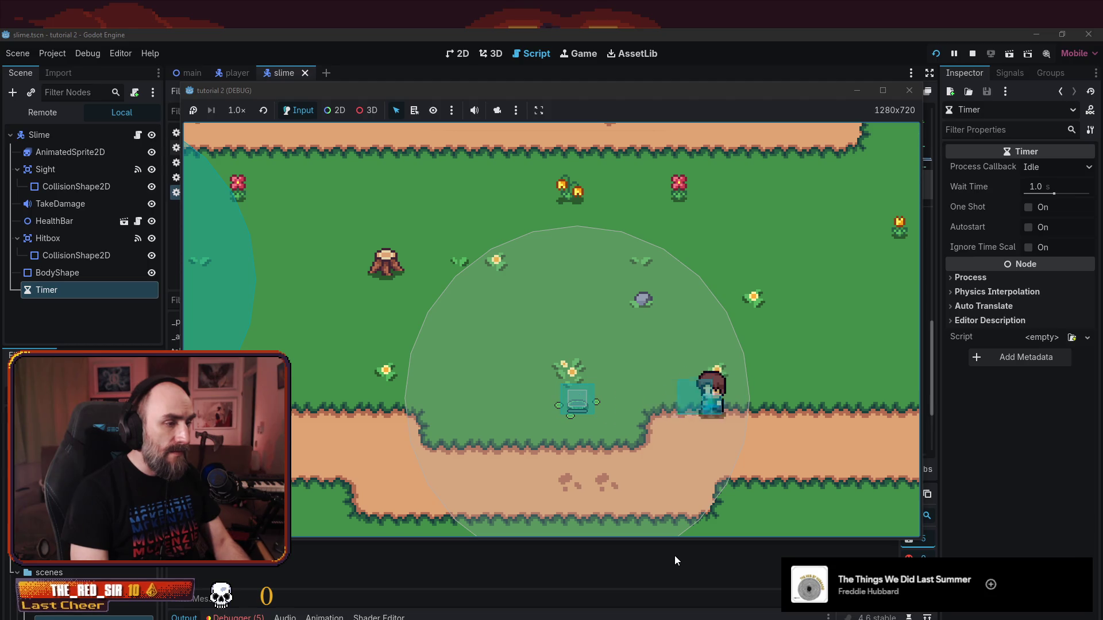
key(a)
key(w)
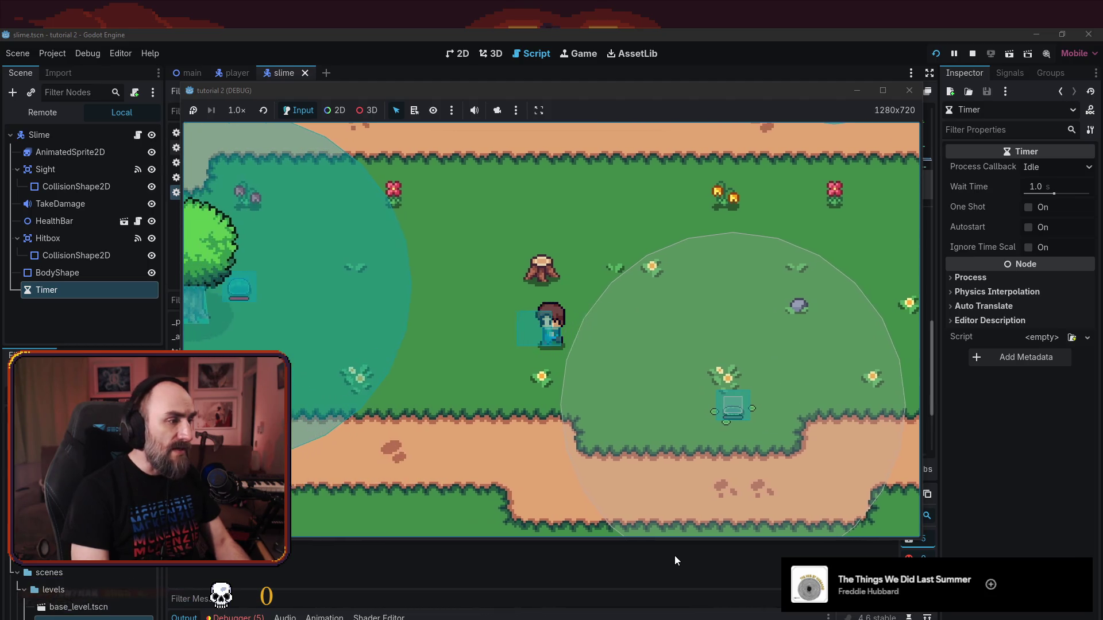
- Walk the player around the field, then close the game's debug window
key(a)
key(w)
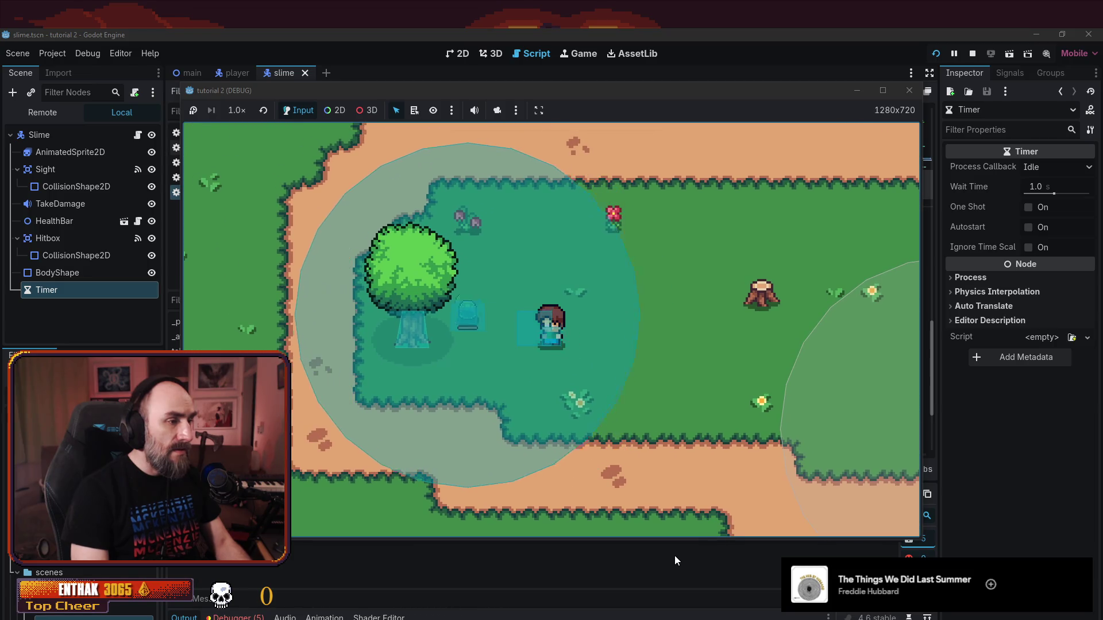
key(d)
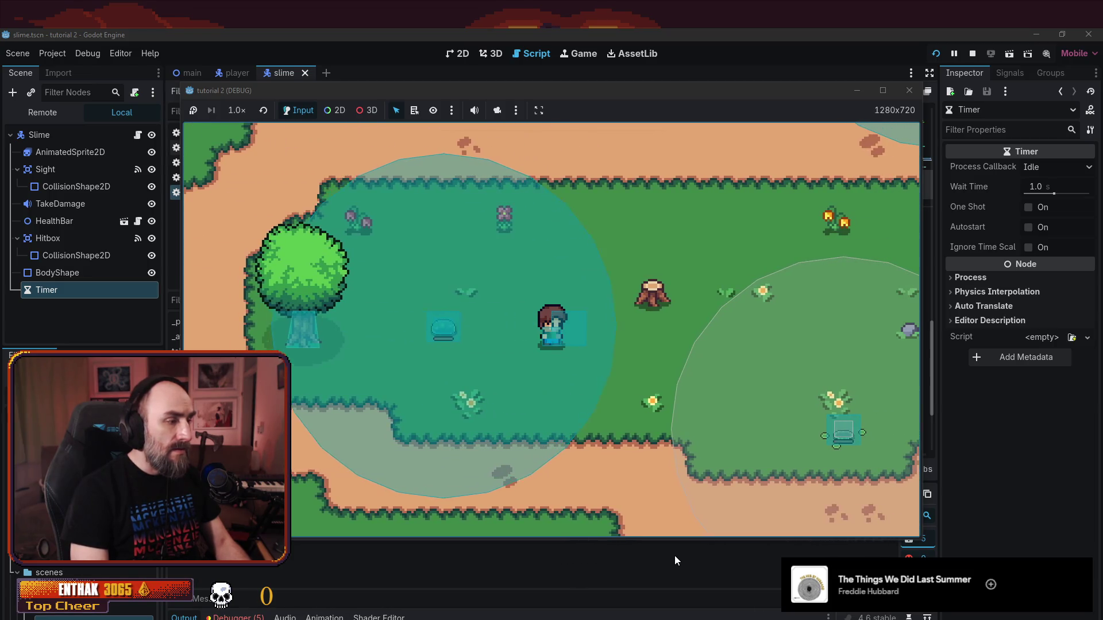
key(s)
key(d)
key(a)
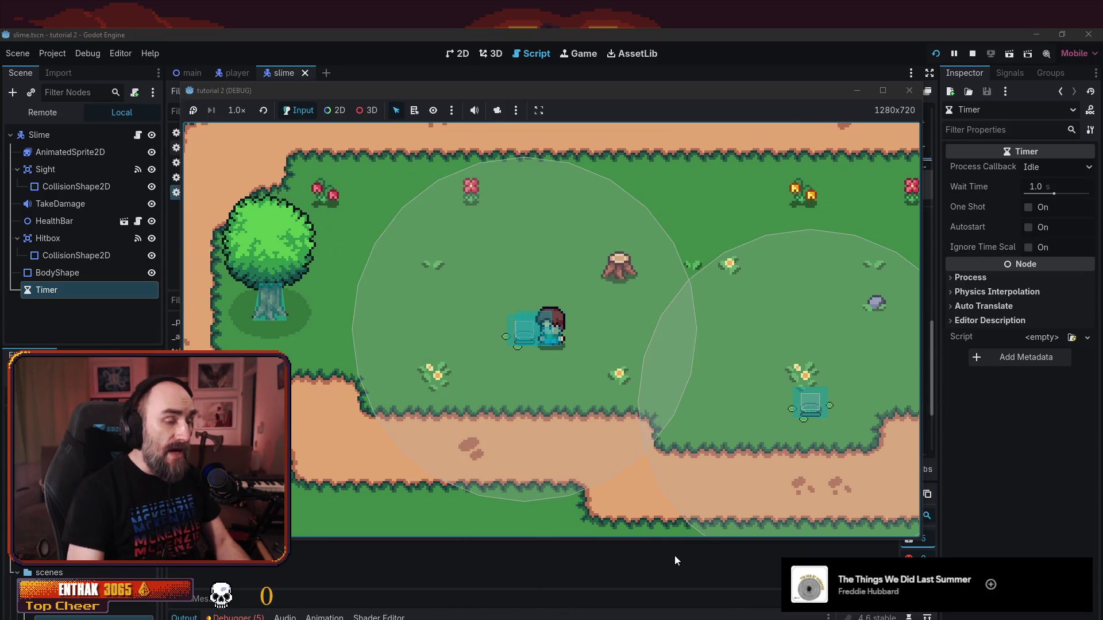
click(909, 90)
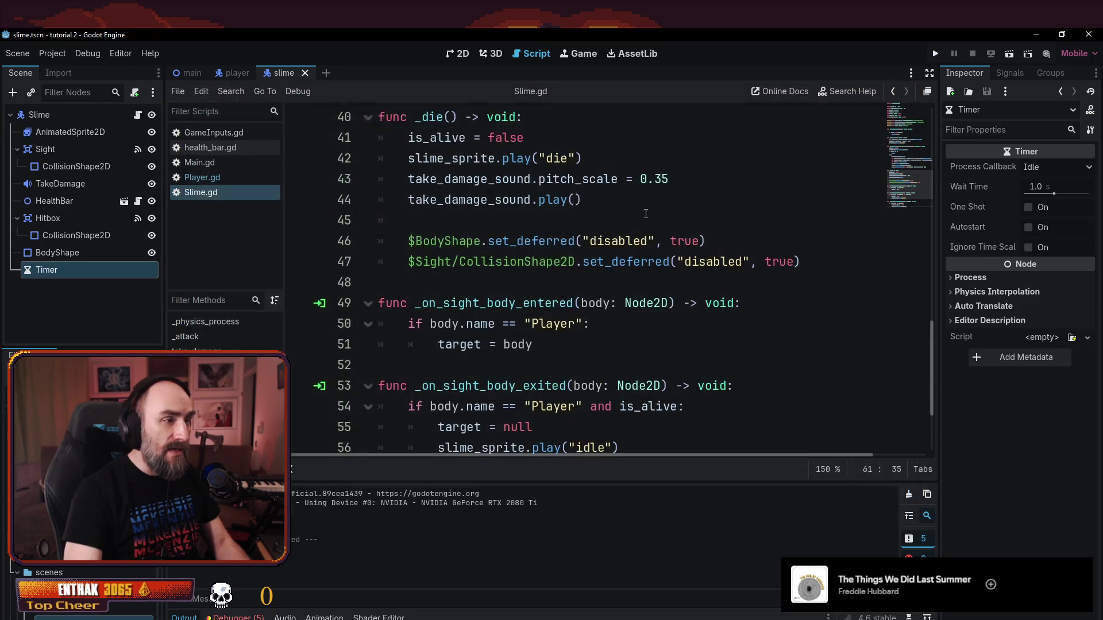
- Open Player.gd from the script list and bring its variable declarations into view
scroll(537, 303, up, 3)
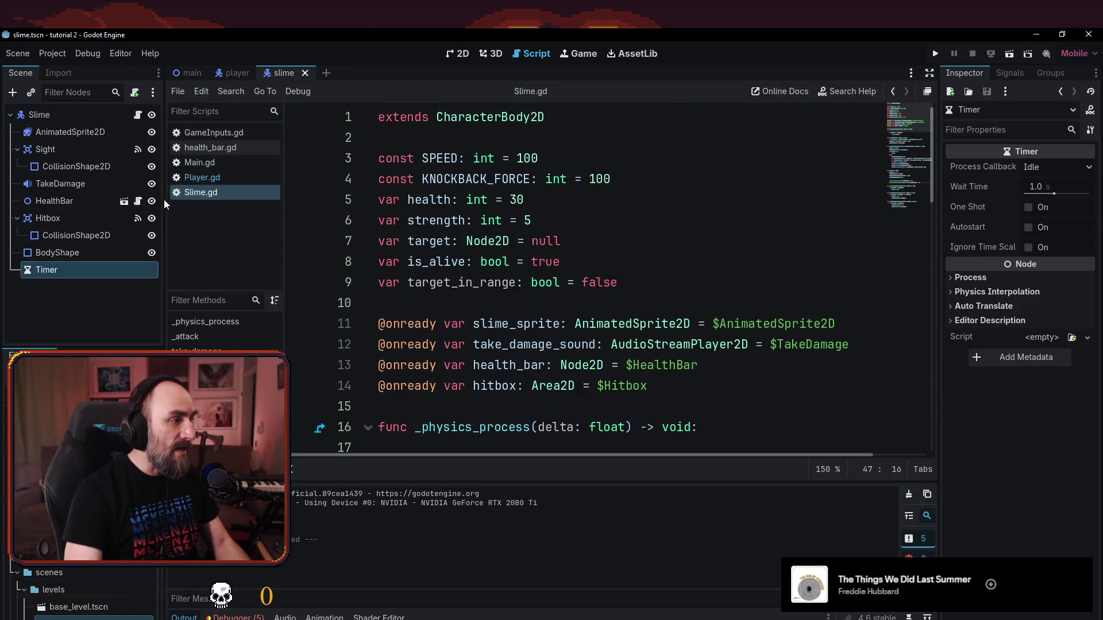
click(202, 177)
scroll(669, 230, up, 13)
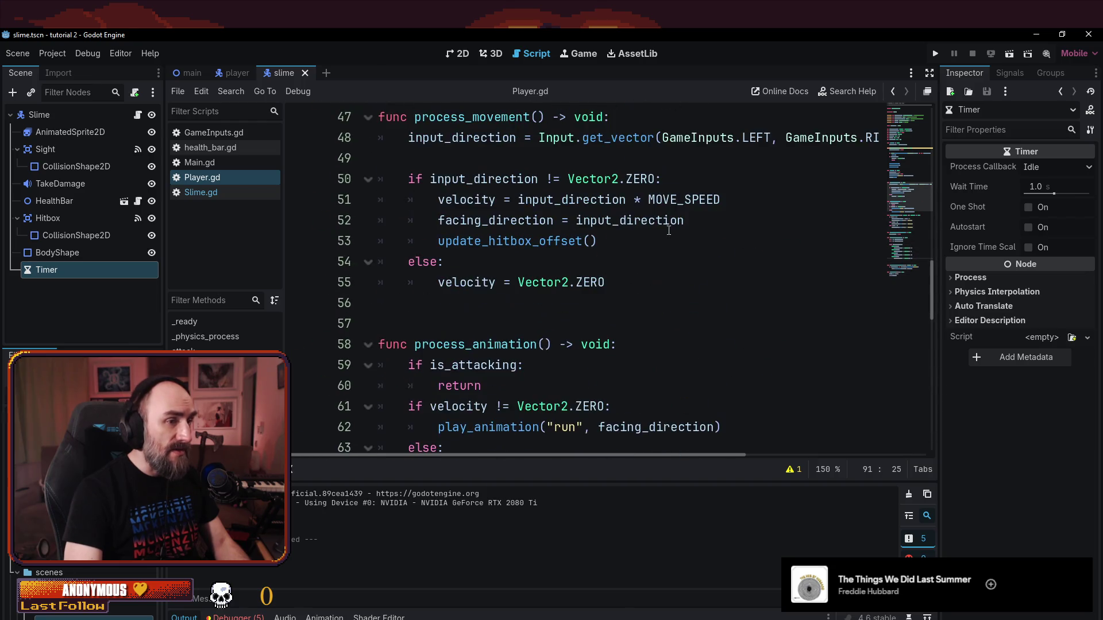
scroll(914, 179, up, 5)
mouse_move(916, 154)
mouse_down()
mouse_move(920, 101)
mouse_move(915, 109)
mouse_up()
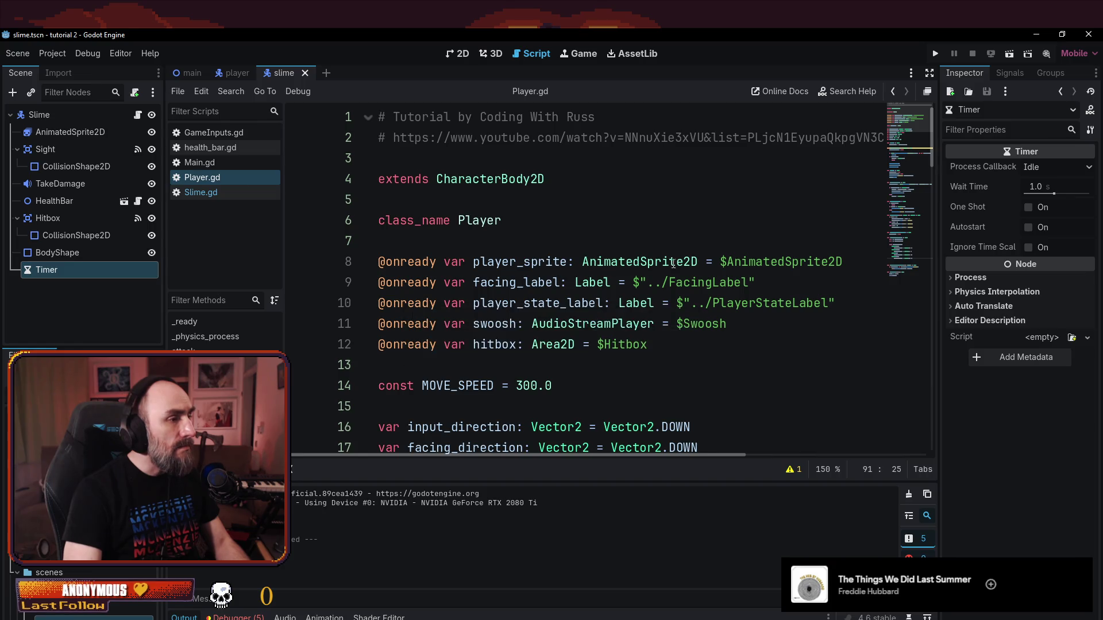
scroll(671, 265, down, 4)
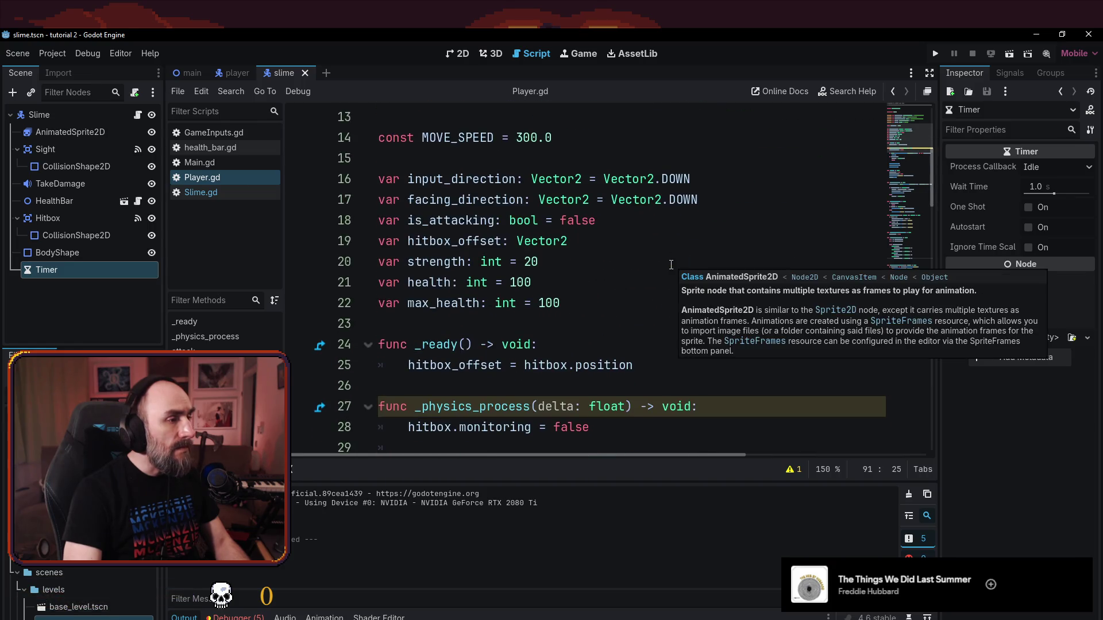
- Lower the player's strength from 20 to 10 and save
double_click(530, 262)
text(10)
key(ctrl+s)
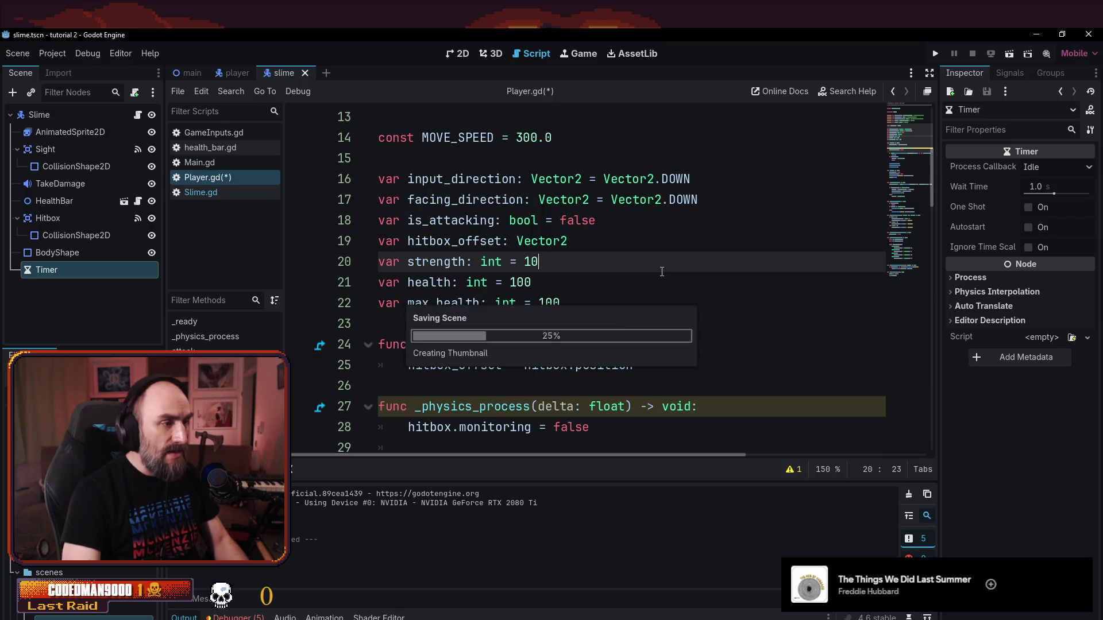
- Run the game with F5 and walk the weaker player around the slime
key(F5)
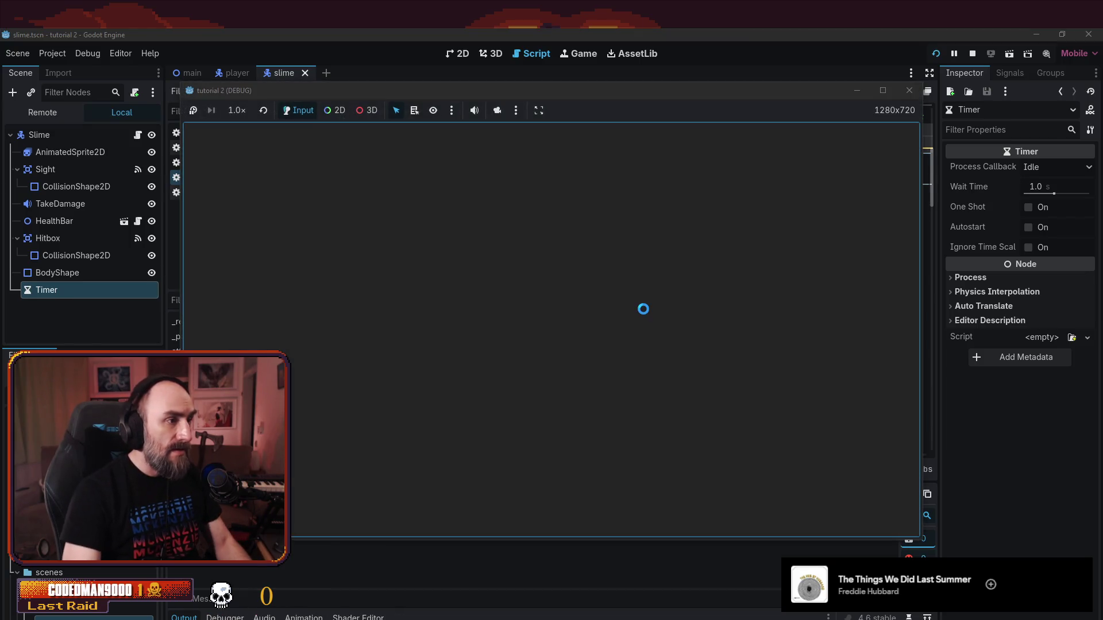
key(a)
key(w)
key(a)
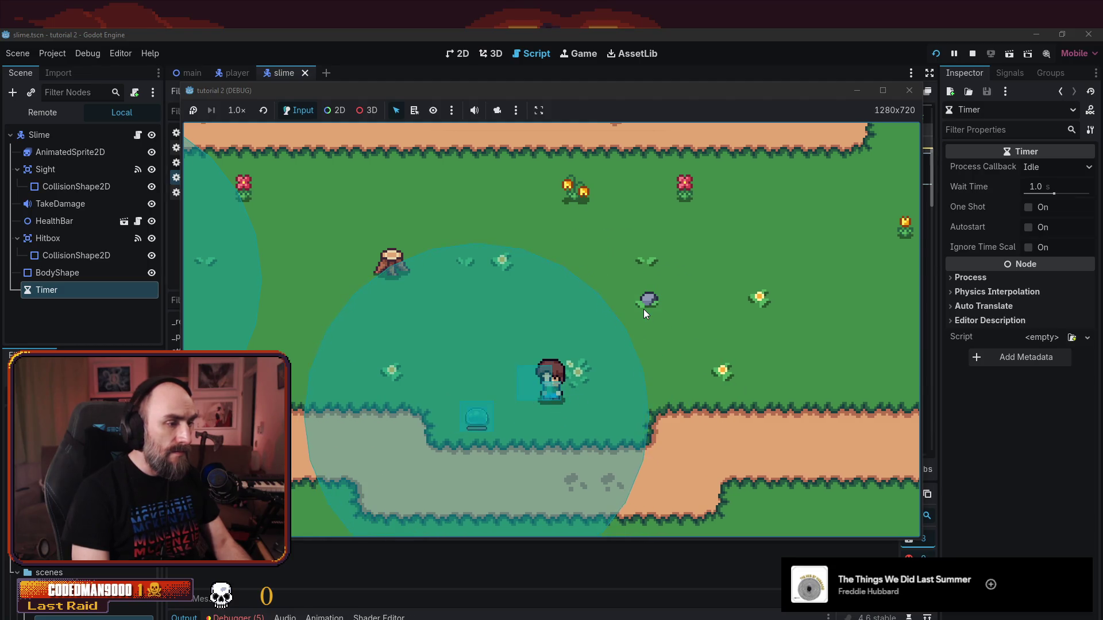
key(d)
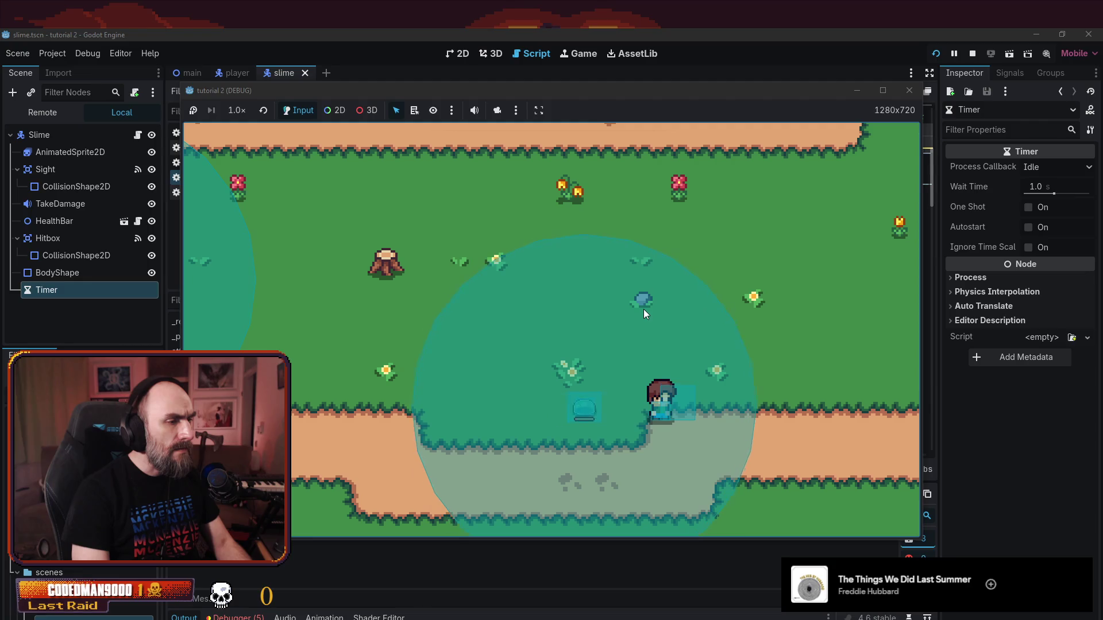
key(d)
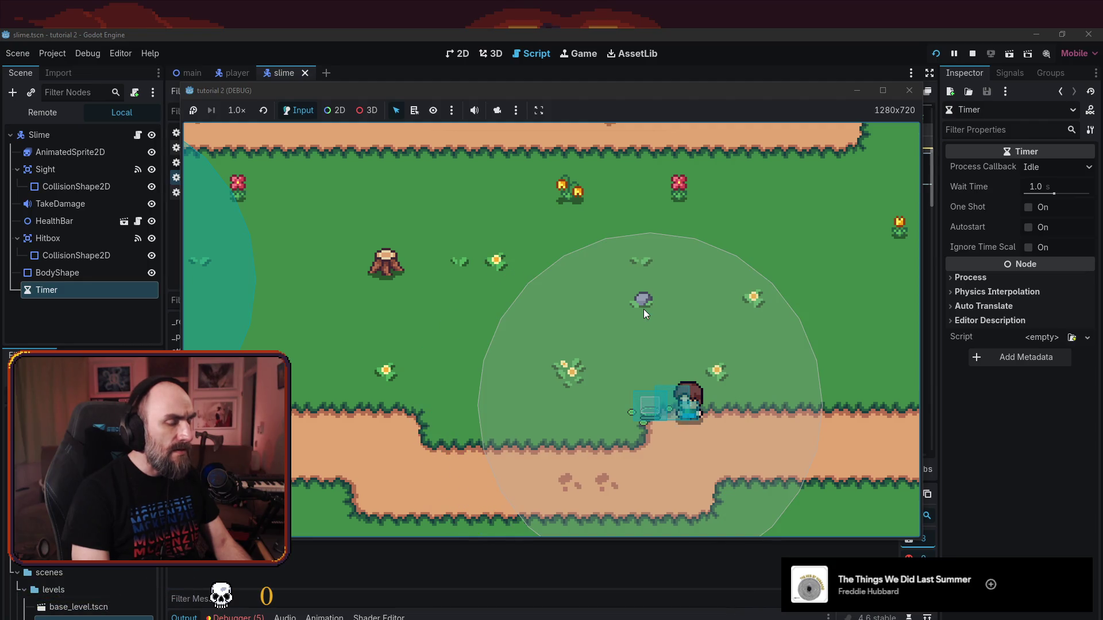
key(a)
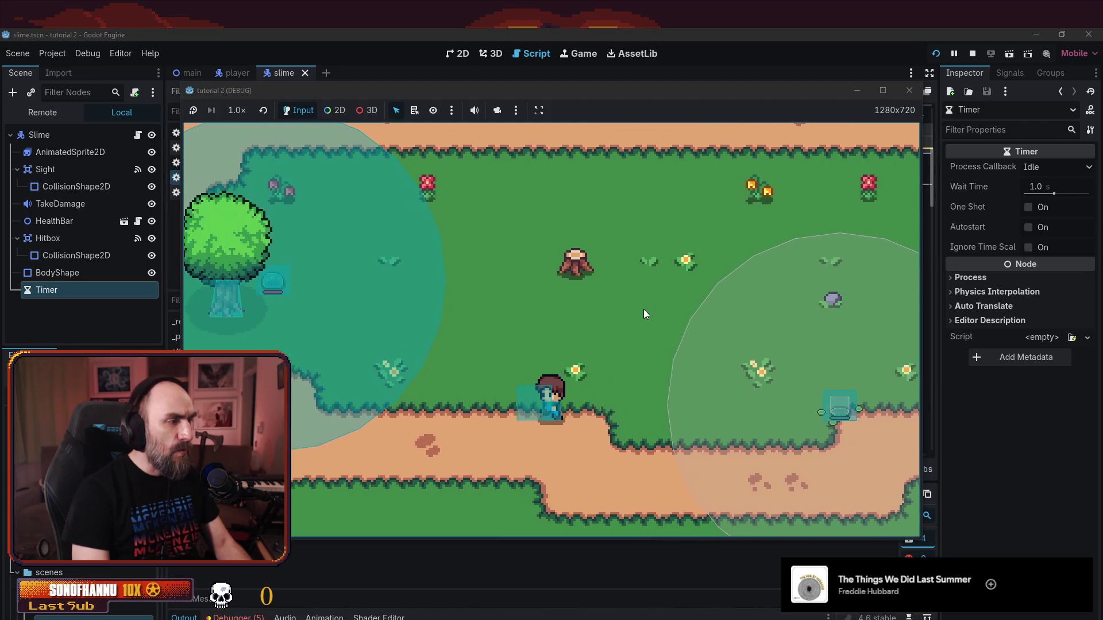
key(w)
- Swing the sword at the slime a couple of times, then stop the game
click(643, 309)
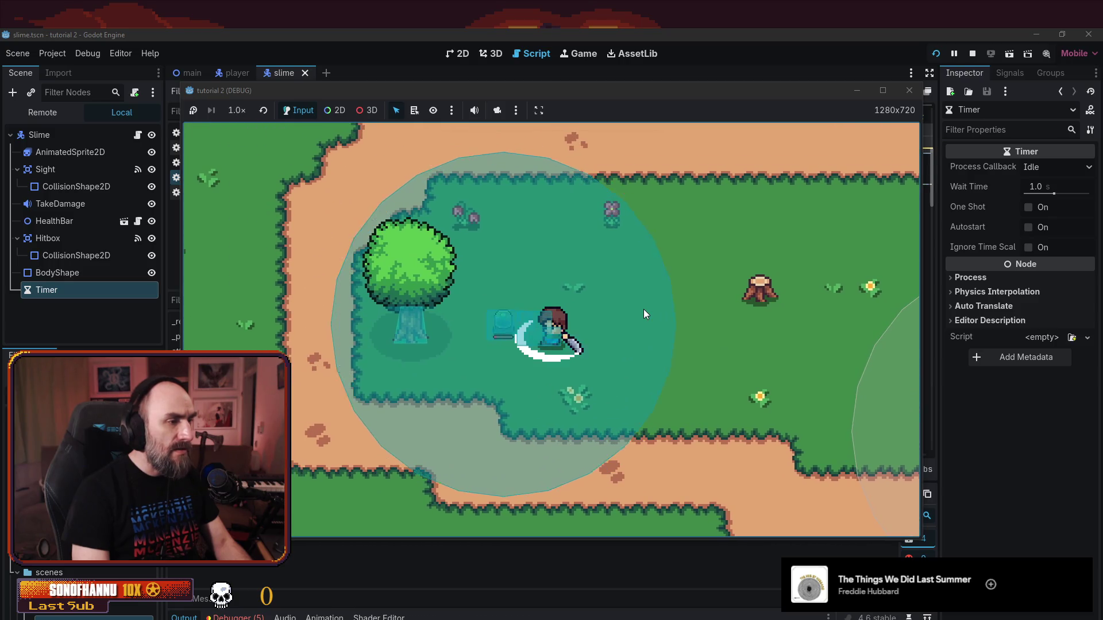
key(d)
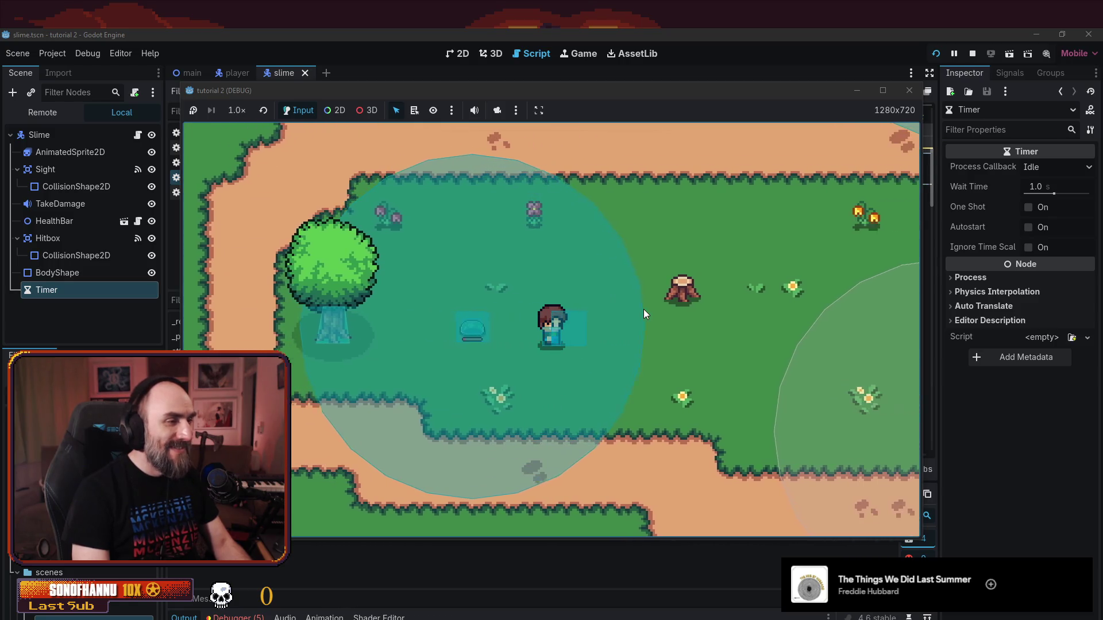
key(d)
click(644, 309)
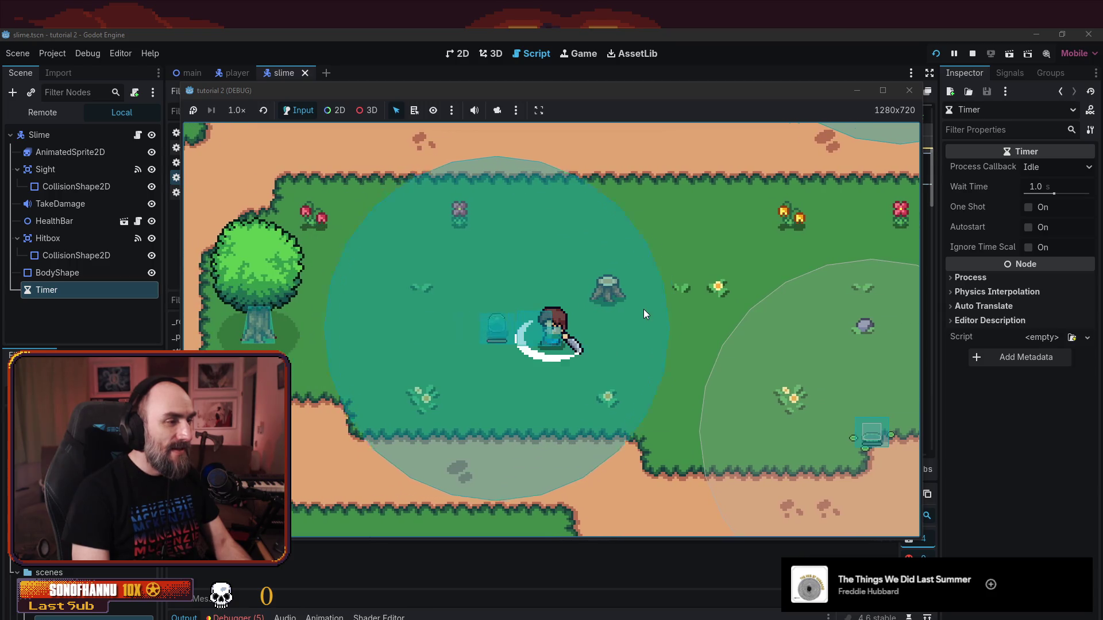
key(d)
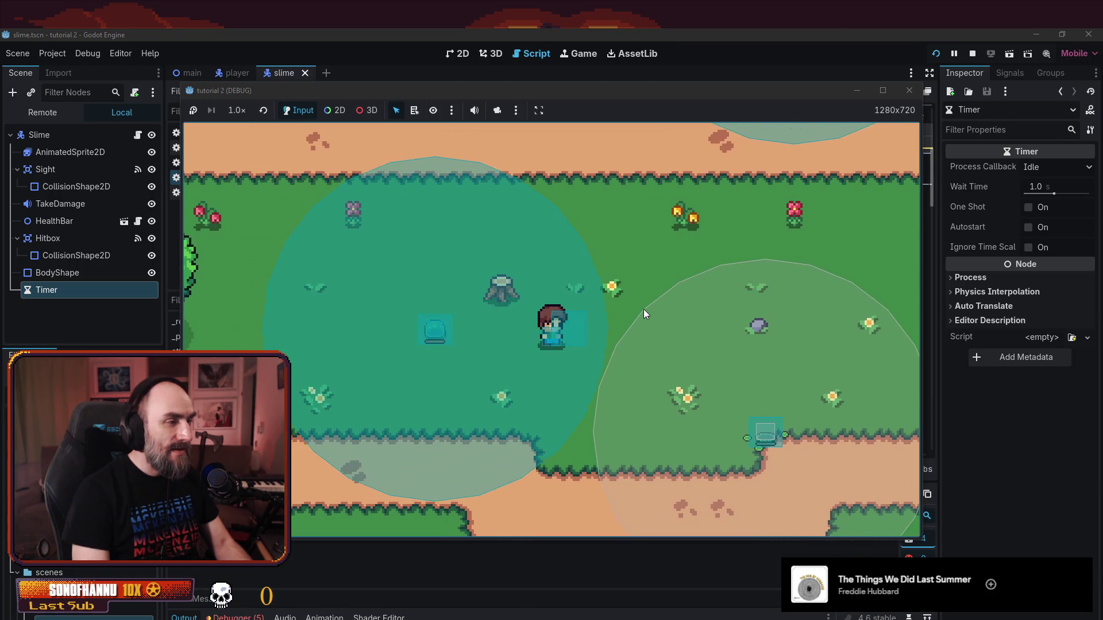
key(a)
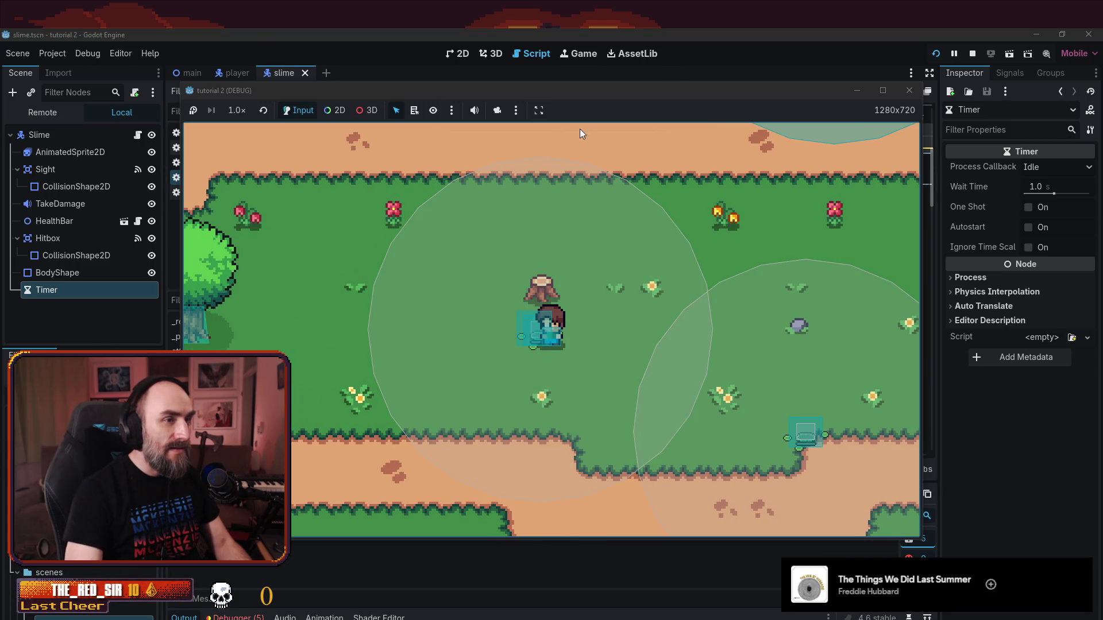
click(910, 90)
scroll(550, 283, up, 4)
- Scroll through Player.gd, then switch to health_bar.gd in the Scripts list
scroll(550, 283, down, 5)
scroll(550, 283, down, 6)
scroll(546, 288, down, 4)
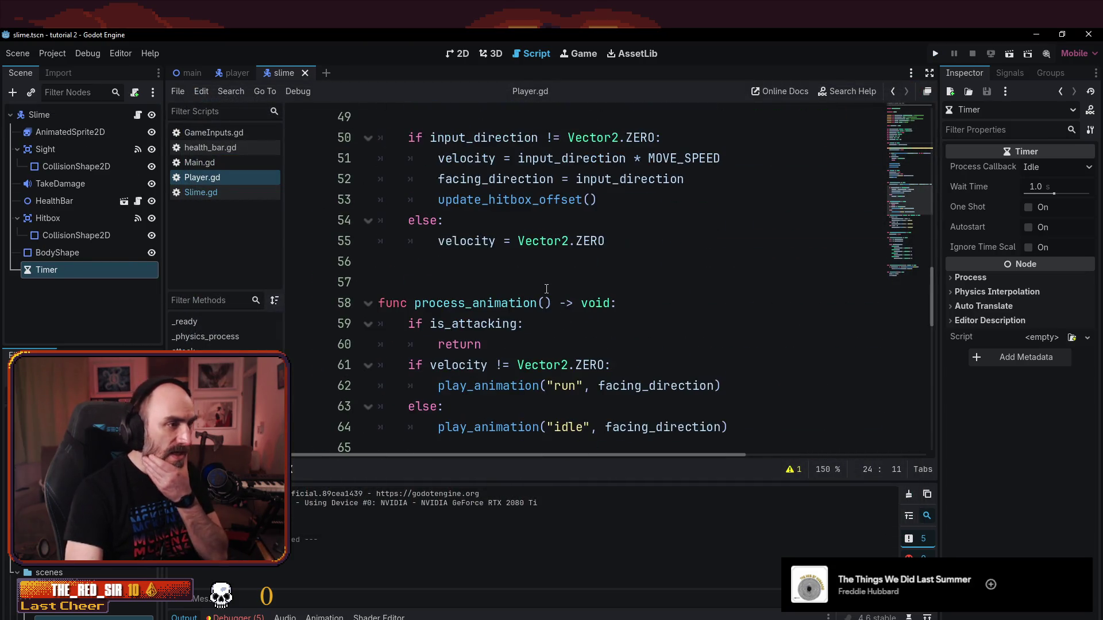
scroll(541, 290, down, 5)
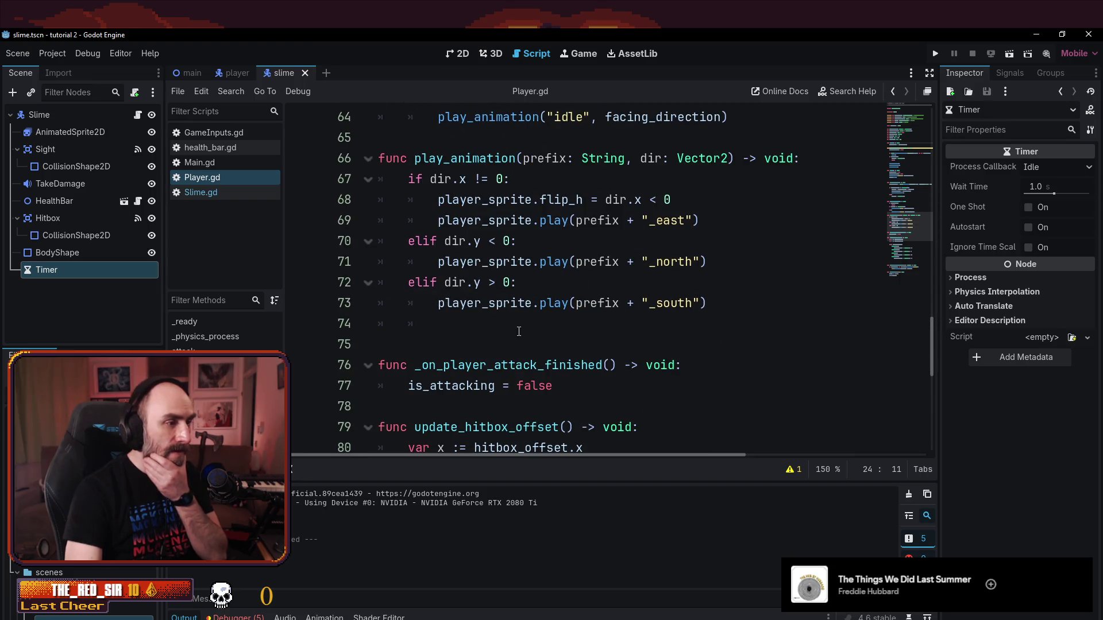
scroll(519, 331, down, 7)
scroll(514, 325, up, 3)
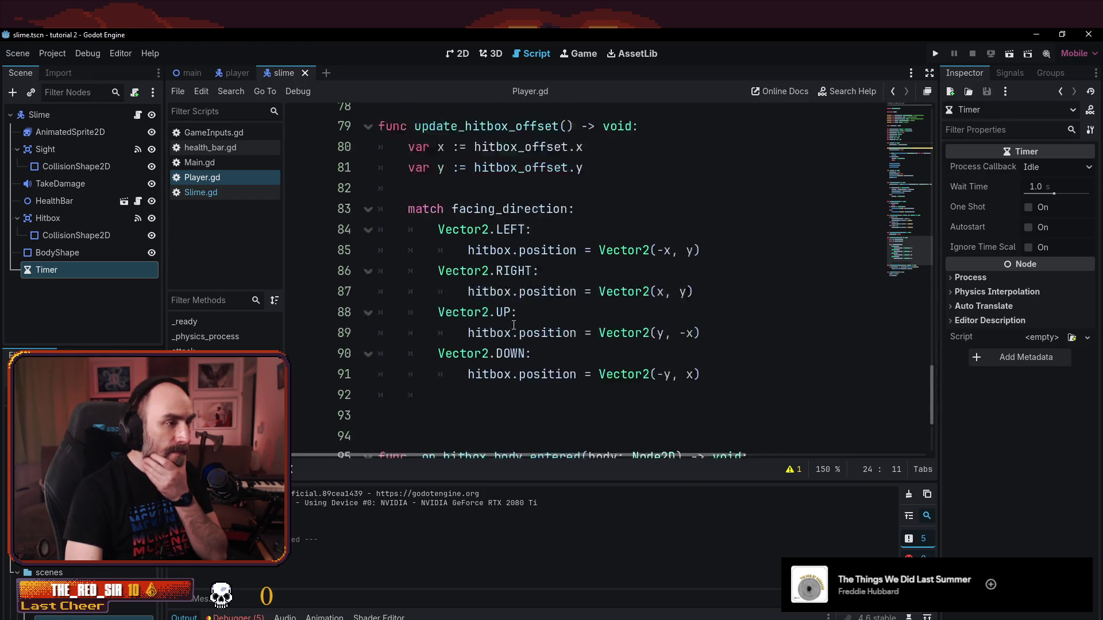
scroll(514, 325, up, 3)
click(215, 147)
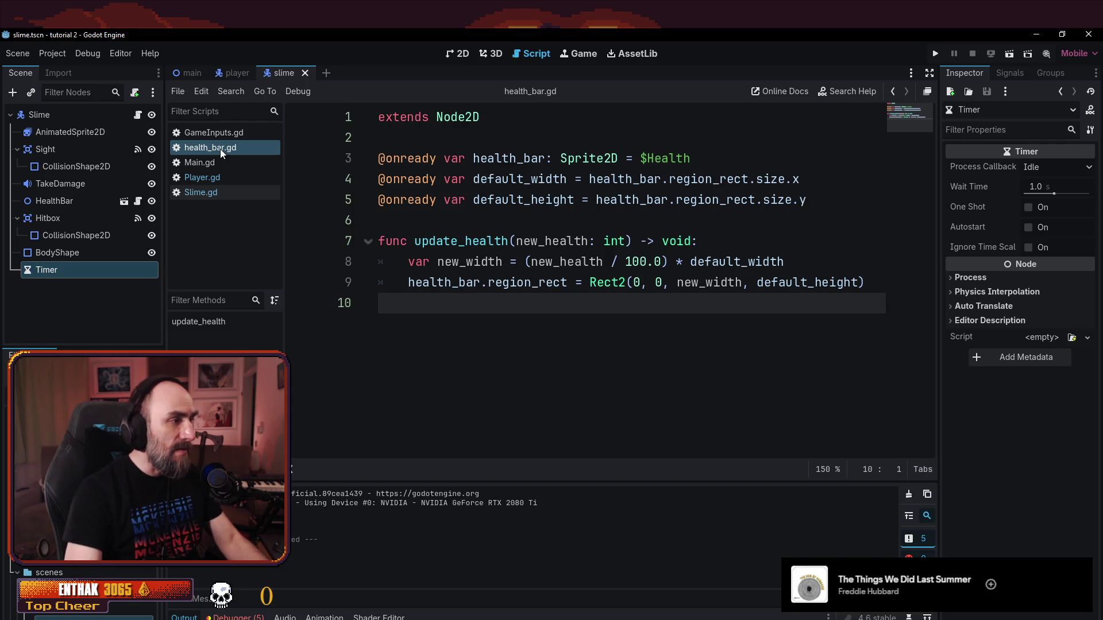
- Rename health_bar.gd to HealthBar.gd from the scripts folder in the FileSystem dock
right_click(210, 152)
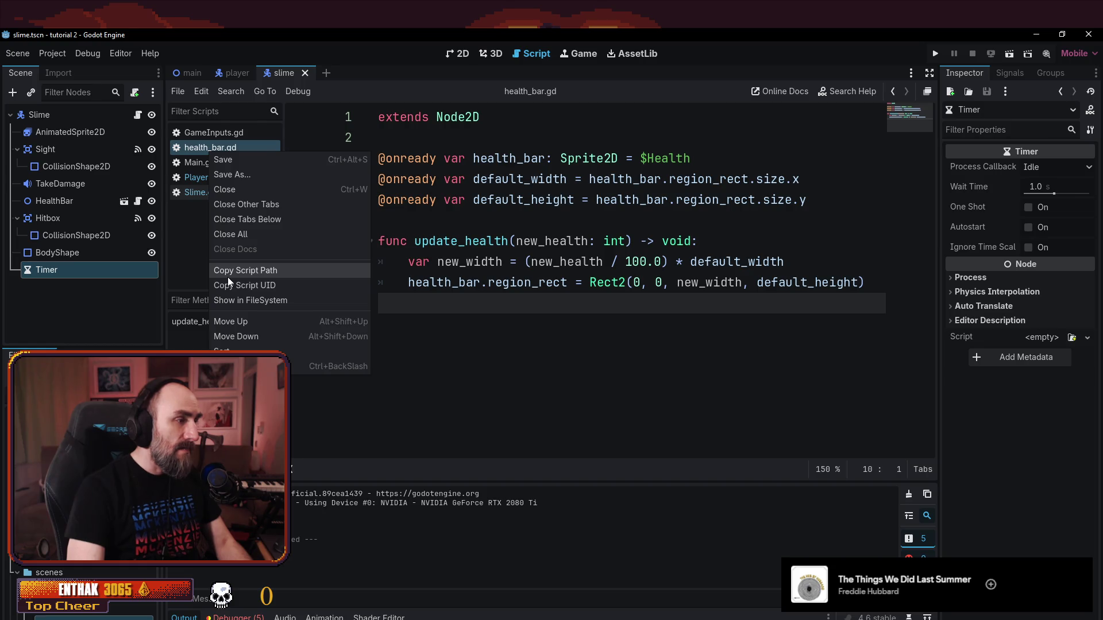
key(Escape)
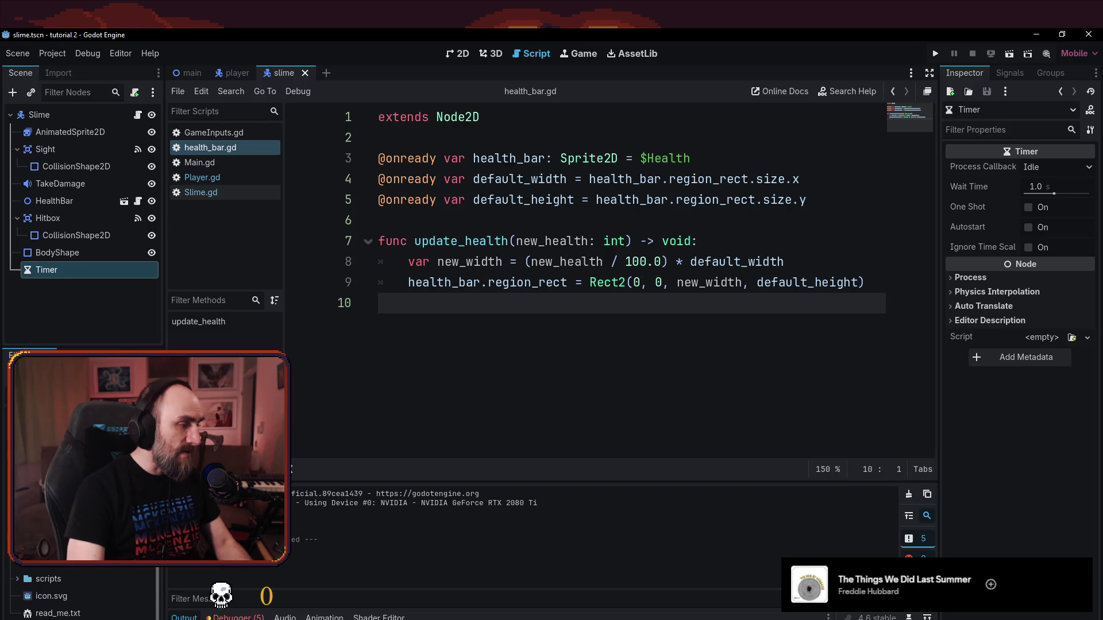
double_click(48, 579)
scroll(86, 597, down, 2)
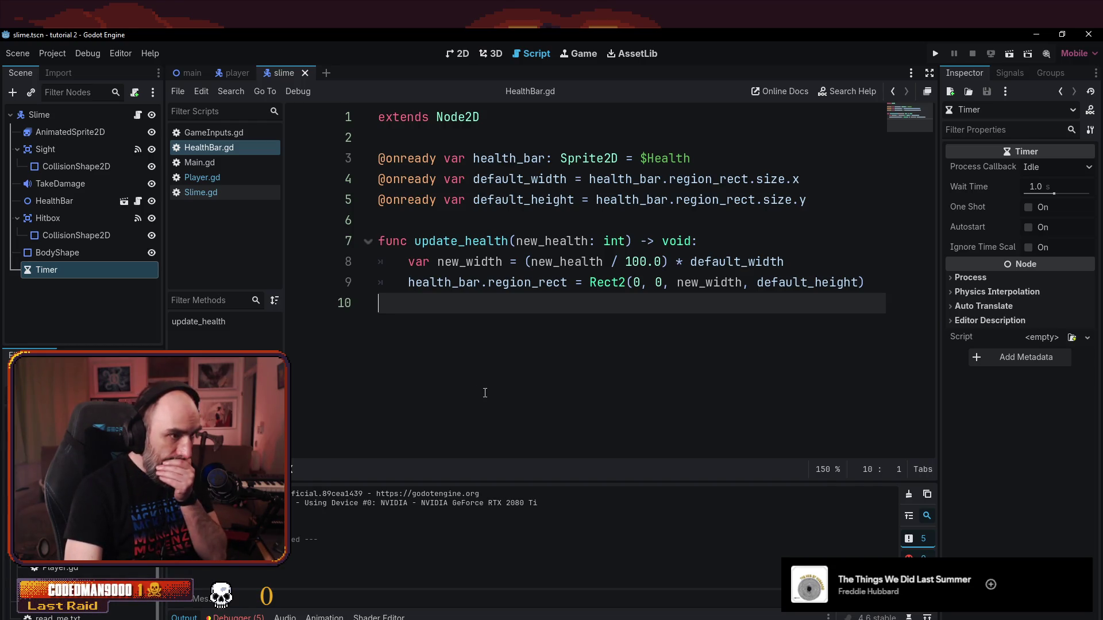
- Inspect the new_width formula in update_health and open an empty line 9 below it
click(531, 241)
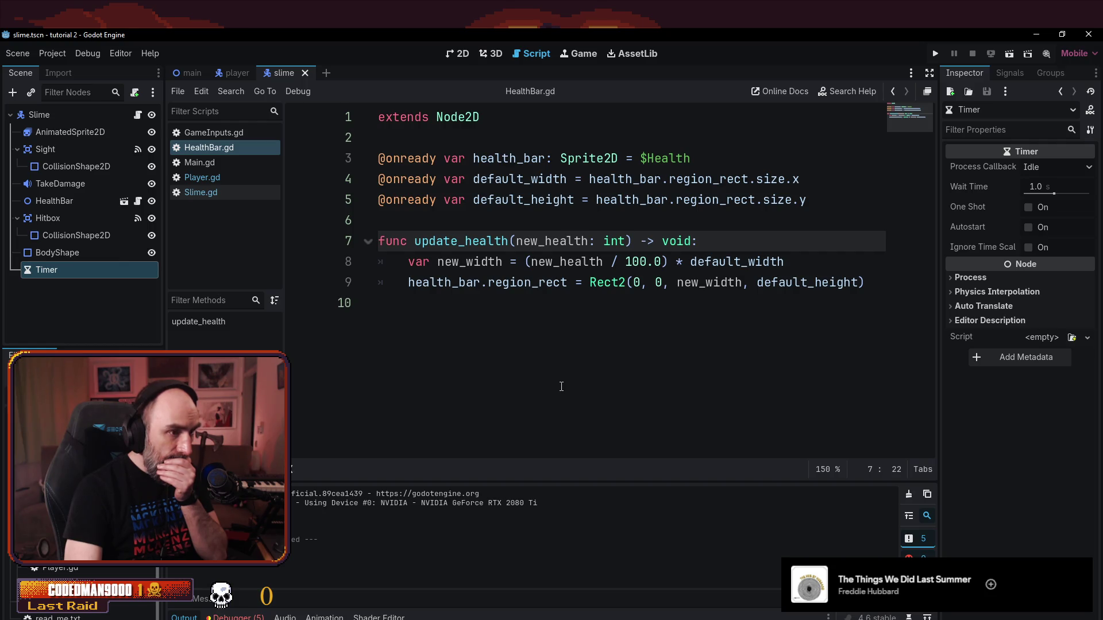
click(616, 263)
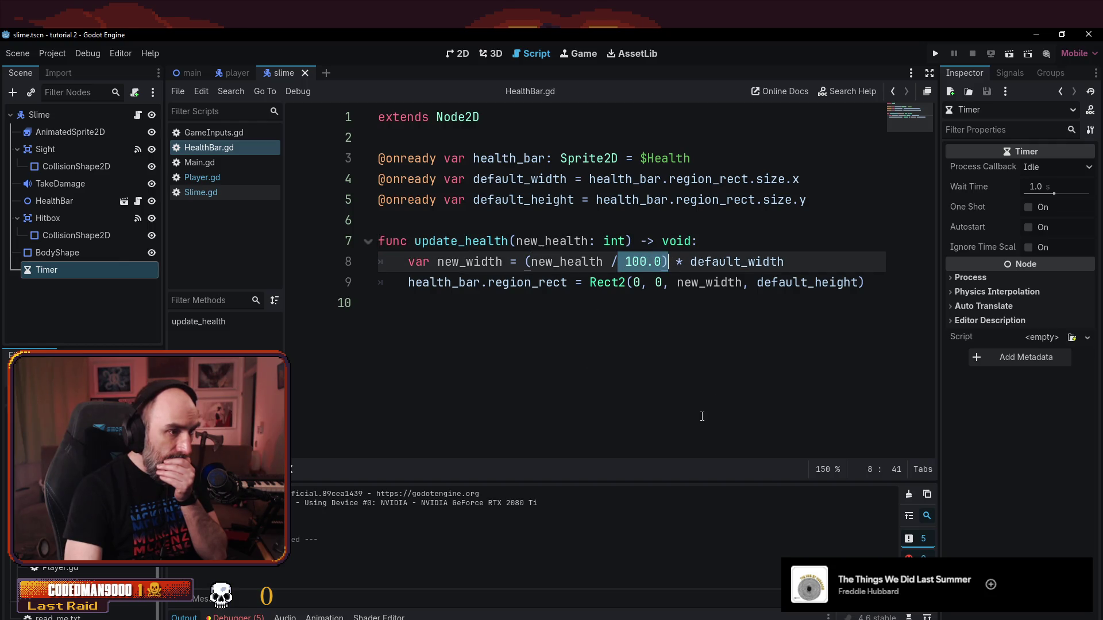
click(701, 419)
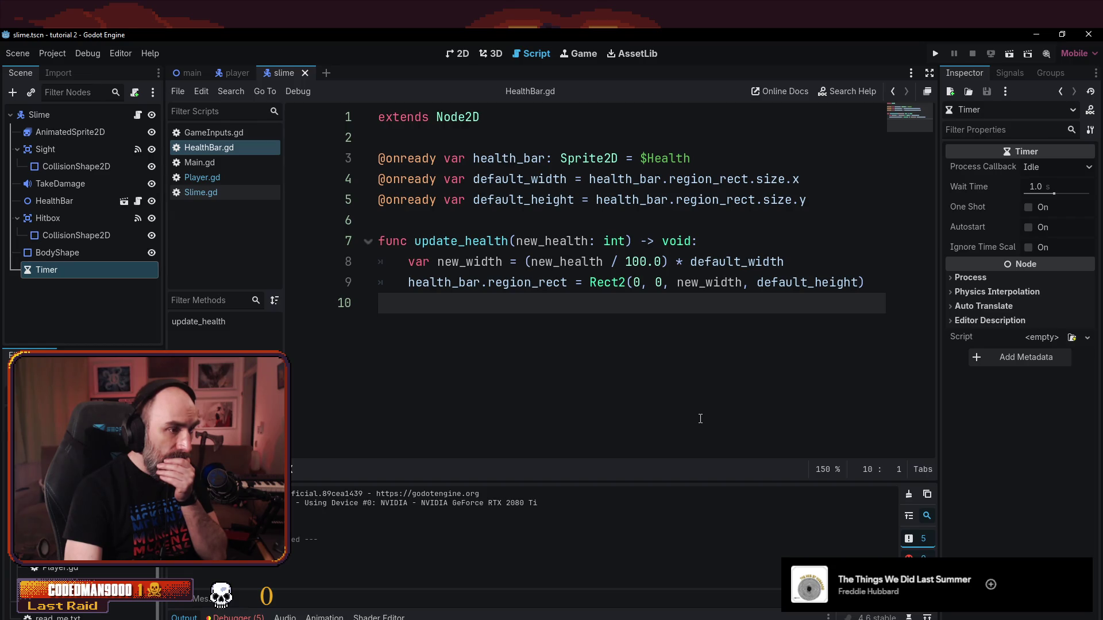
drag(531, 262, 604, 255)
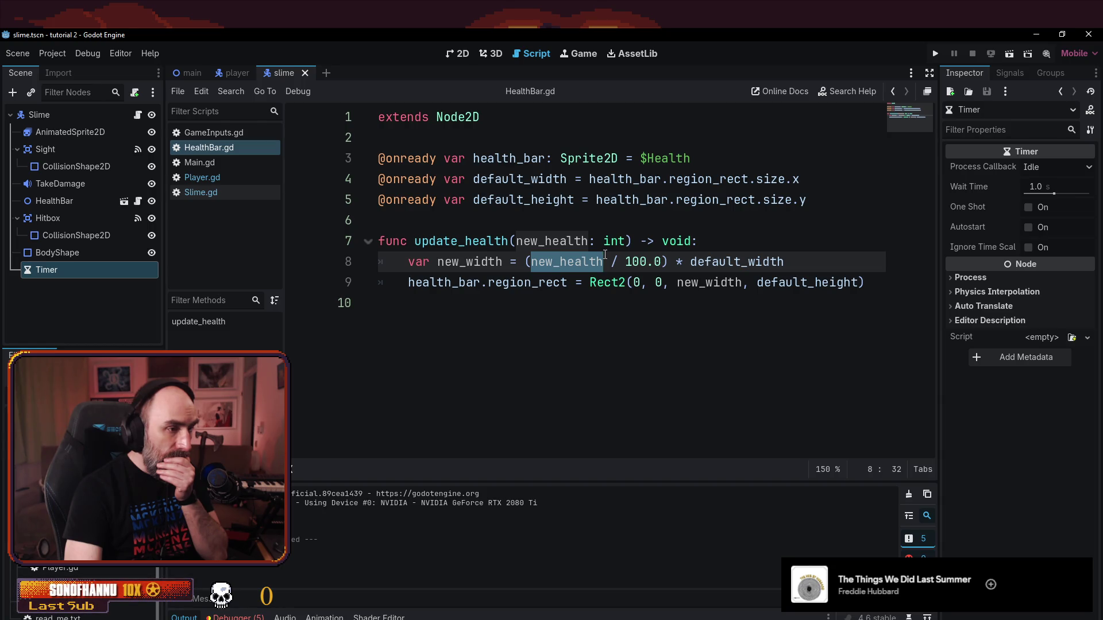
click(605, 256)
click(471, 263)
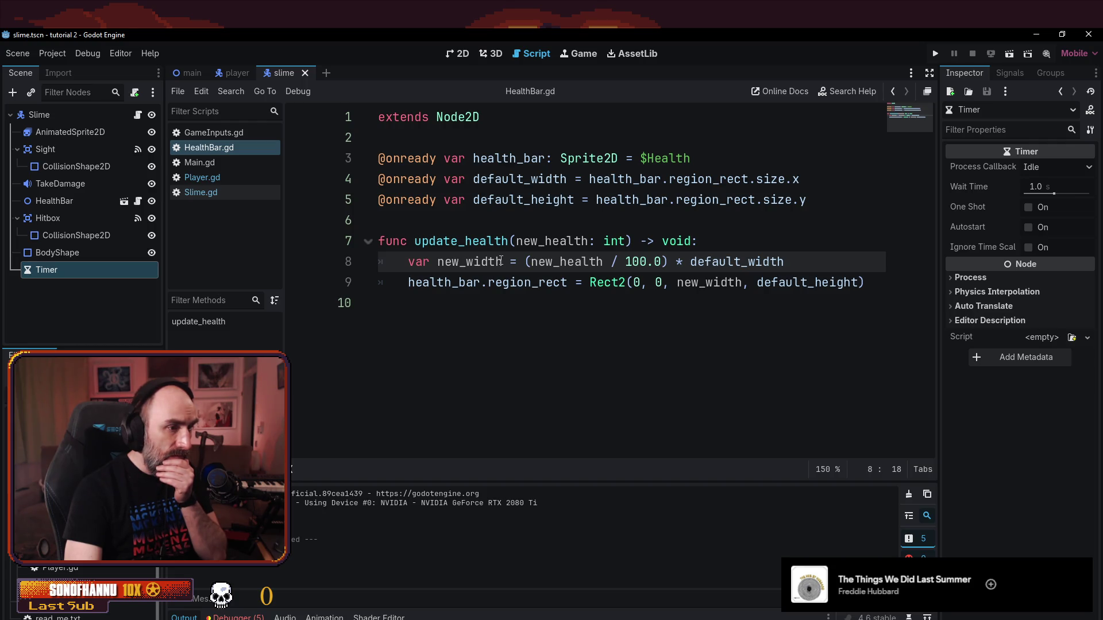
click(694, 262)
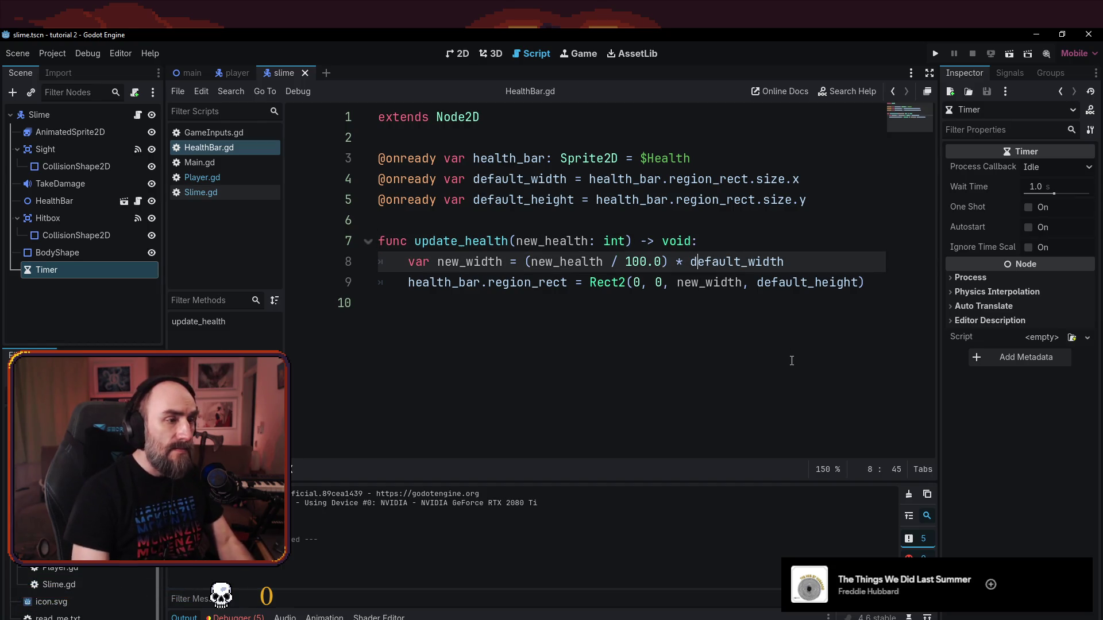
key(End)
key(Return)
- Add print(new_health / 100.0 + "/" + new_width) on line 9 and save
text(print ()
key(Escape)
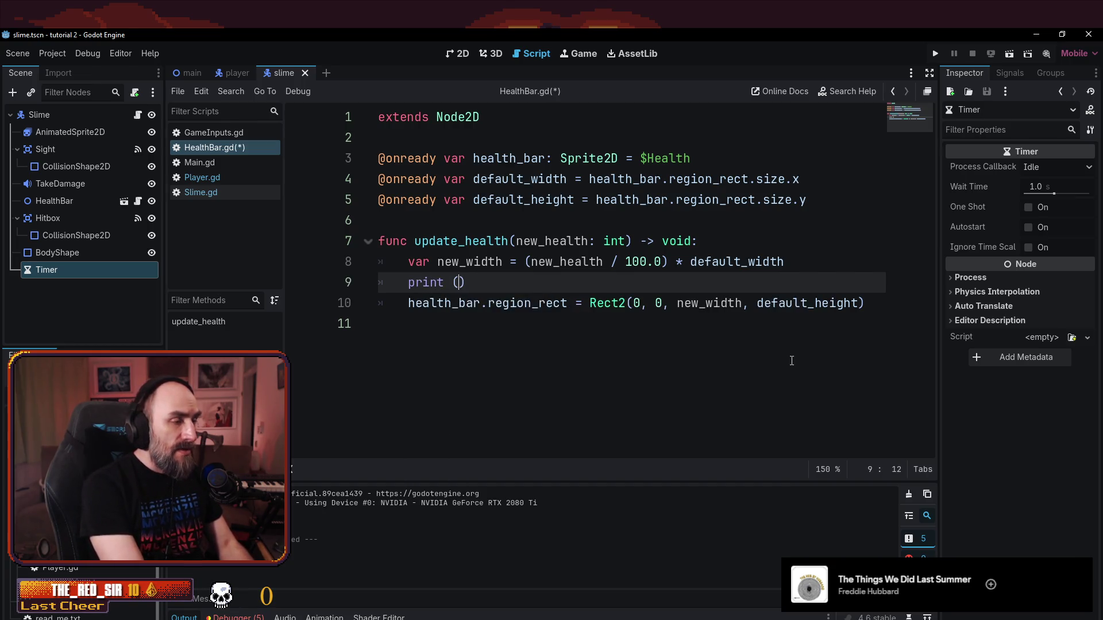
key(BackSpace)
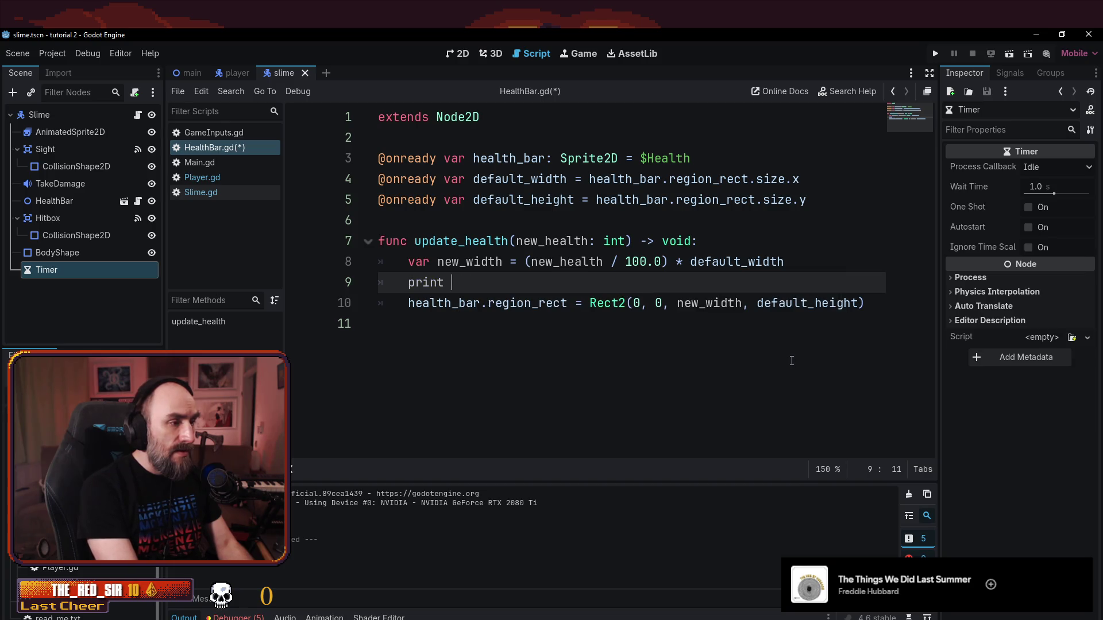
text((new_)
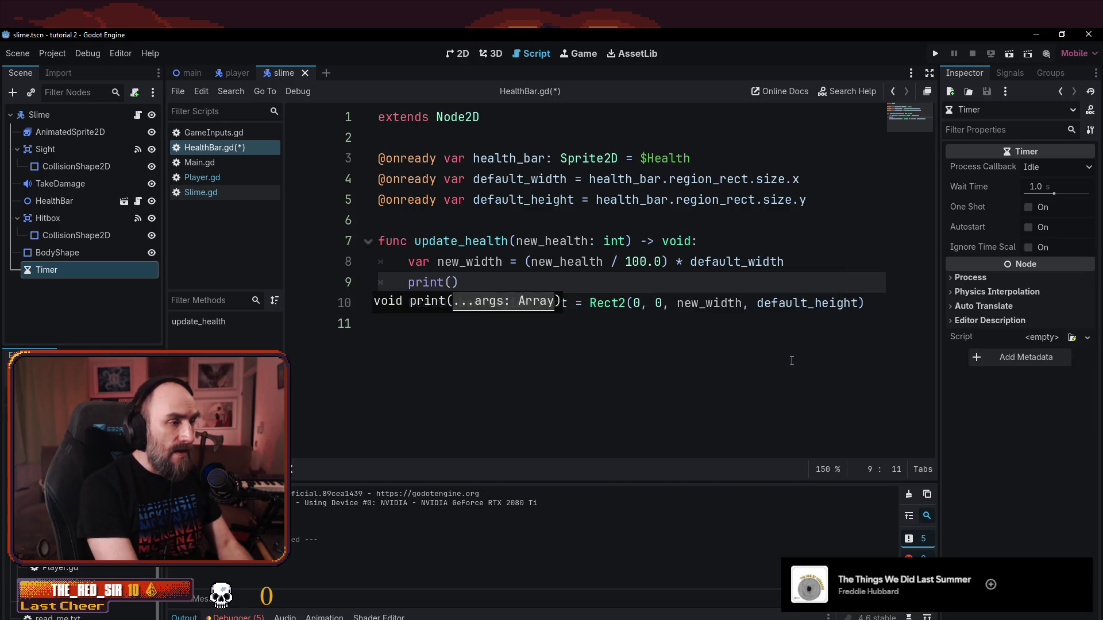
text(health / 100.0 +)
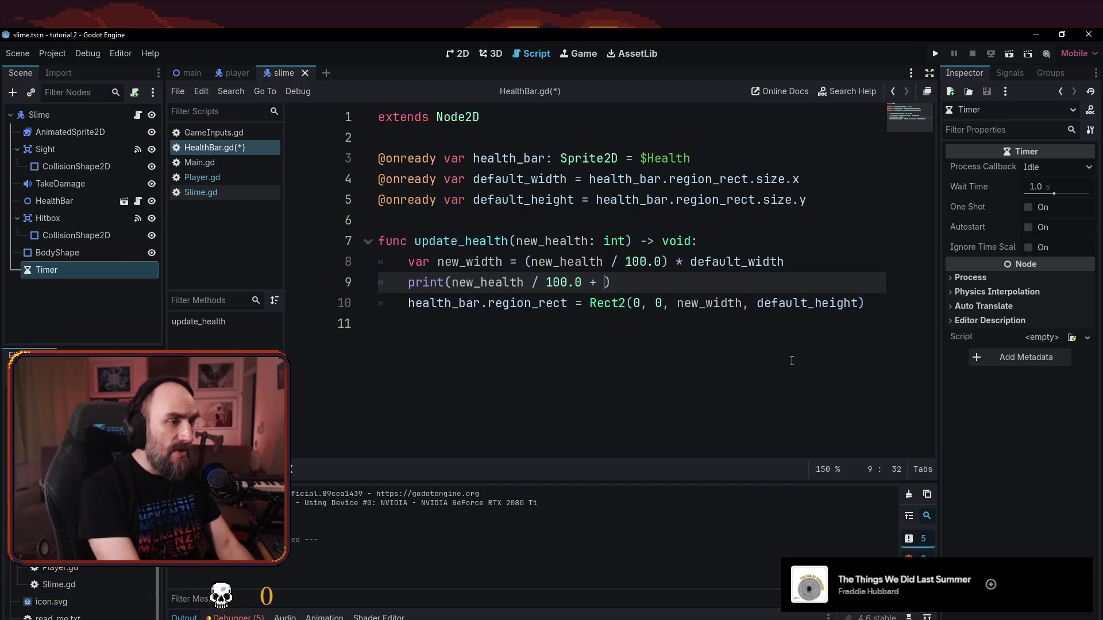
text("/")
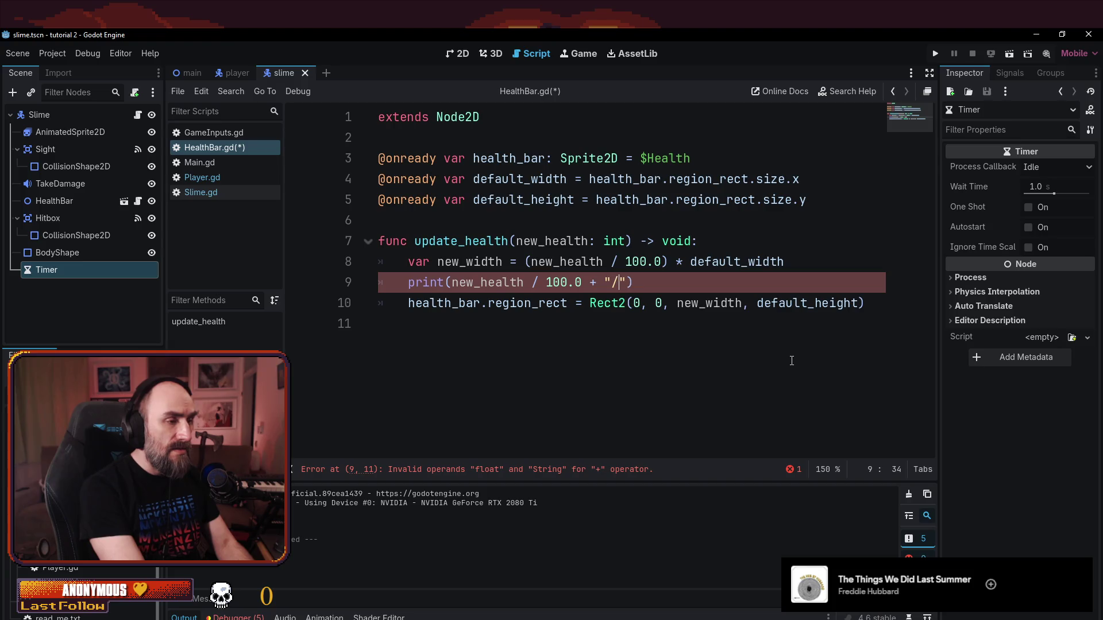
text( +)
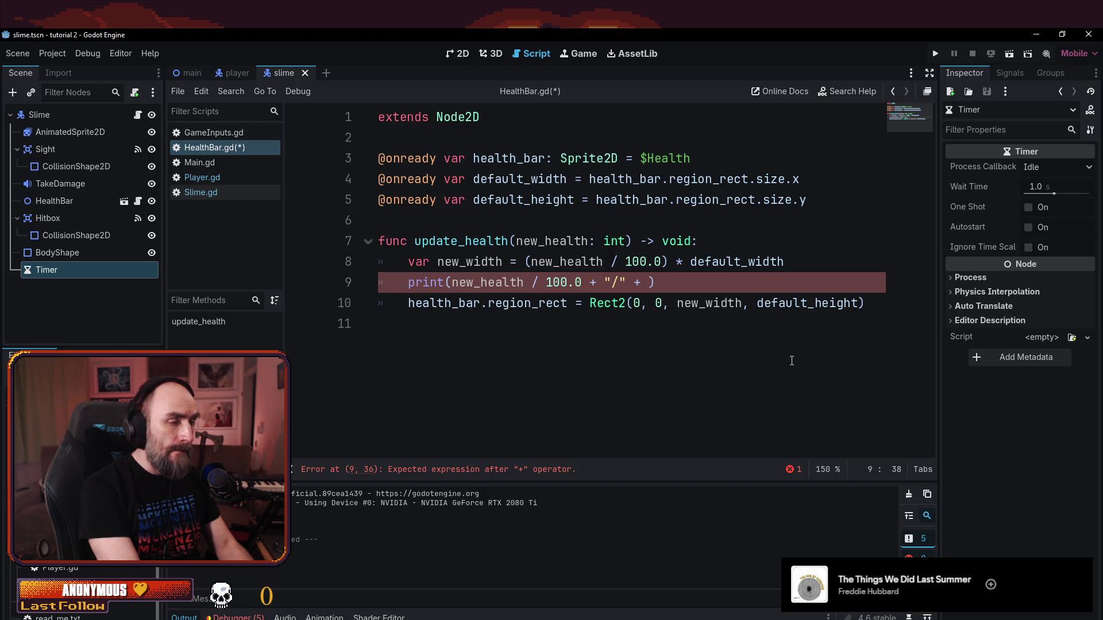
text(w_width)
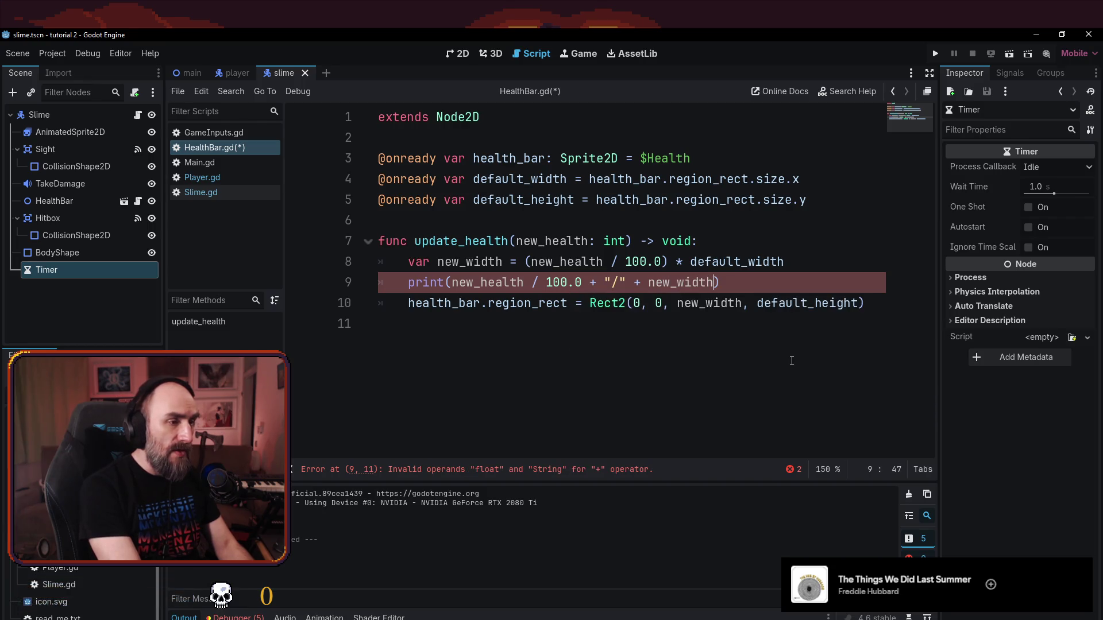
key(ctrl+s)
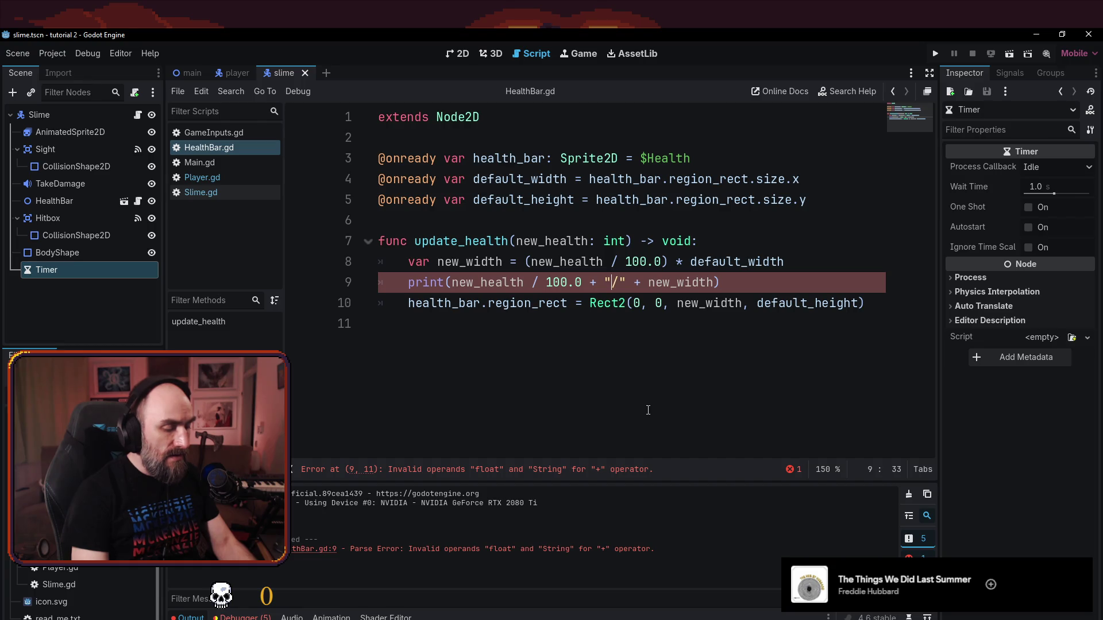
- Rewrite the print as print("%s/%s", new_health/100.0, new_width), deleting the invalid prefix
text(%s/)
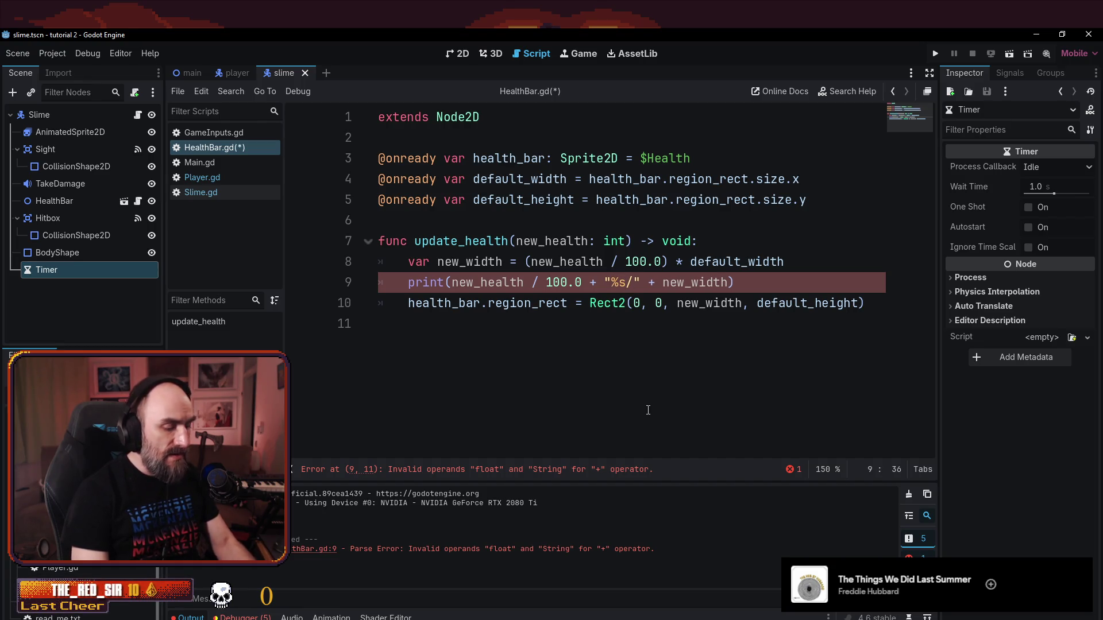
text(%s")
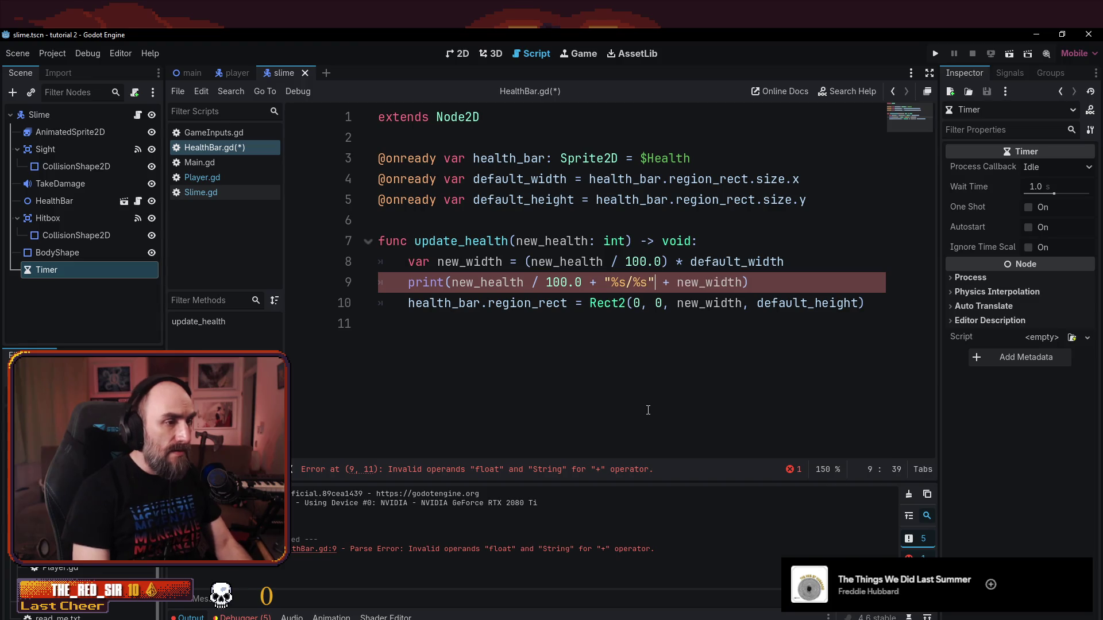
text(,)
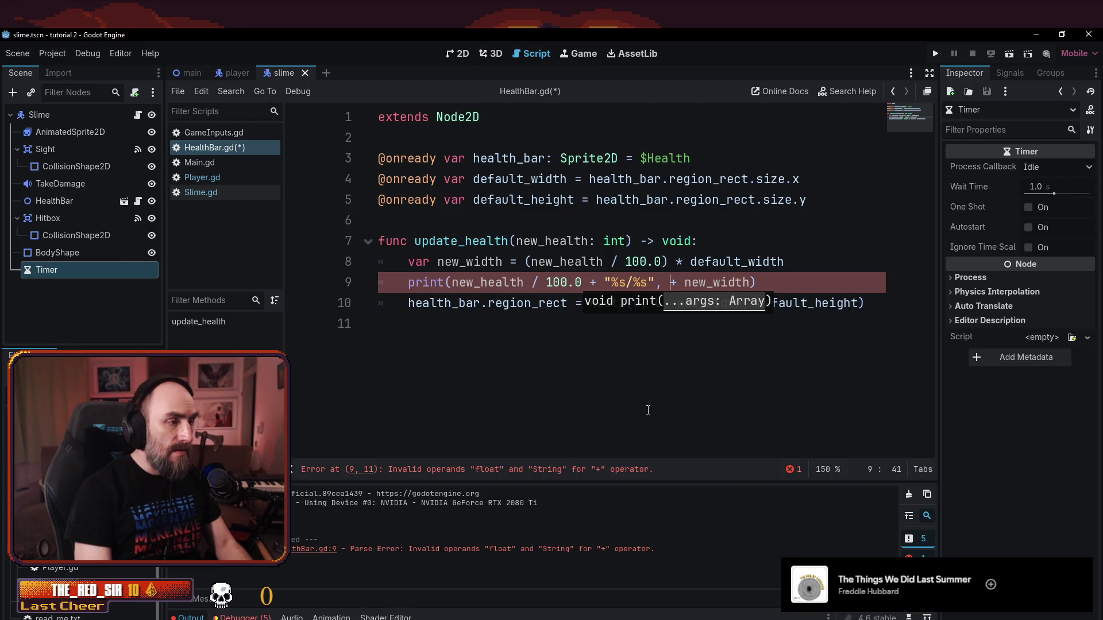
text(new)
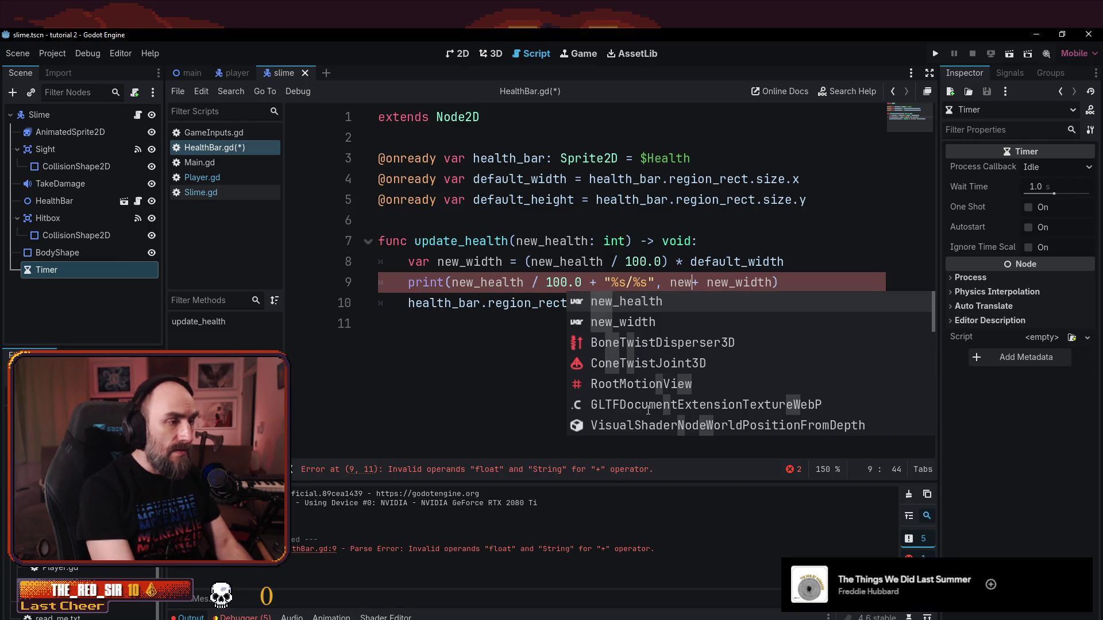
text(_health)
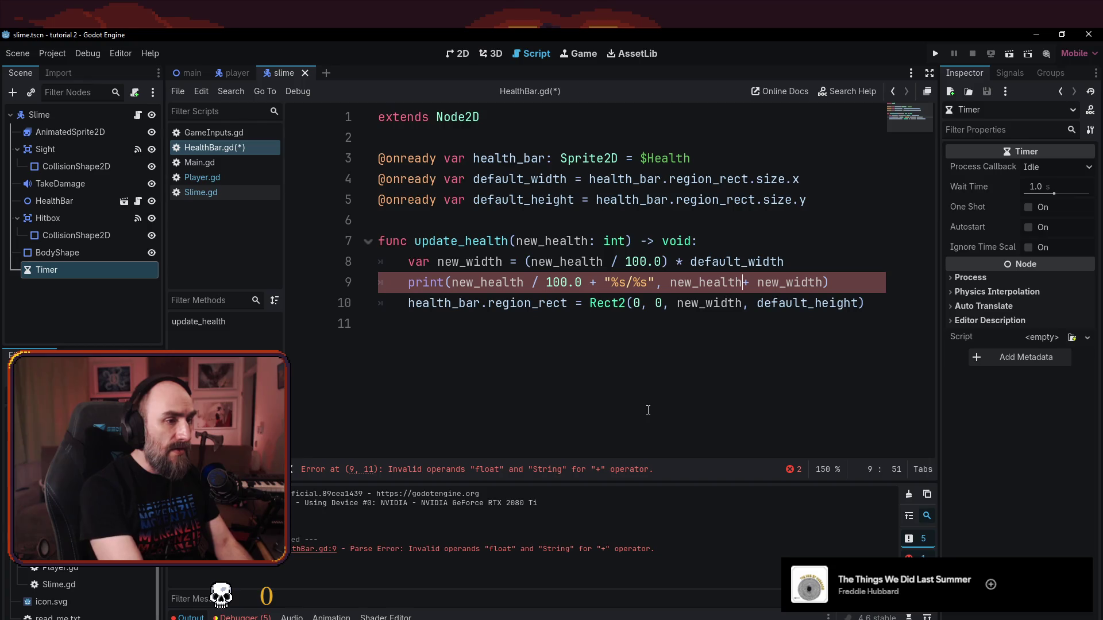
text(/1)
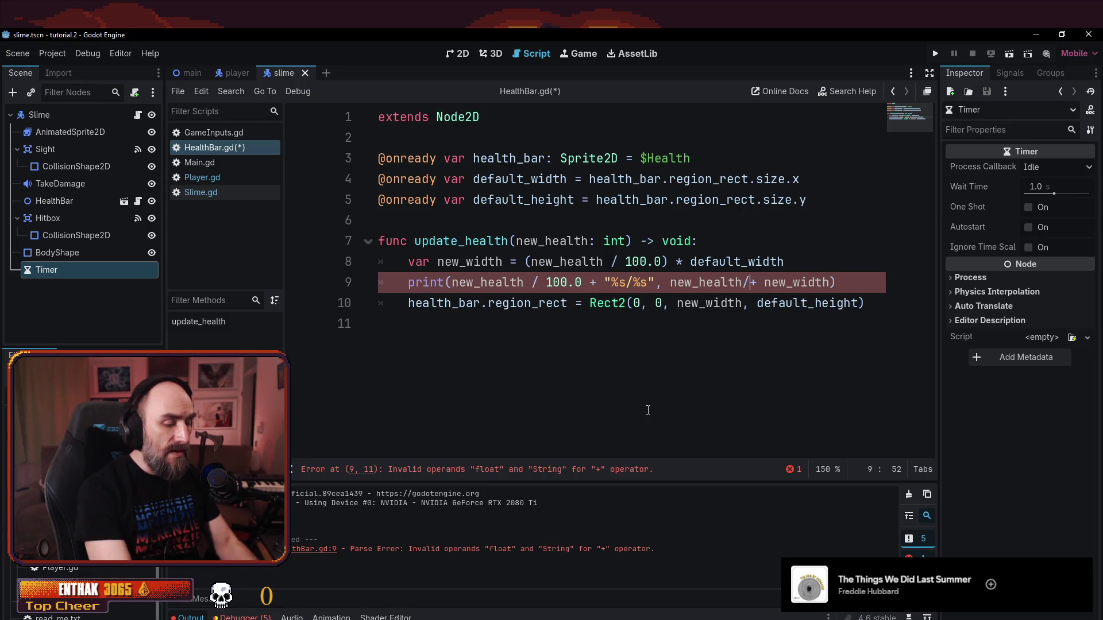
text(00.0)
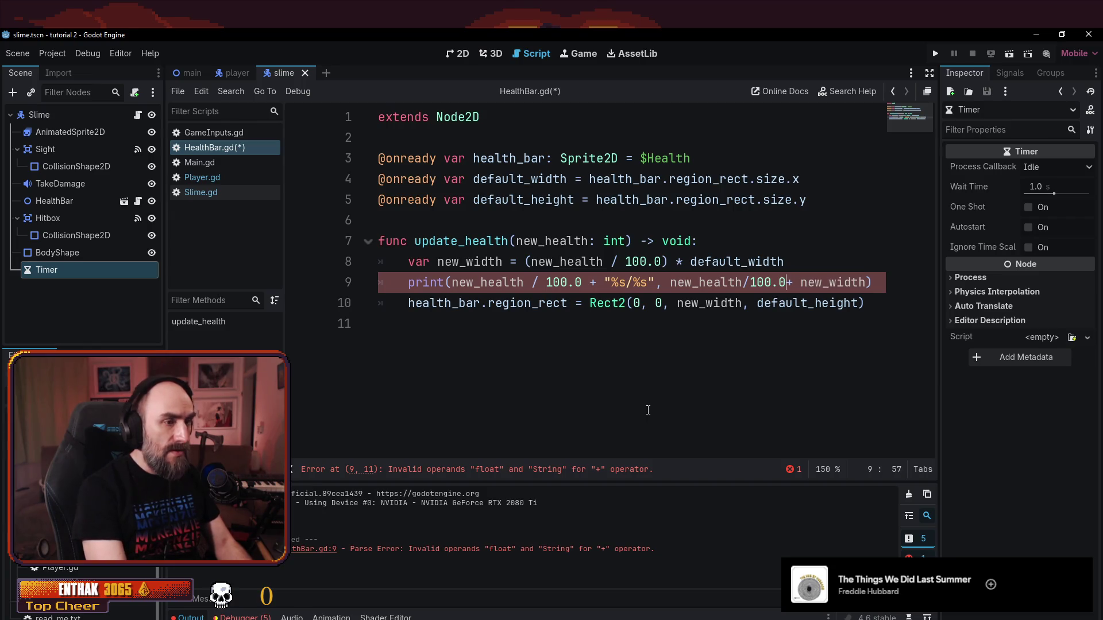
text(,)
key(Delete)
key(Delete)
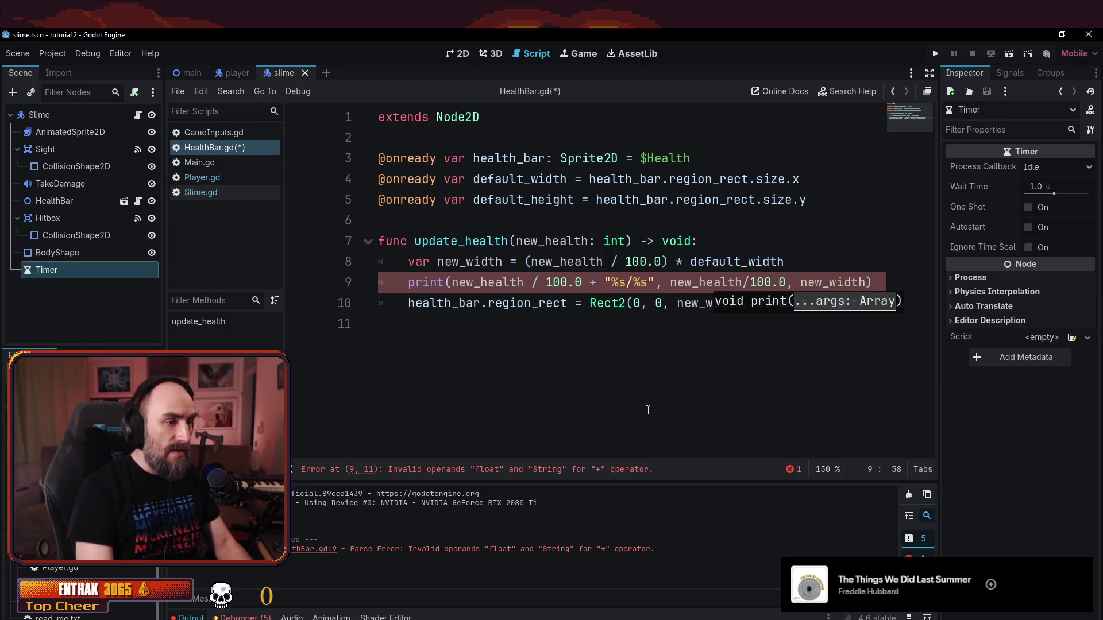
key(BackSpace)
key(Left)
key(Left)
key(Left)
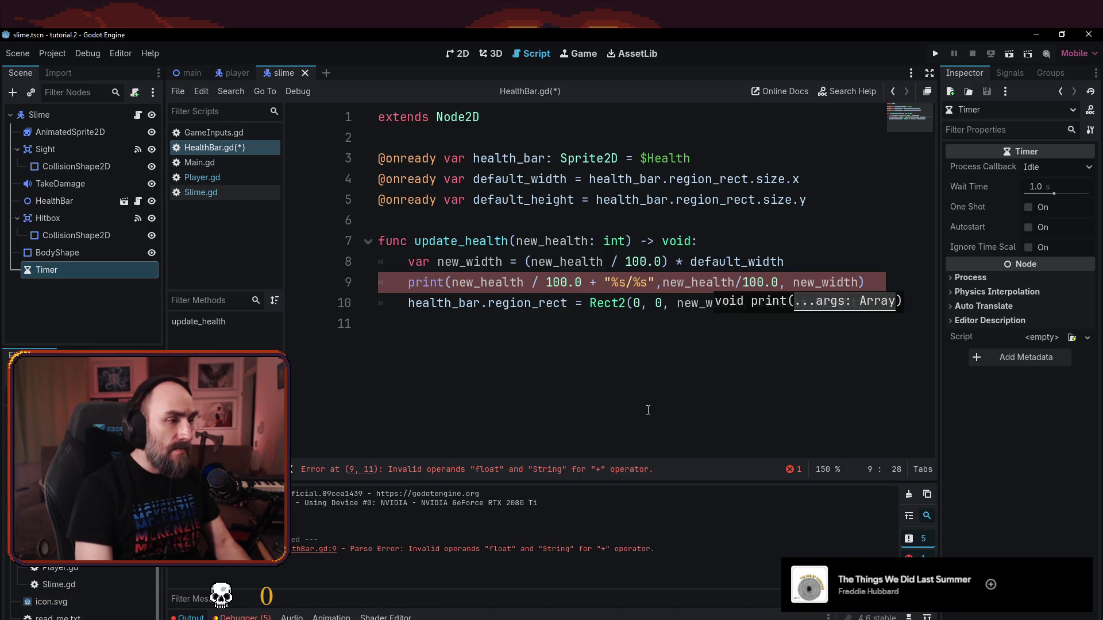
key(Right)
key(Right)
key(Right)
key(shift+Left)
key(shift+Left)
key(shift+Left)
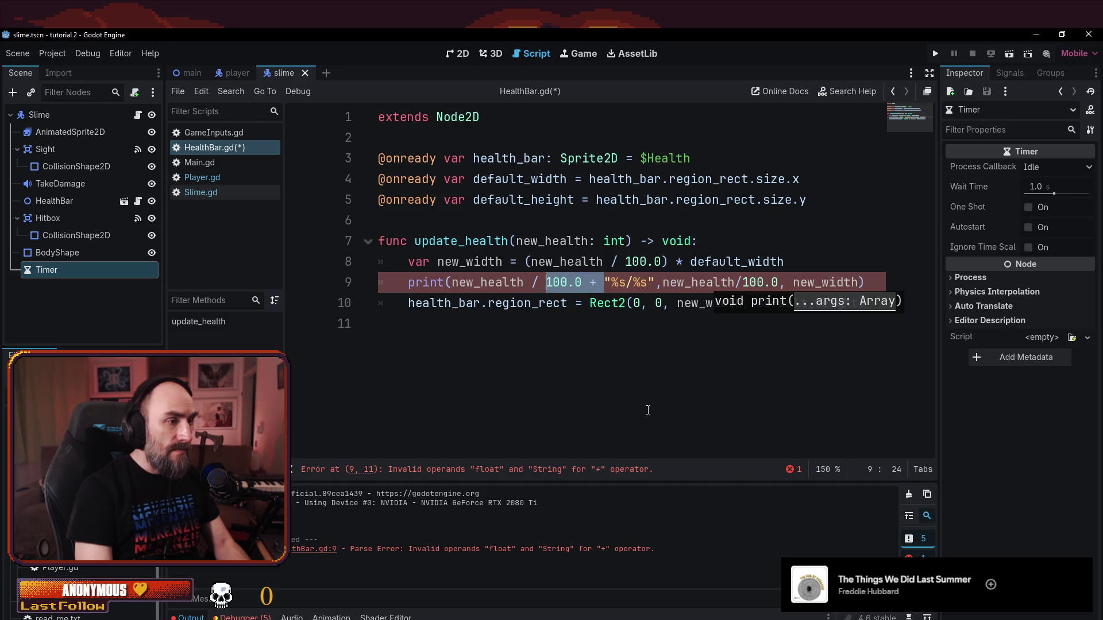
key(shift+Right)
key(shift+Right)
key(shift+Right)
key(Delete)
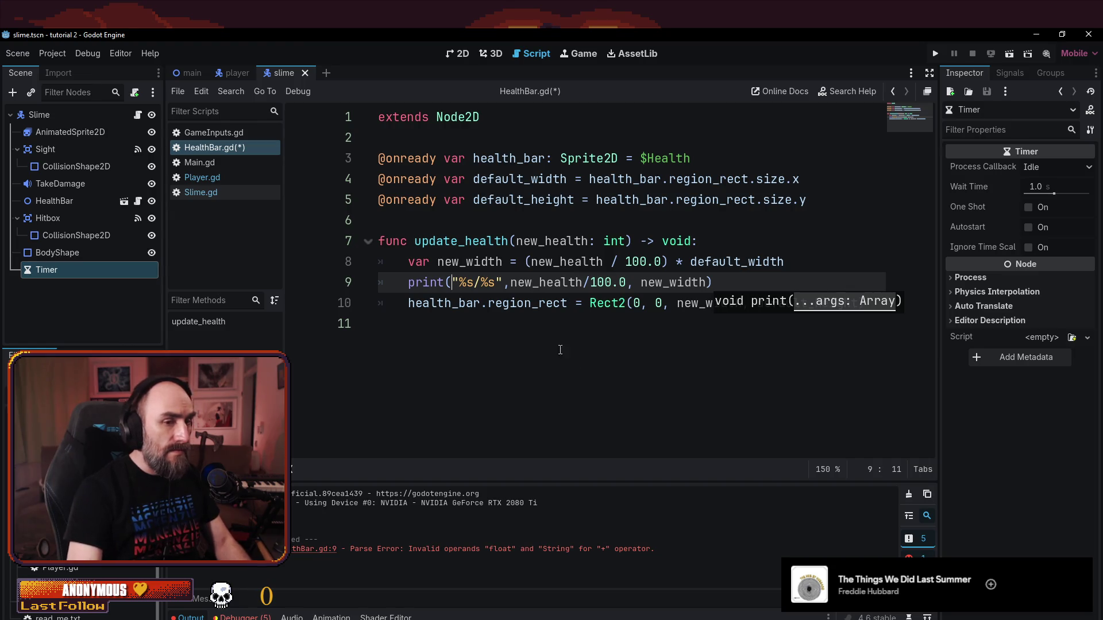
- Save HealthBar.gd and run the project with F5 to test the health bar
click(538, 303)
key(ctrl+s)
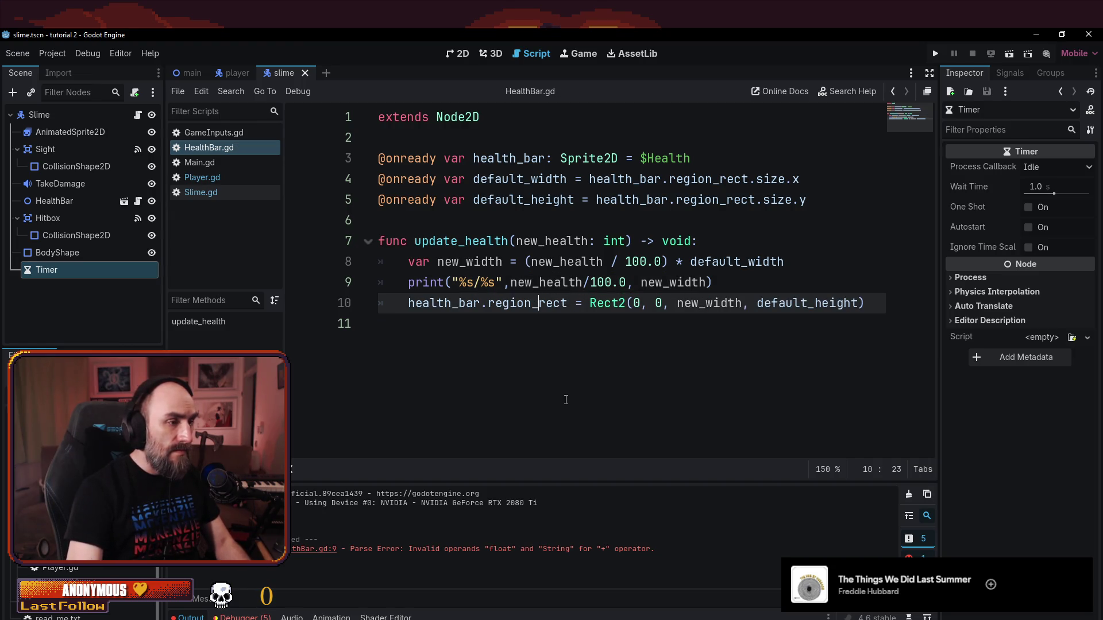
click(511, 282)
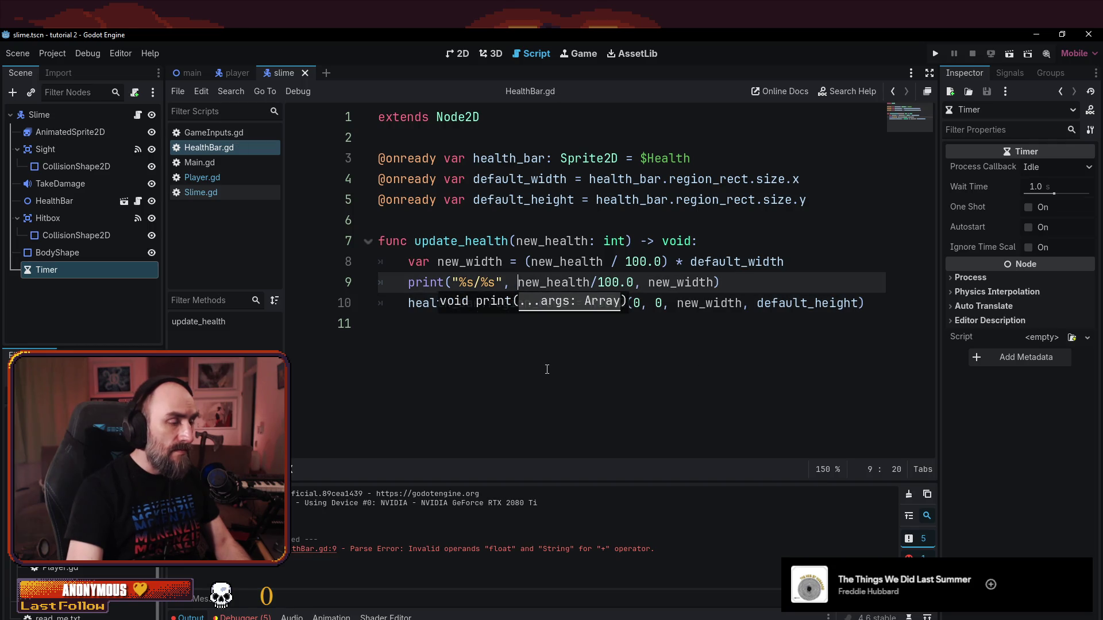
key(F5)
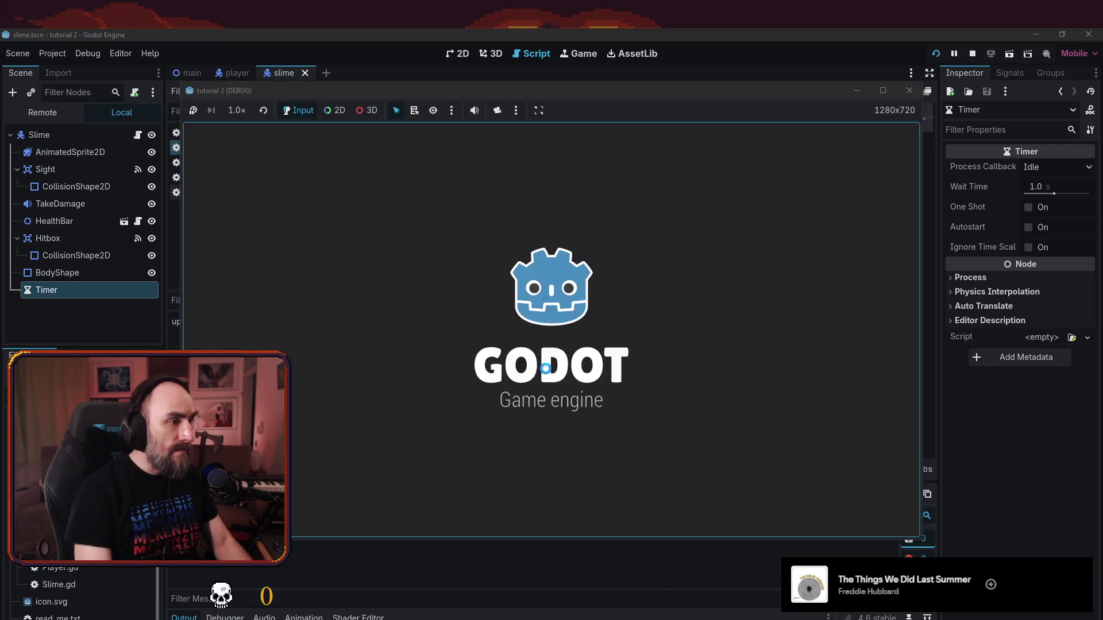
- Walk the player near the slime, move the game window around, then stop the run
key(Left)
key(Up)
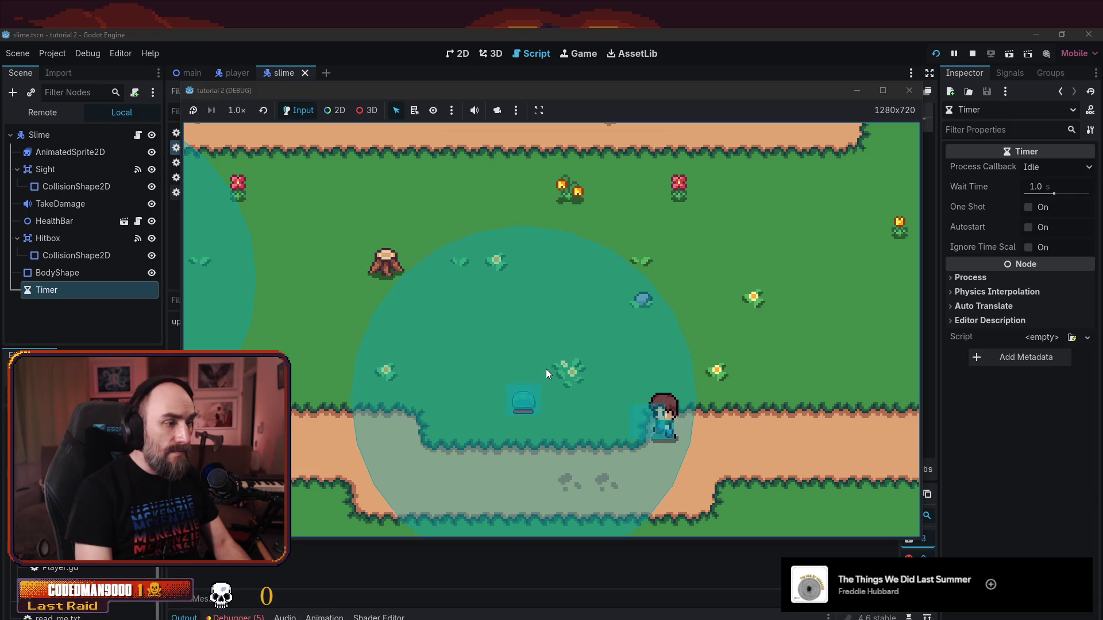
key(Right)
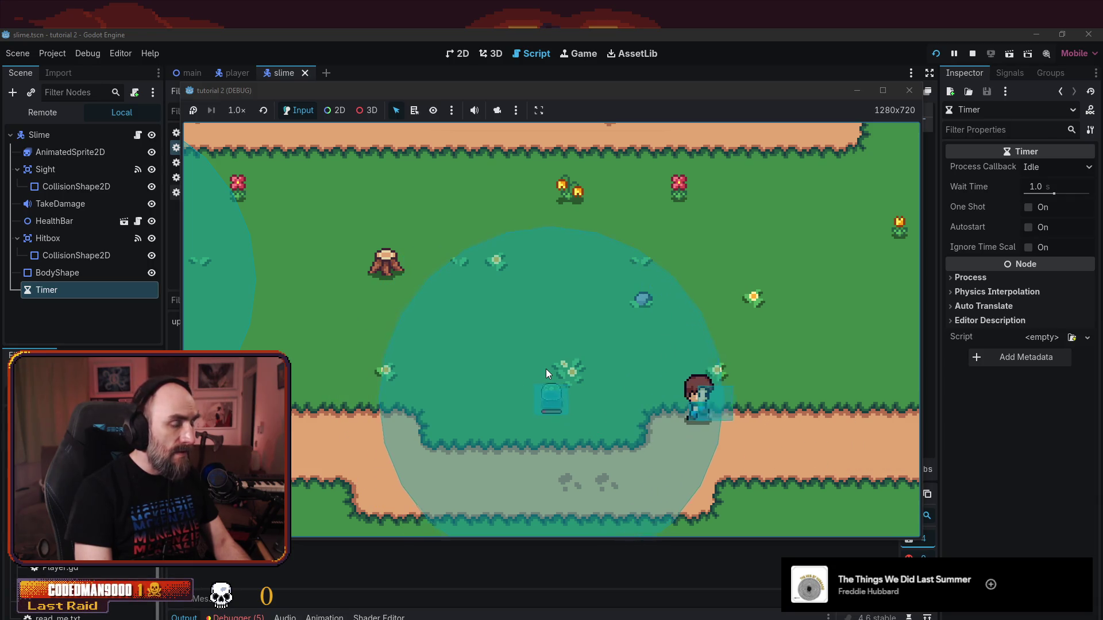
drag(299, 87, 508, 126)
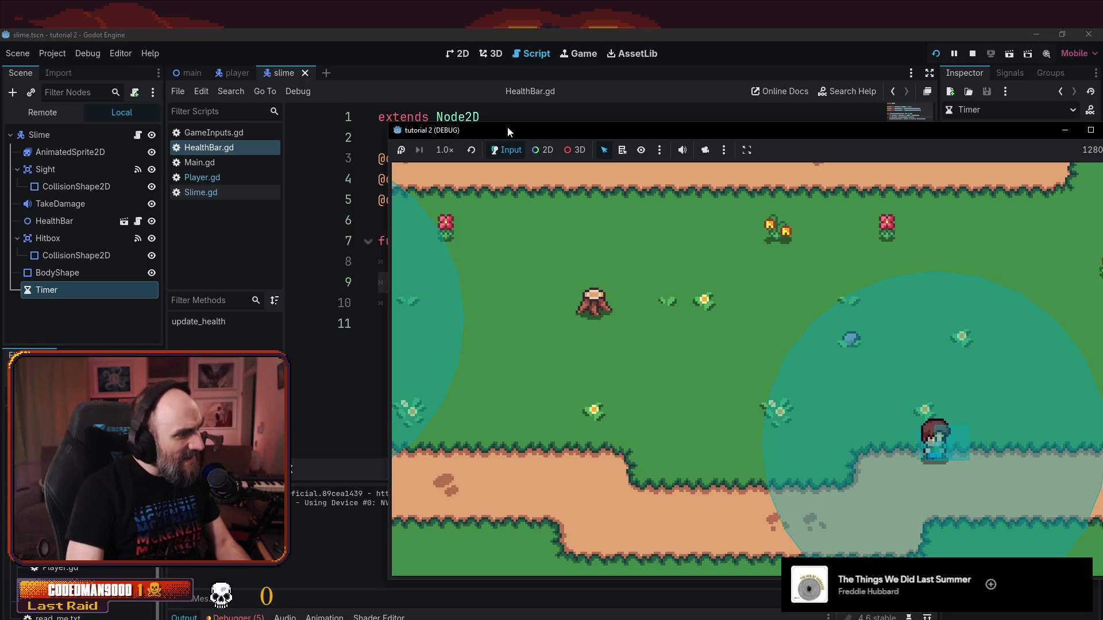
mouse_move(508, 126)
mouse_down()
mouse_move(463, 127)
mouse_move(418, 84)
mouse_up()
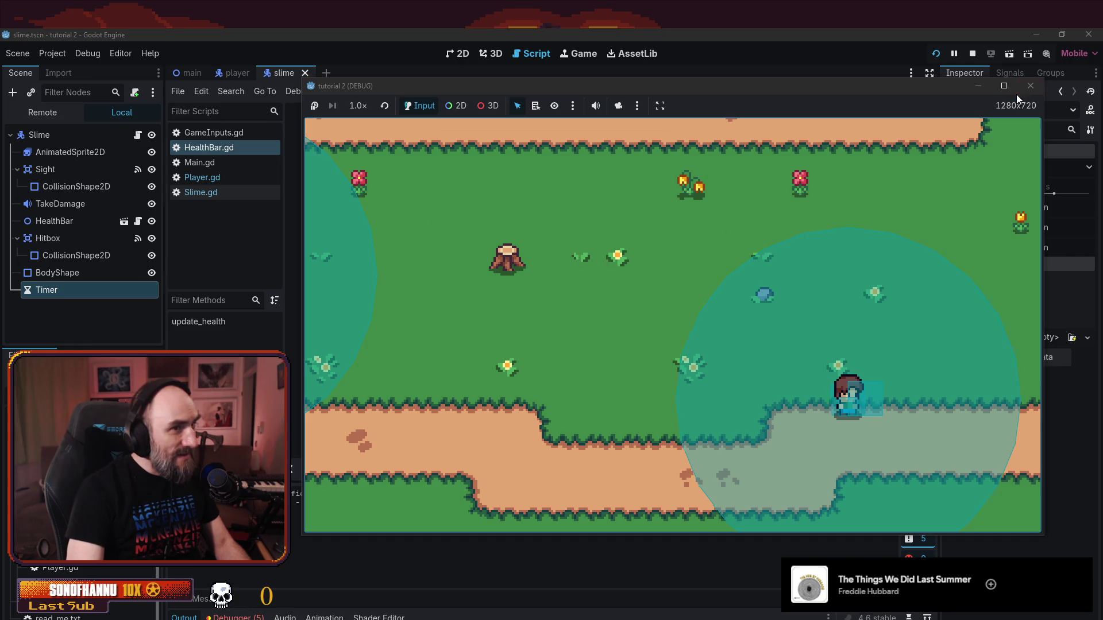
click(1031, 86)
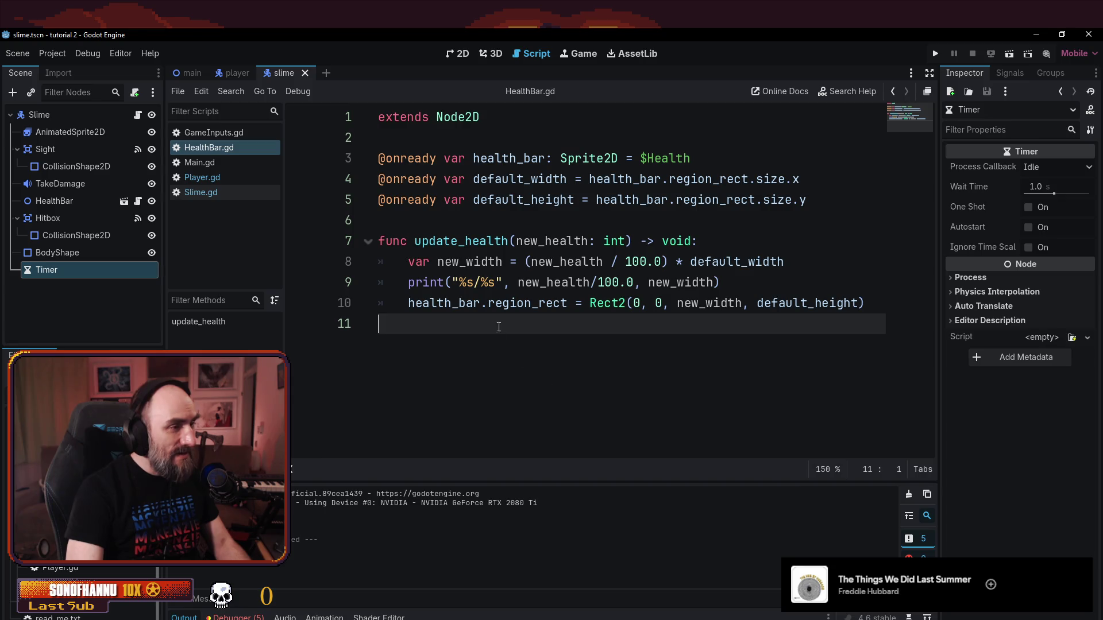
- Wrap new_health/100.0 in parentheses in the line 9 print call and save HealthBar.gd
click(472, 283)
key(Right)
text(()
key(Right)
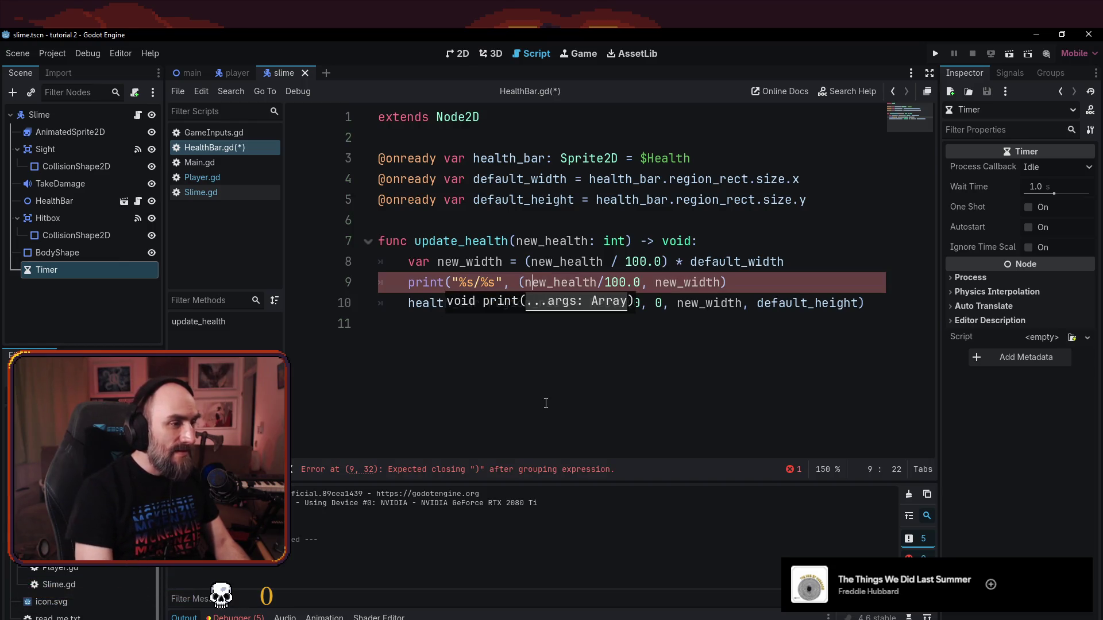
key(Right)
key(Right)
key(Right)
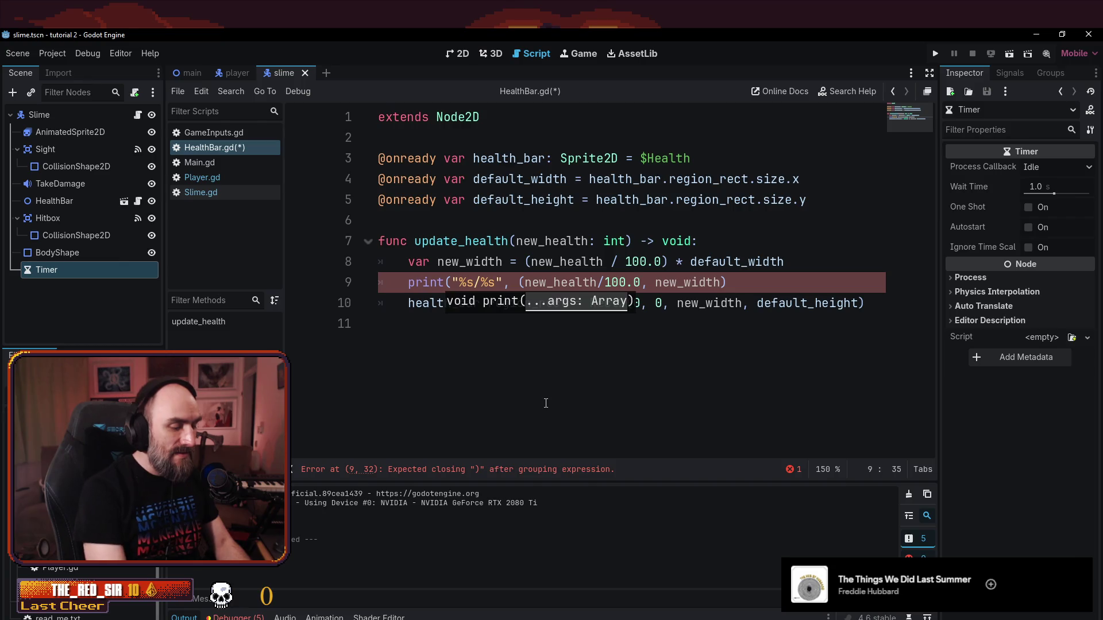
key(Right)
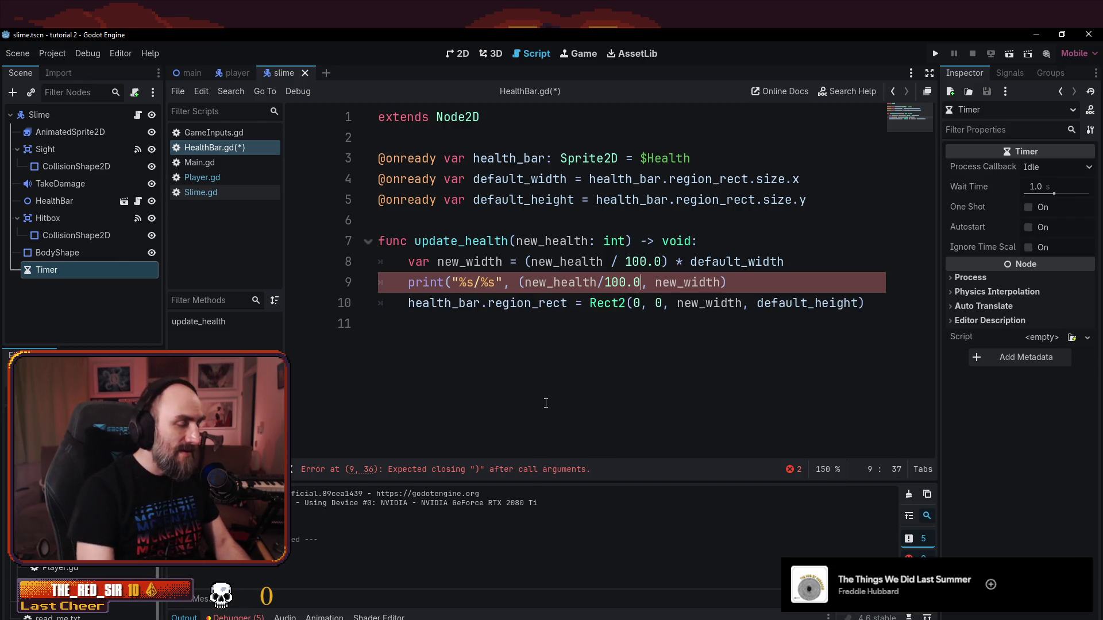
text())
key(Right)
key(Right)
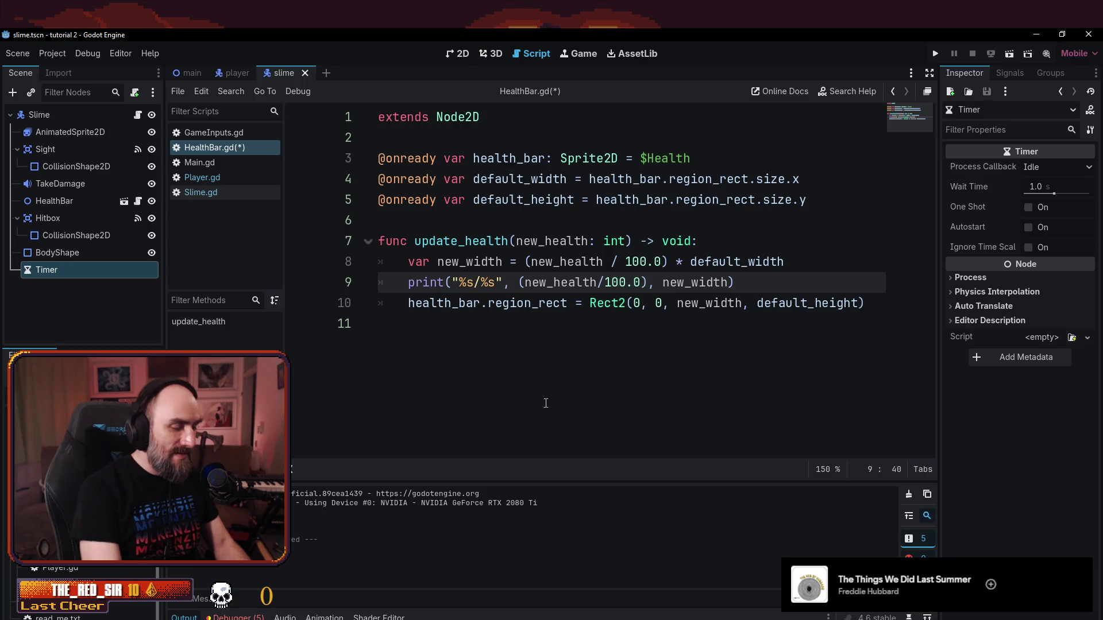
key(ctrl+s)
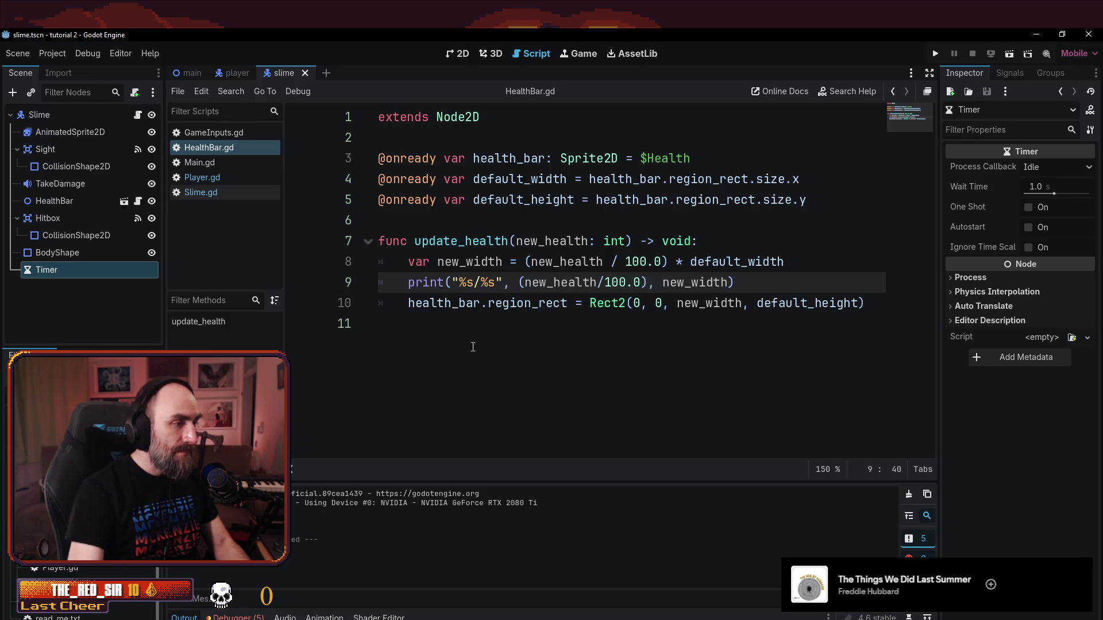
mouse_move(427, 280)
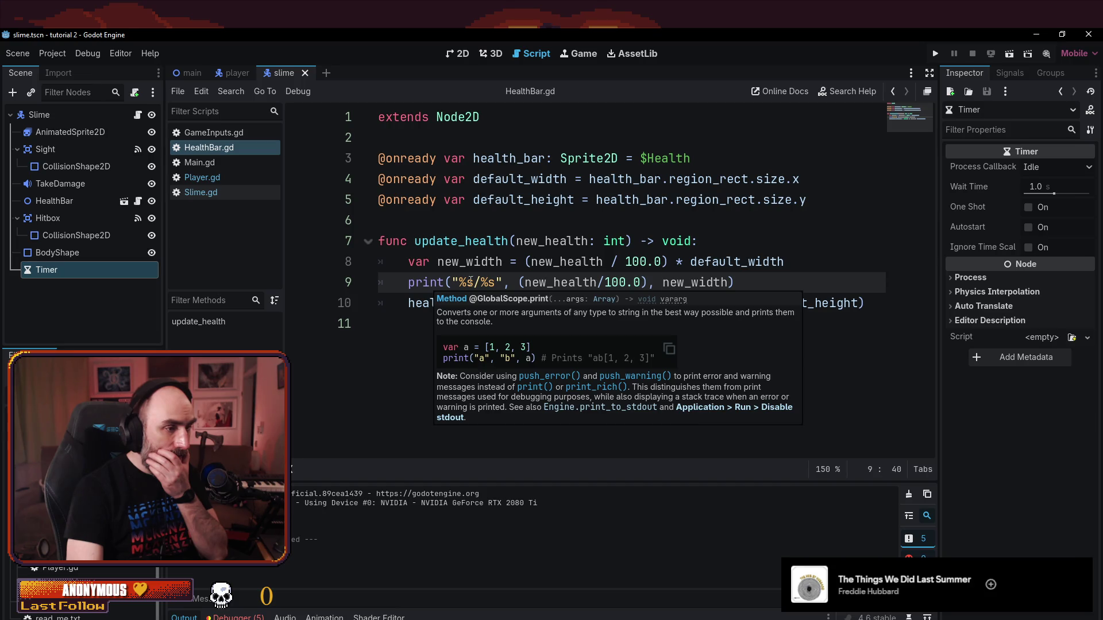
click(536, 387)
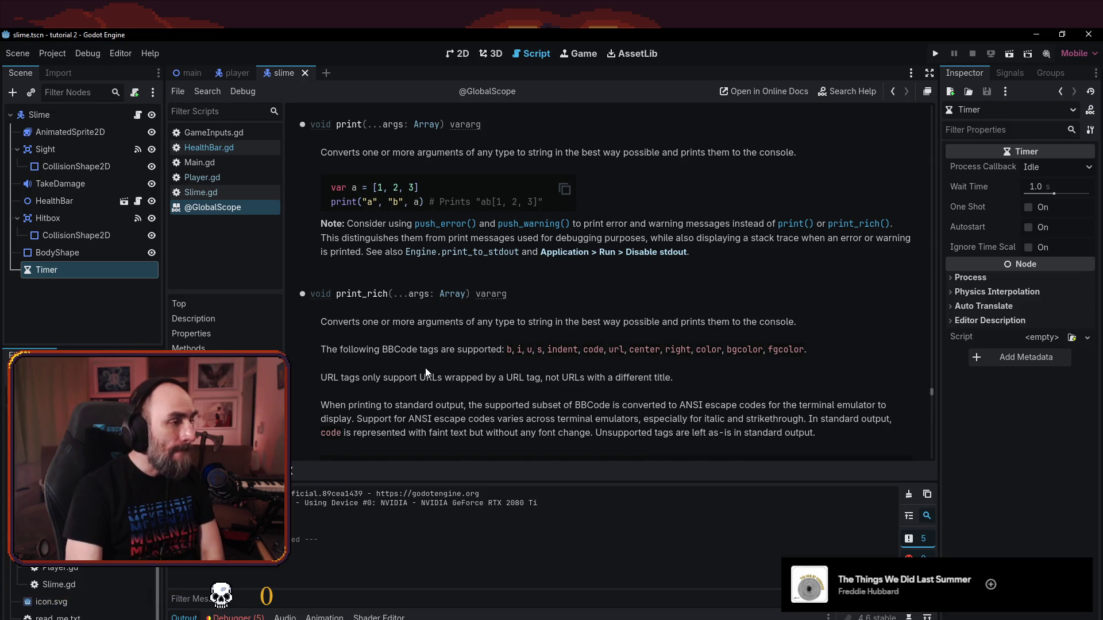
scroll(426, 371, down, 3)
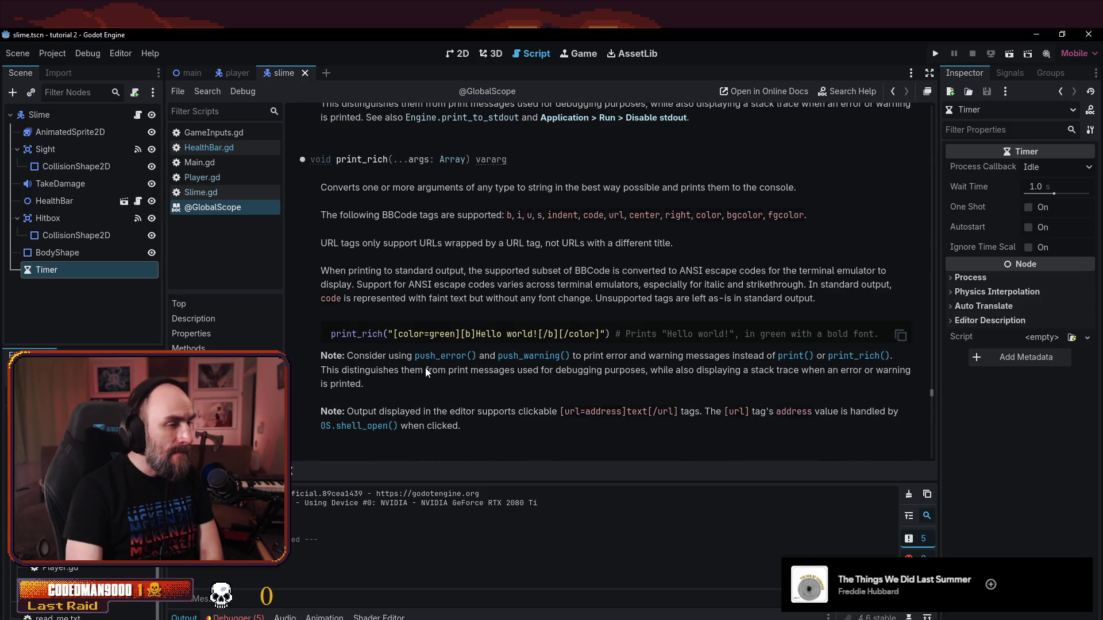
scroll(426, 367, down, 4)
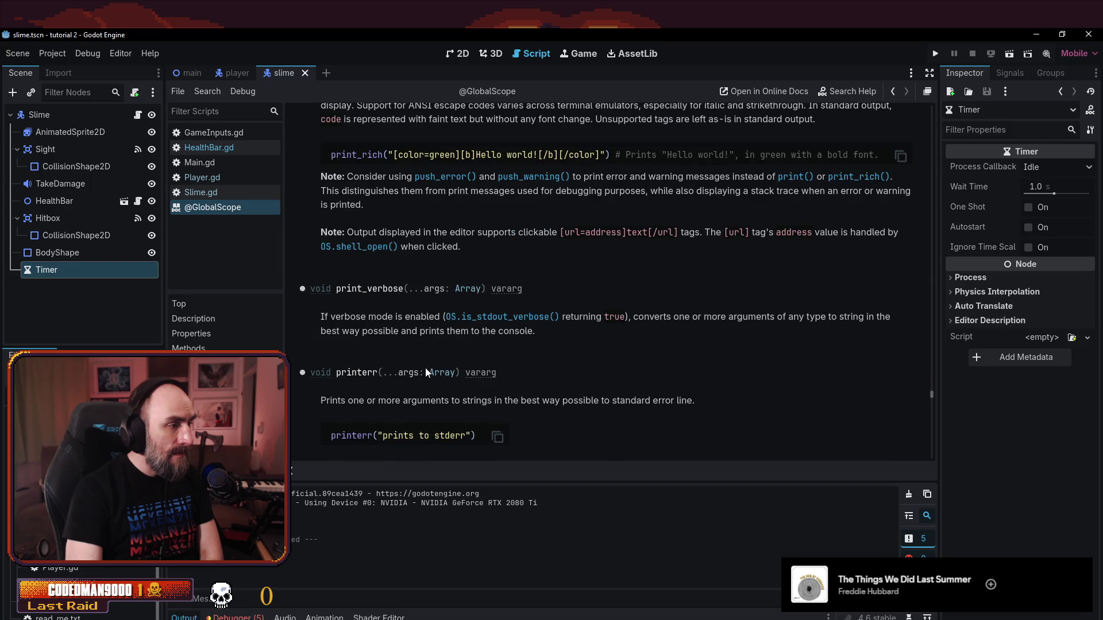
scroll(428, 366, down, 3)
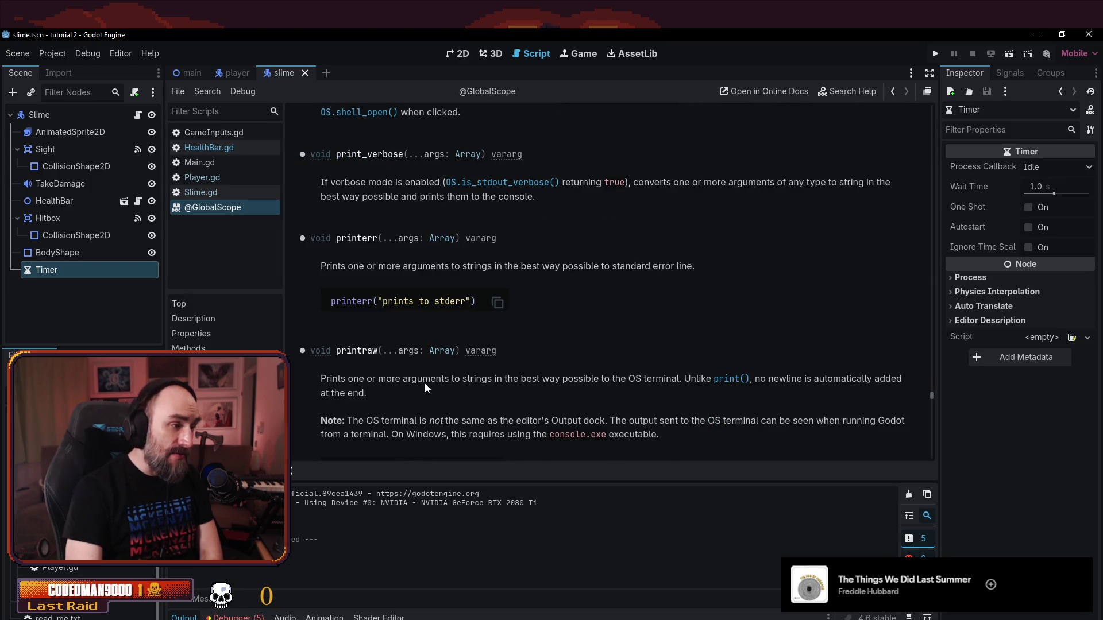
scroll(426, 382, down, 3)
scroll(425, 389, down, 4)
scroll(443, 381, down, 5)
scroll(444, 383, down, 5)
scroll(443, 383, up, 5)
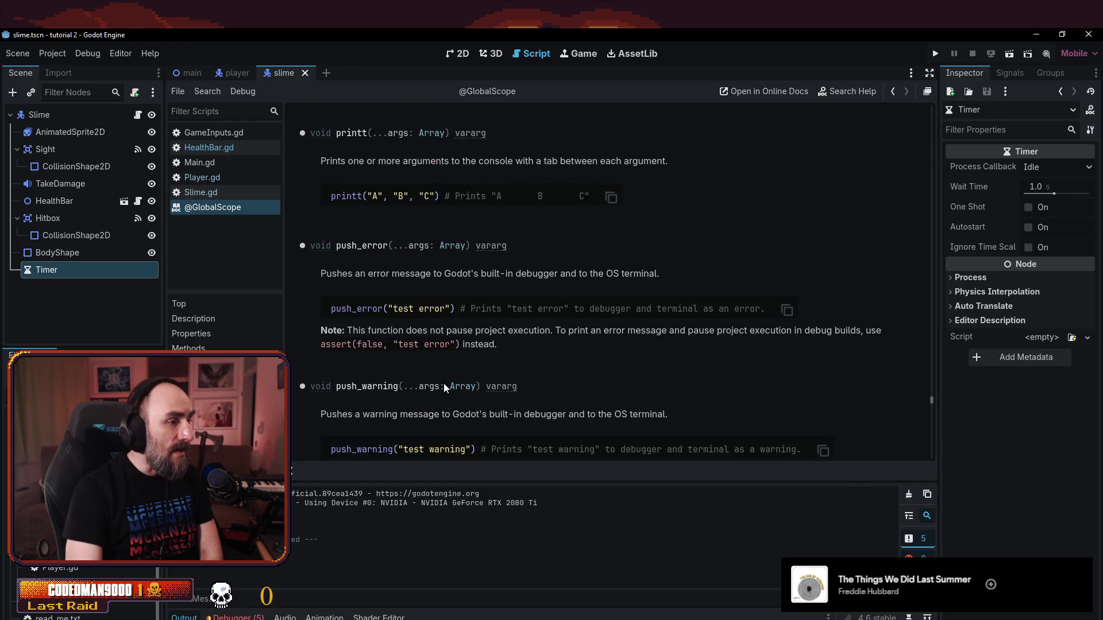
scroll(445, 388, down, 4)
scroll(412, 411, down, 8)
scroll(411, 417, down, 15)
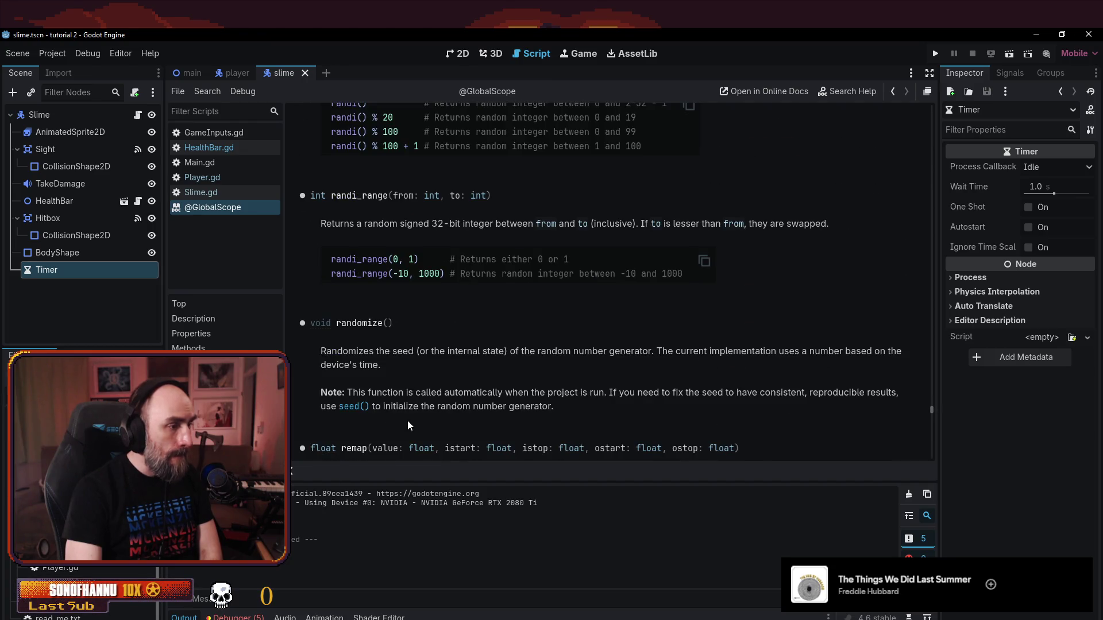
scroll(408, 421, down, 10)
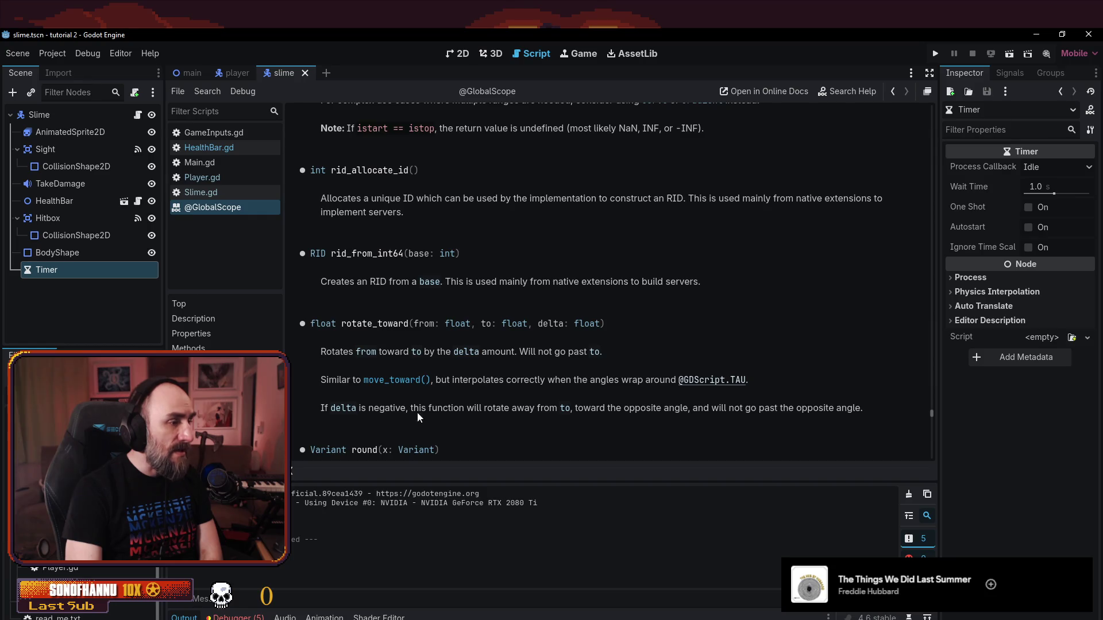
scroll(446, 385, down, 5)
scroll(446, 385, down, 6)
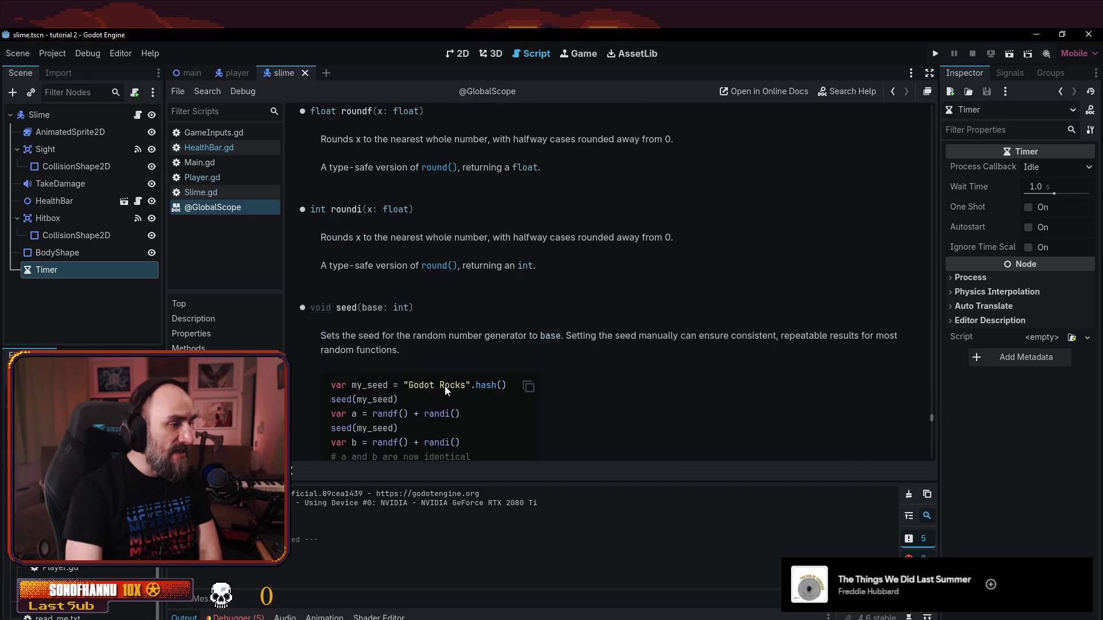
scroll(445, 386, down, 4)
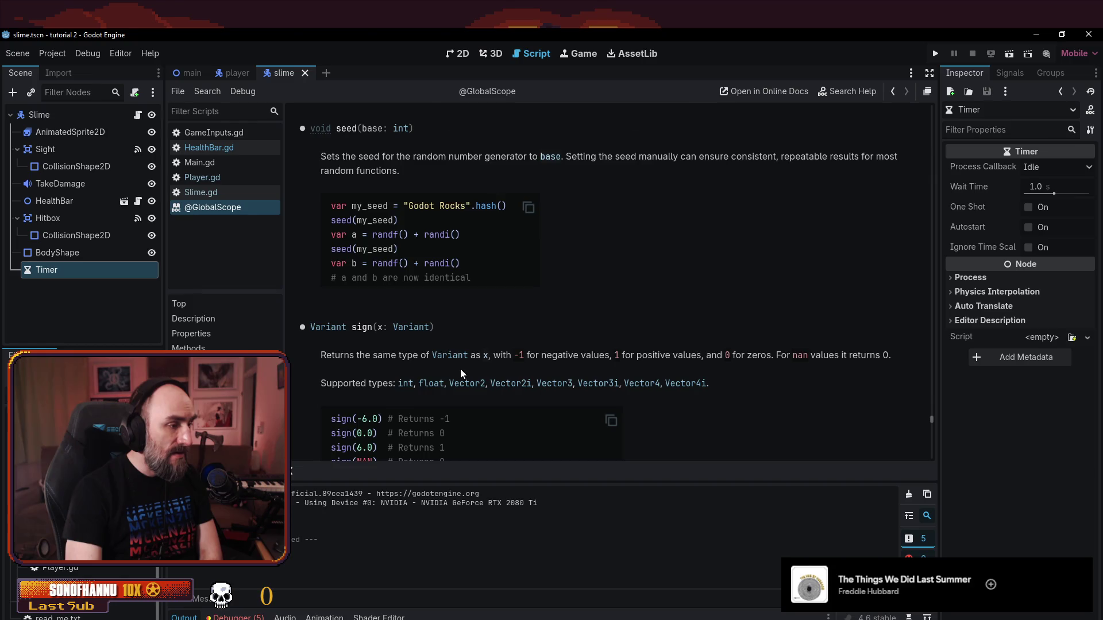
scroll(460, 369, down, 5)
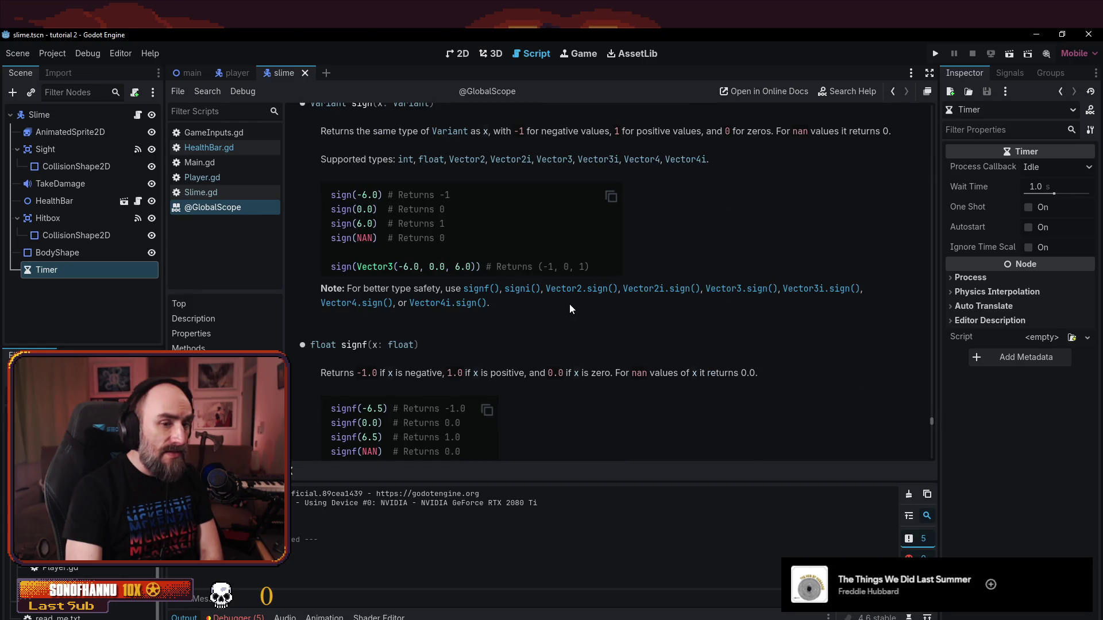
scroll(570, 309, up, 20)
scroll(543, 324, up, 20)
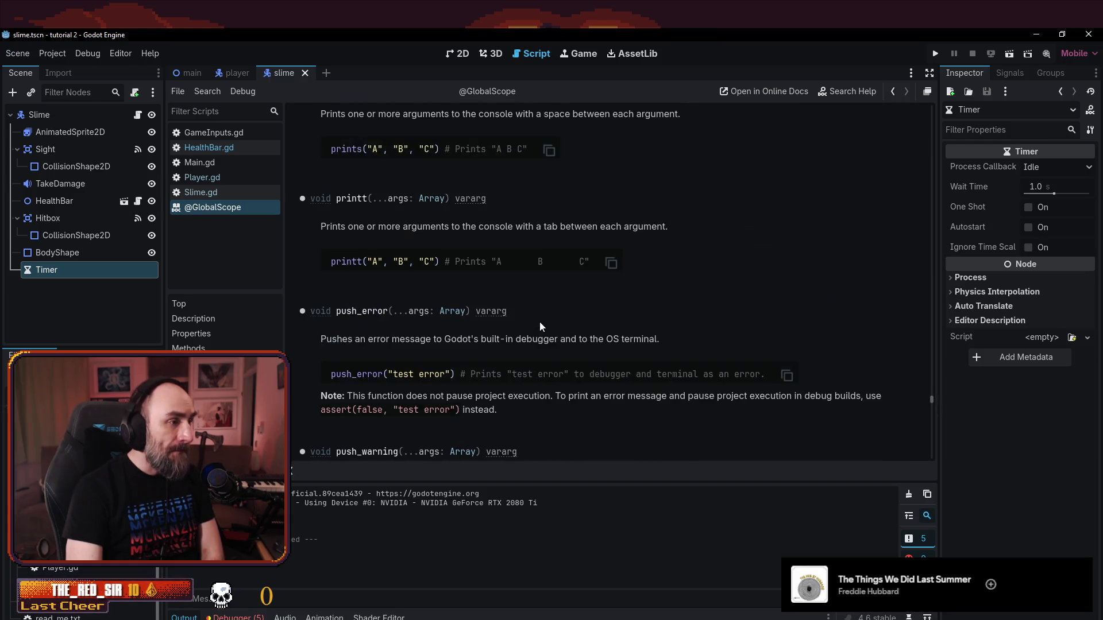
scroll(539, 322, up, 15)
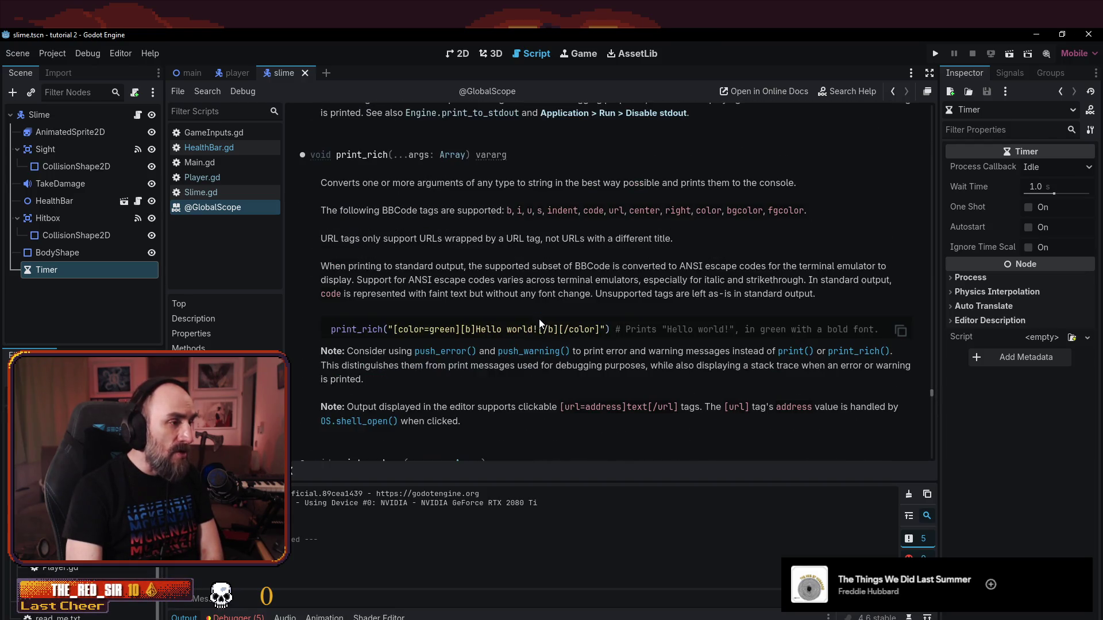
scroll(525, 329, up, 20)
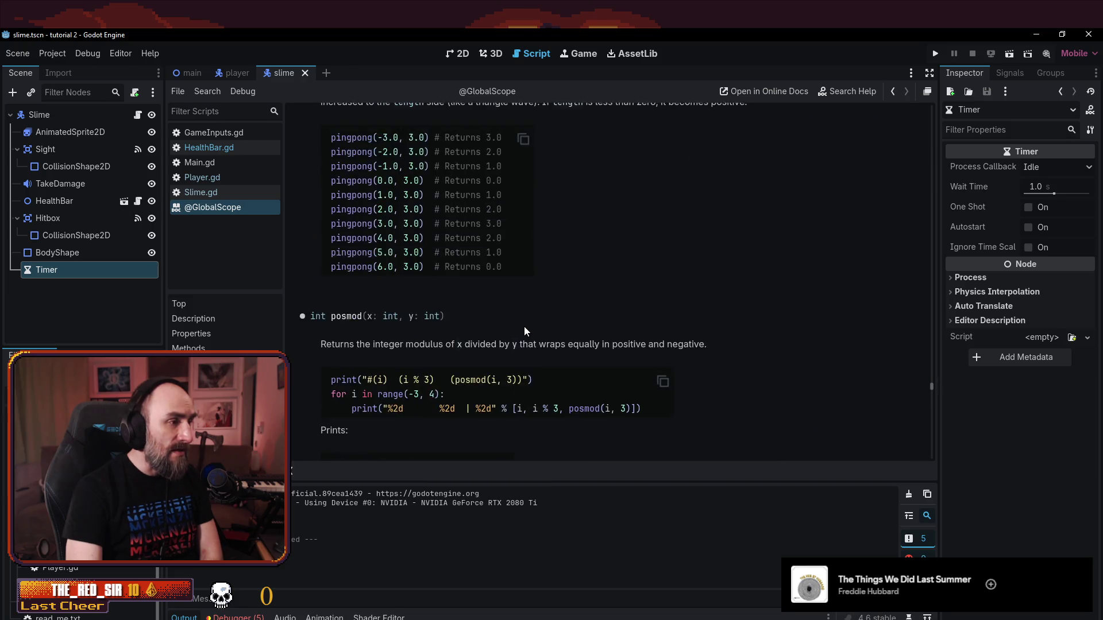
scroll(525, 331, down, 3)
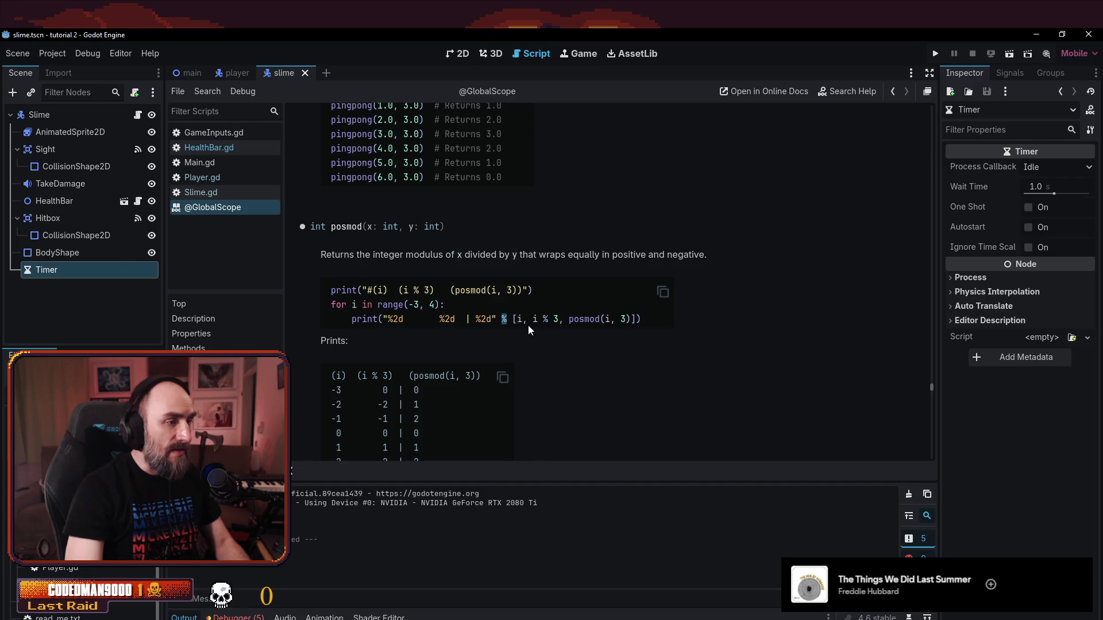
scroll(603, 392, down, 10)
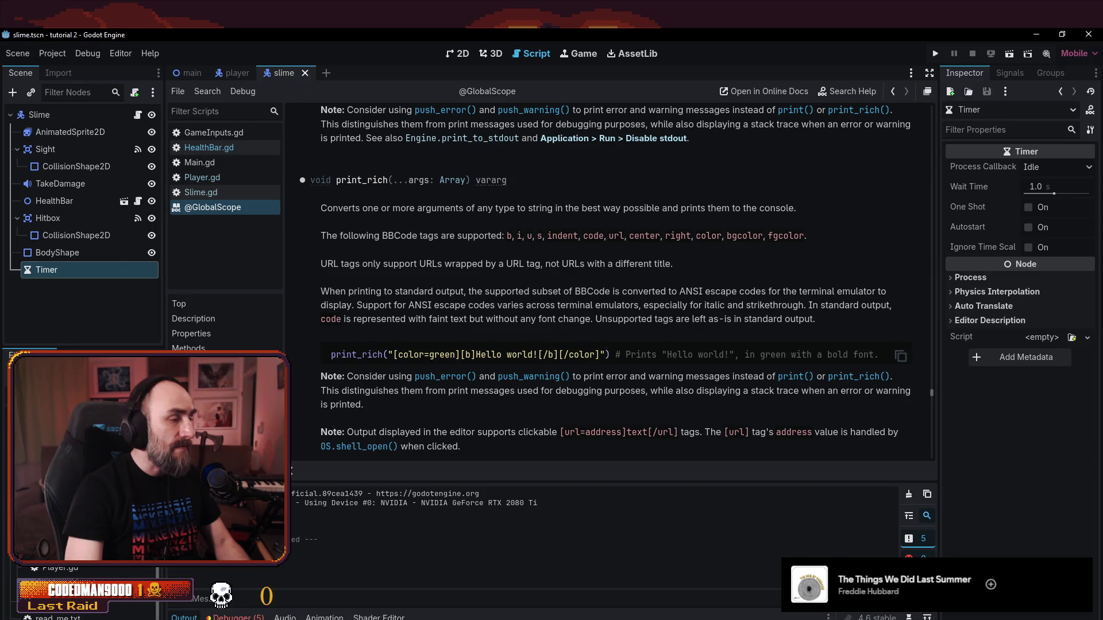
right_click(199, 208)
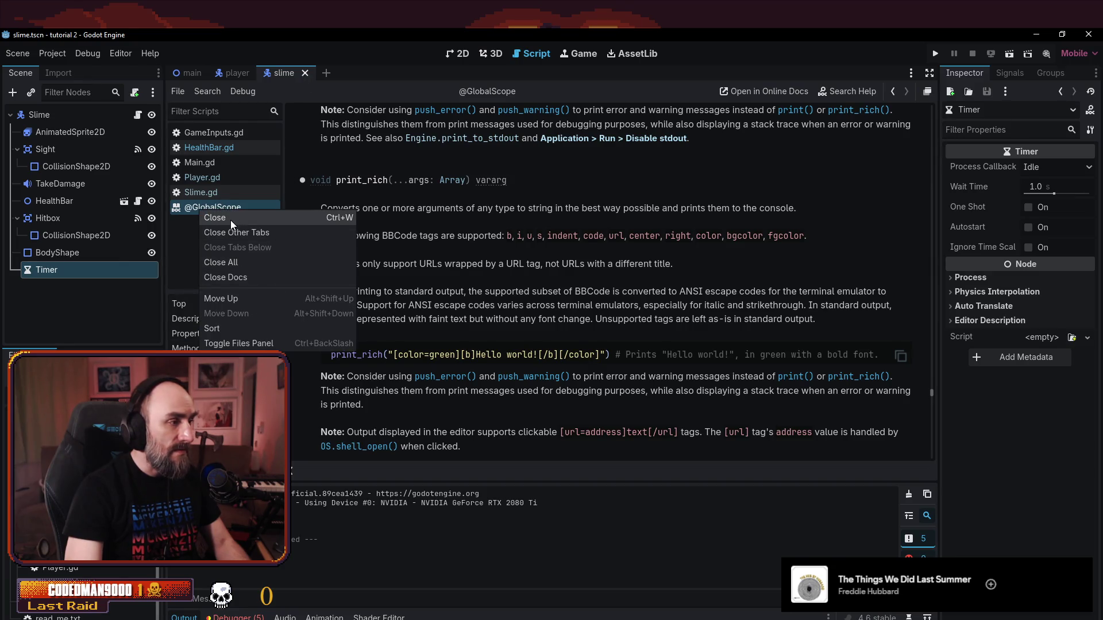
click(230, 220)
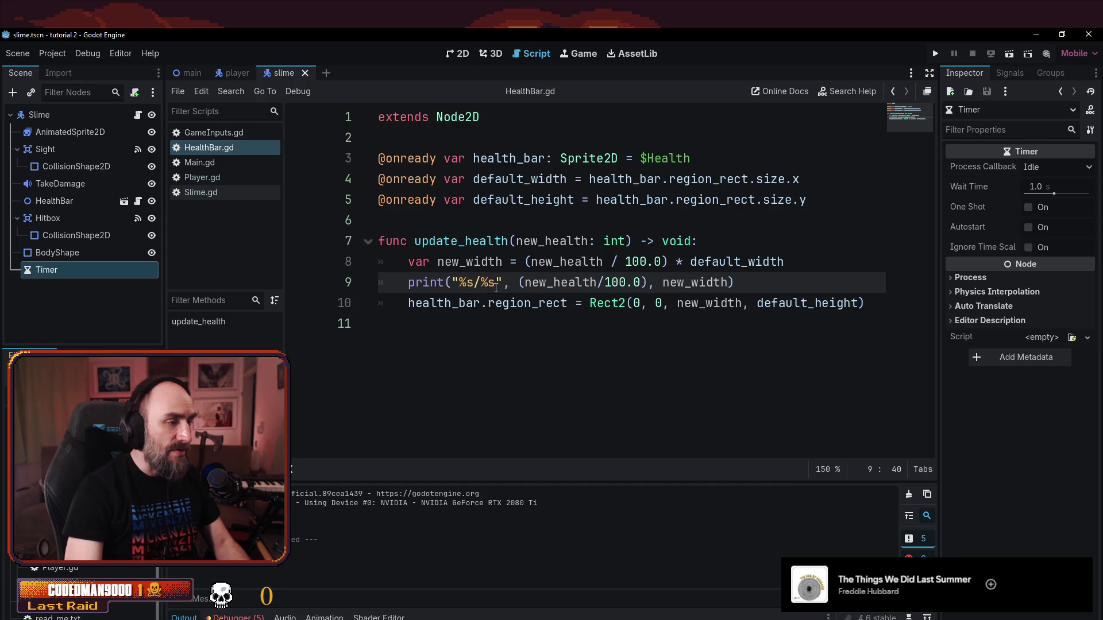
- Rewrite line 9 as print("%s/%s" % [(new_health/100.0), new_width]), save, and run the game
key(BackSpace)
text(%)
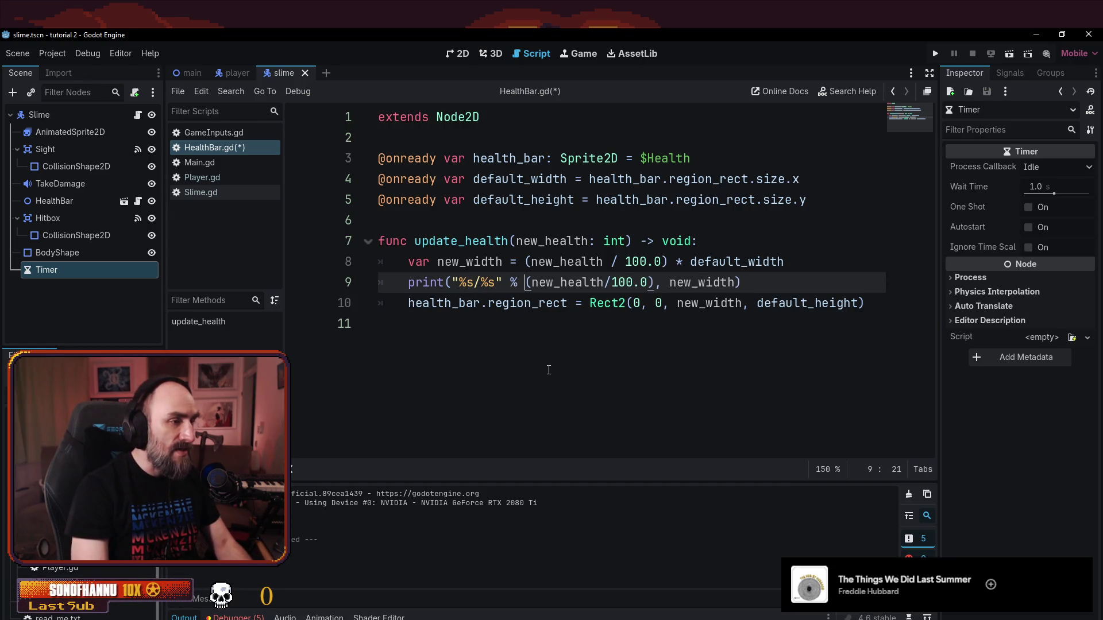
text( [)
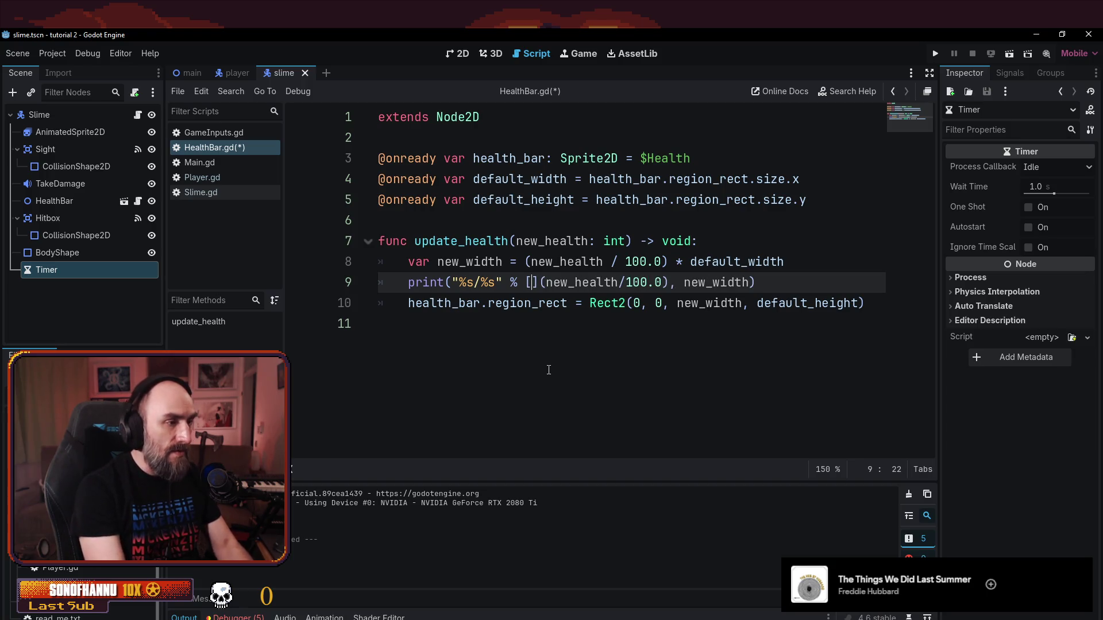
key(Delete)
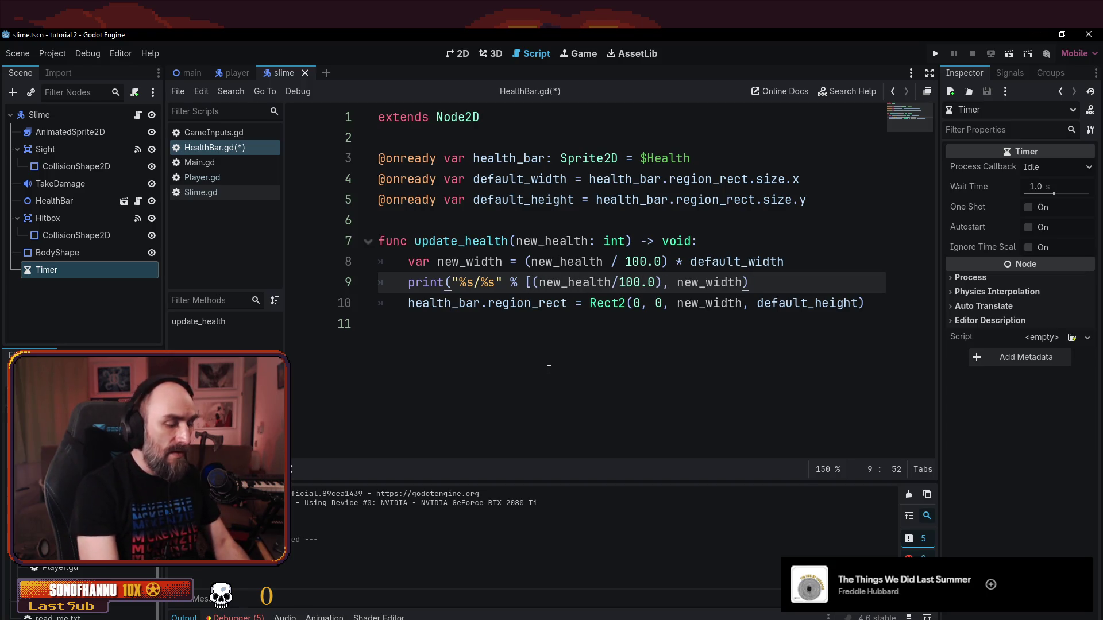
text(])
key(BackSpace)
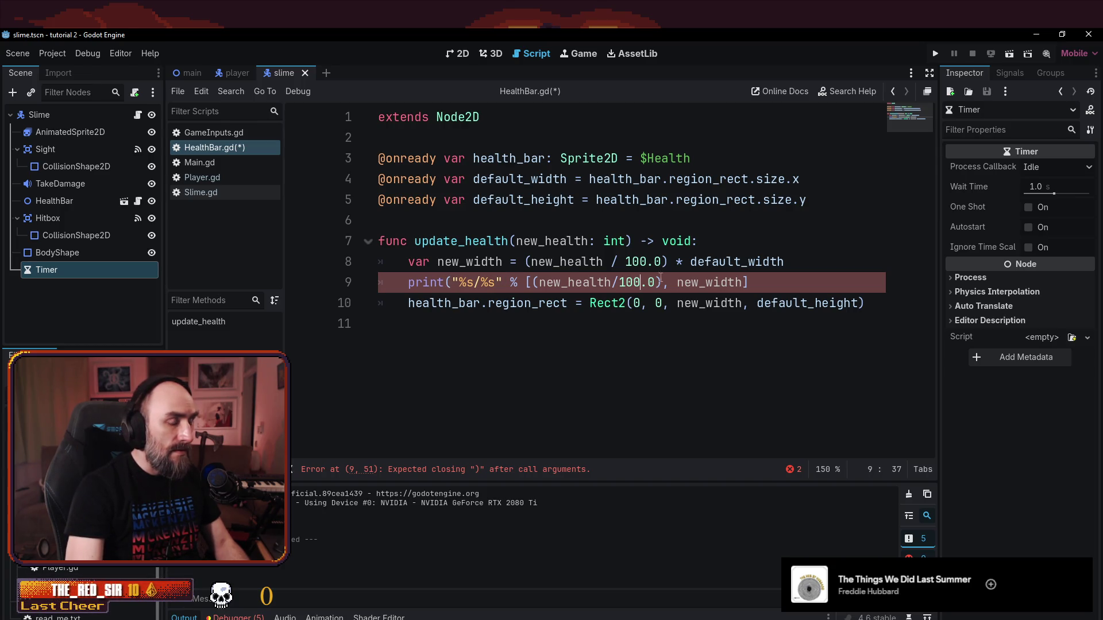
text())
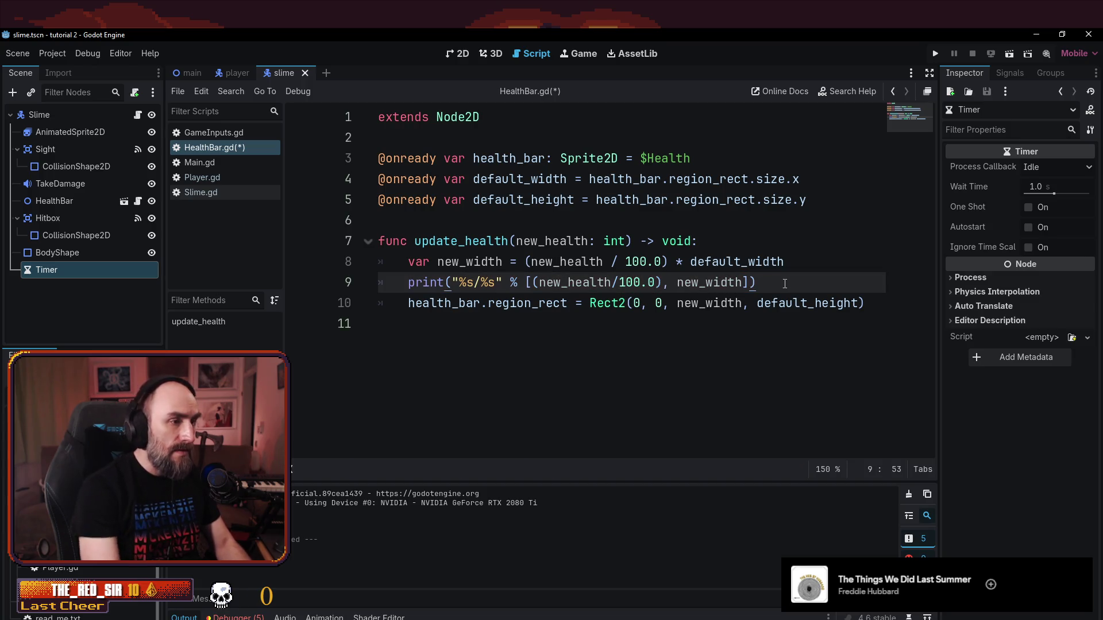
key(ctrl+s)
key(F5)
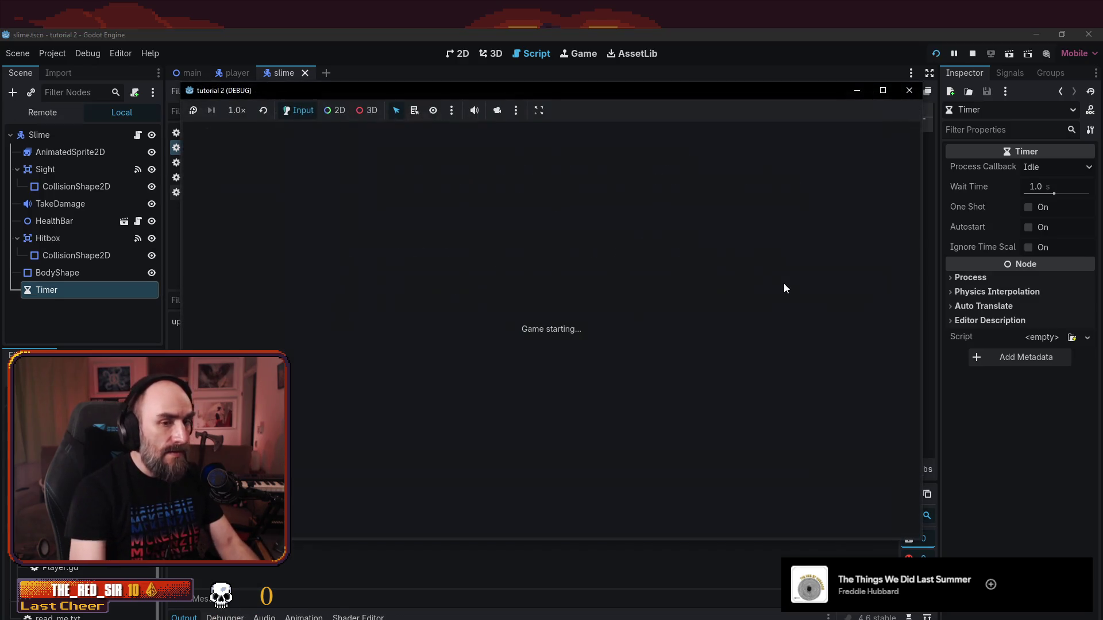
key(Left)
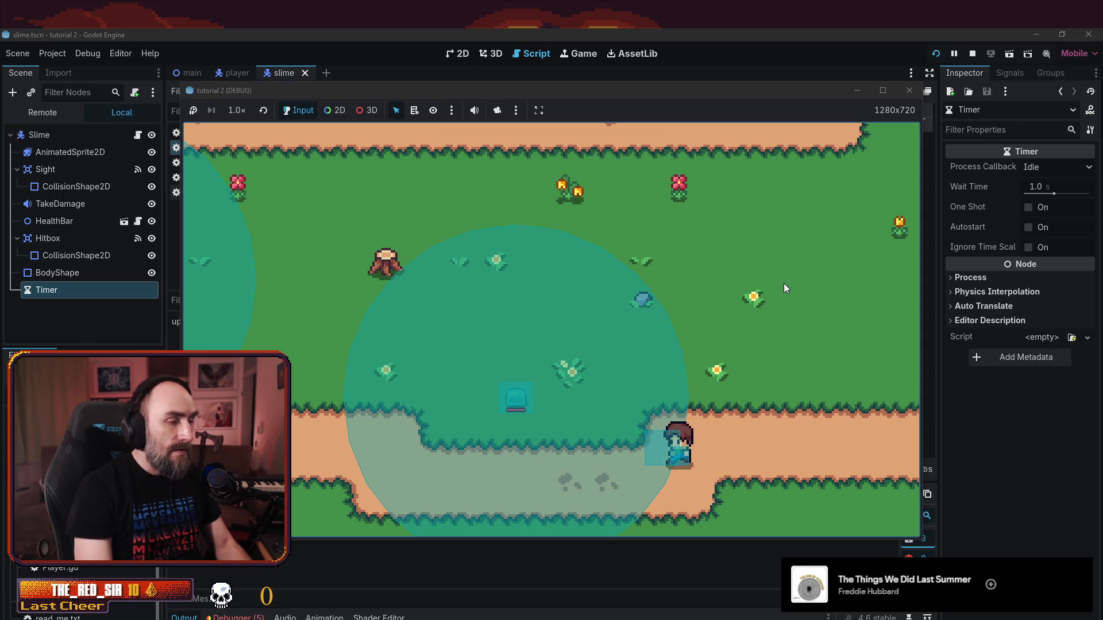
key(Right)
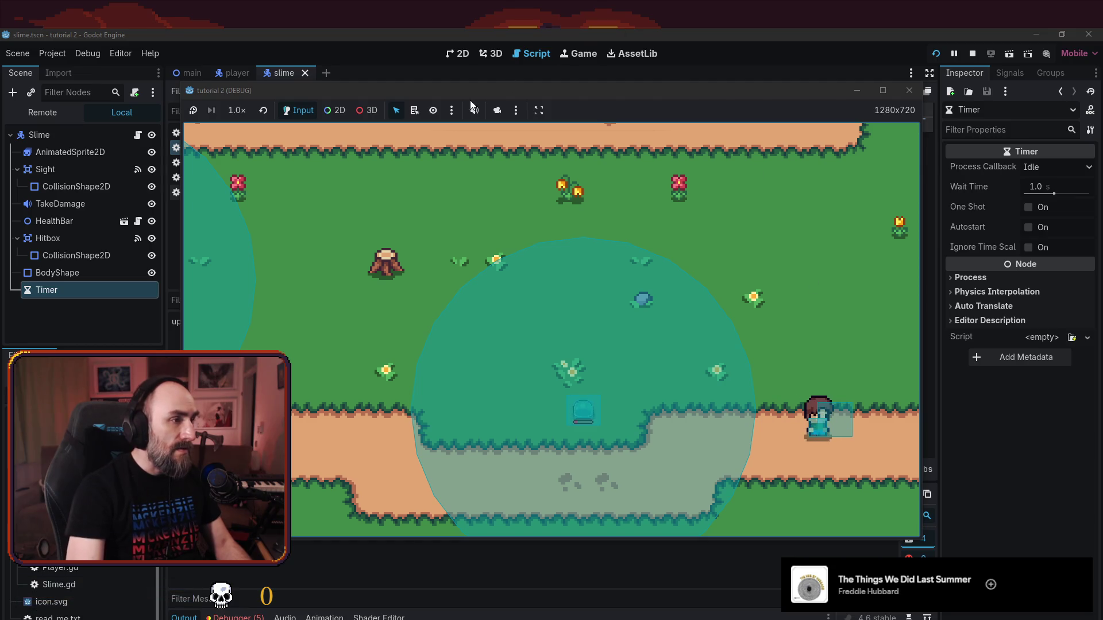
mouse_move(469, 90)
mouse_down()
mouse_move(675, 129)
mouse_move(650, 112)
mouse_up()
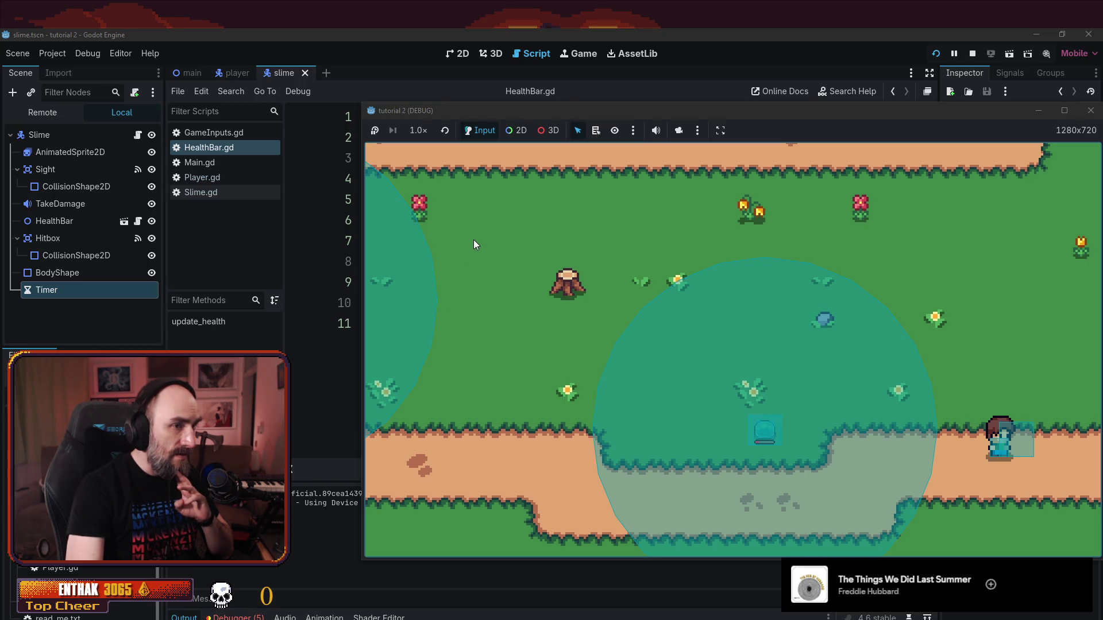
key(F8)
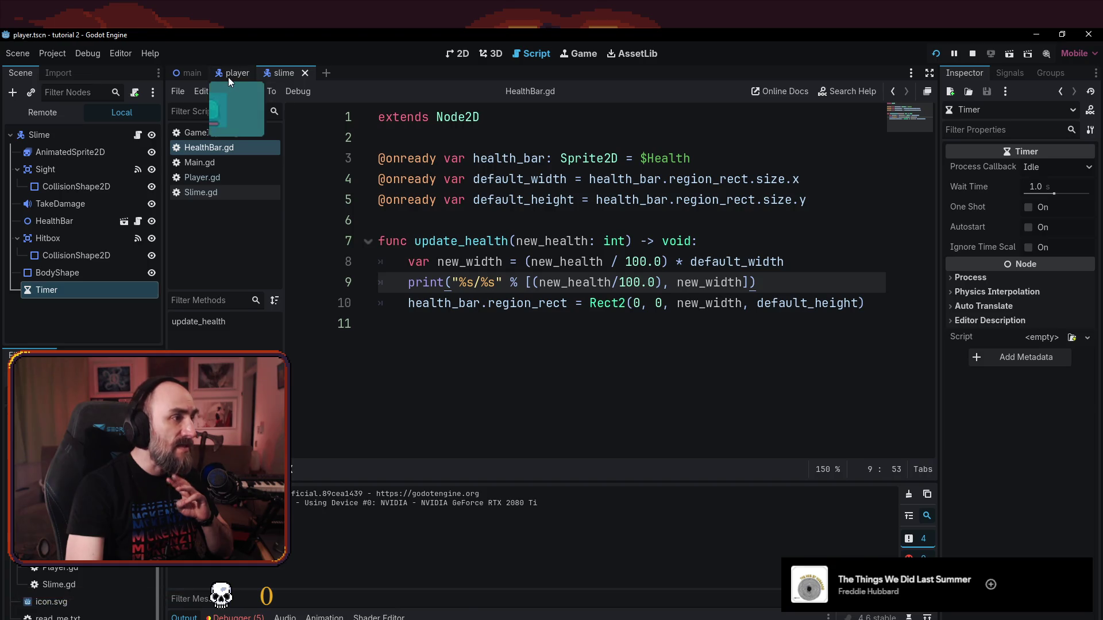
- Switch between the player and slime scenes and inspect Slime.gd's health and strength values
click(232, 74)
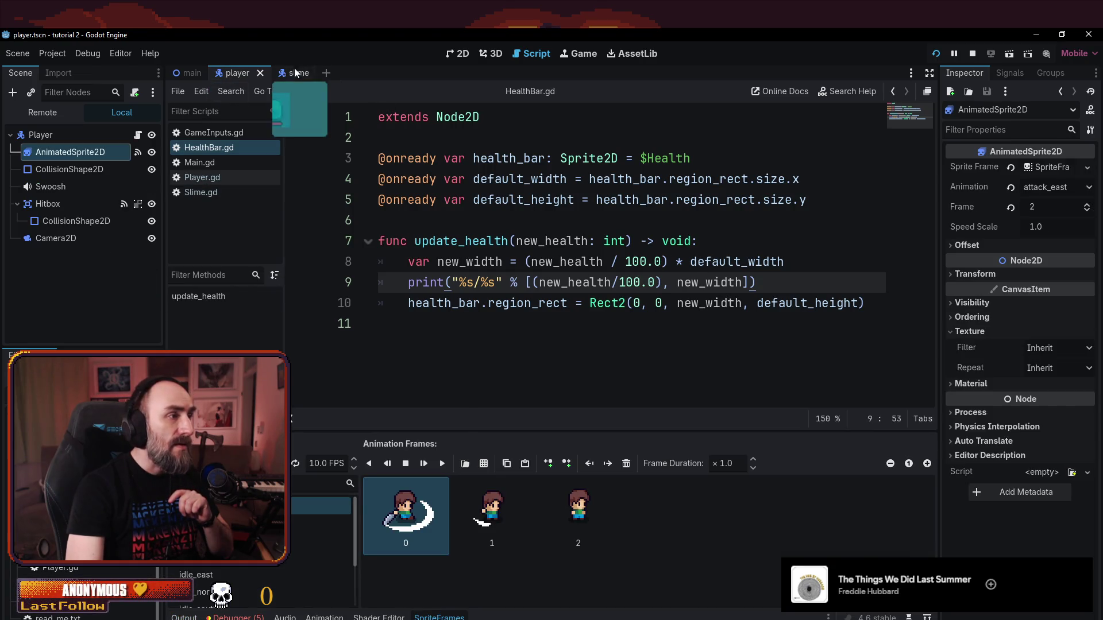
click(294, 69)
click(198, 181)
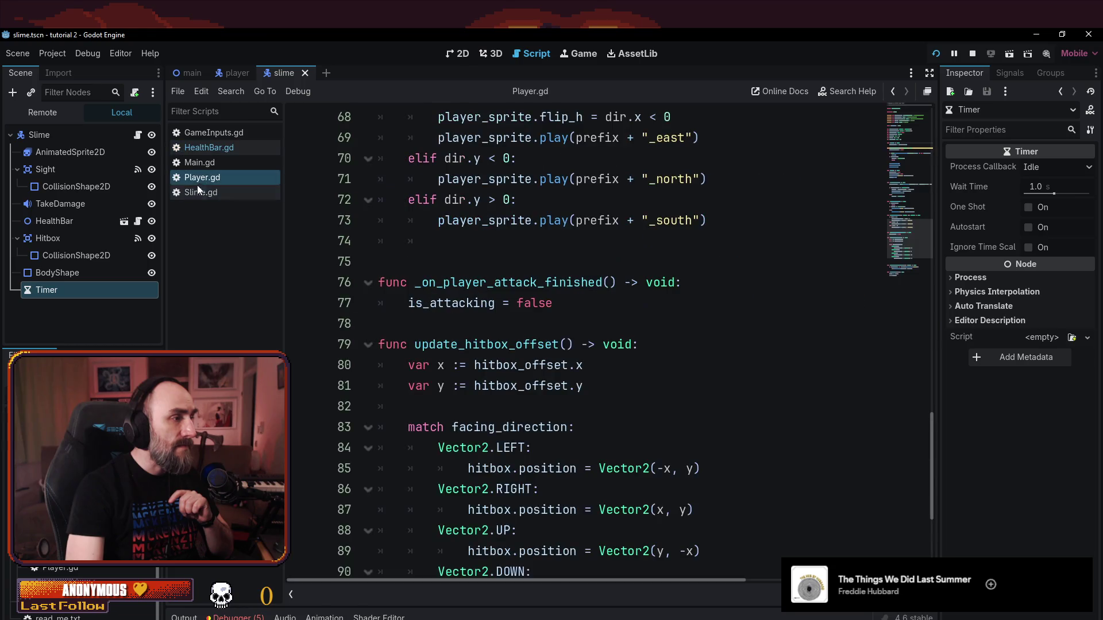
click(213, 194)
click(428, 212)
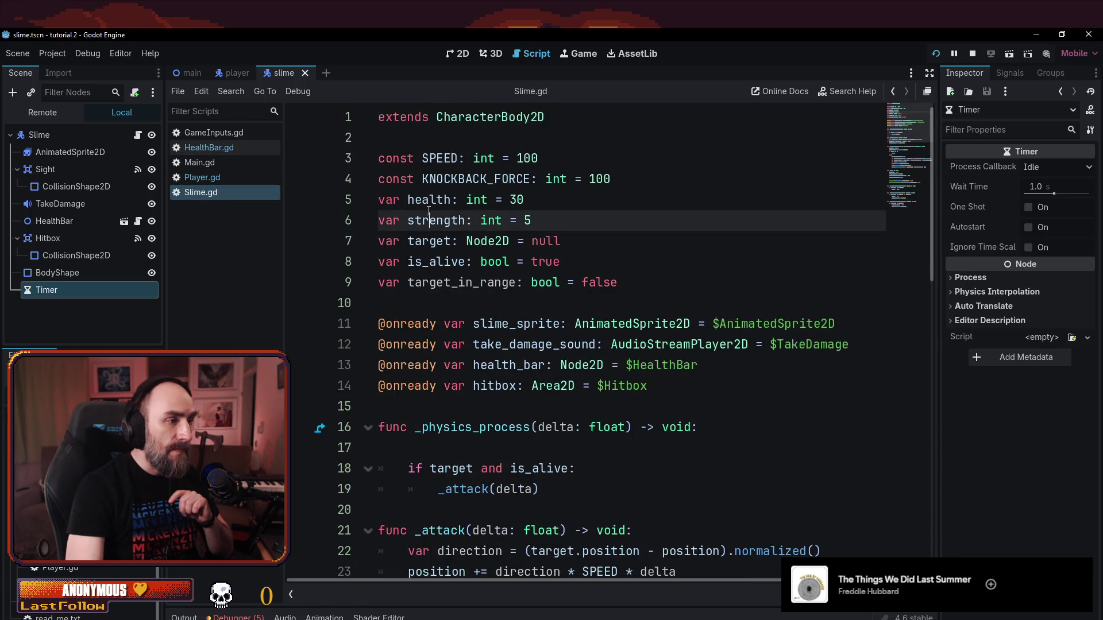
drag(379, 199, 526, 200)
click(574, 283)
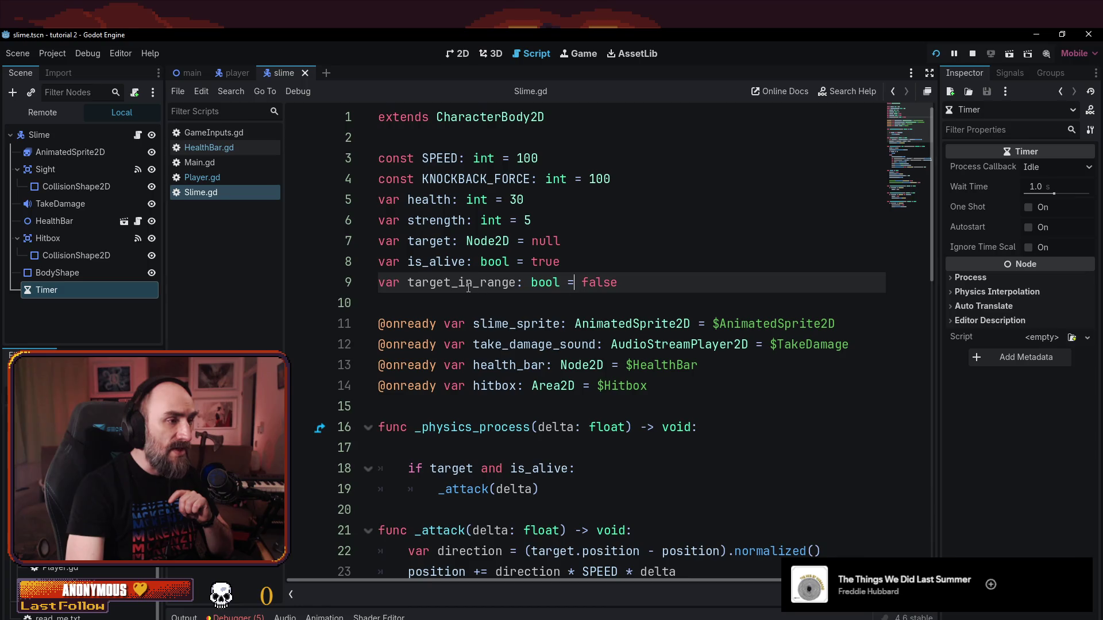
- Open Player.gd and look over the player's strength value
click(189, 175)
click(657, 268)
drag(932, 462, 926, 170)
click(555, 296)
scroll(543, 402, down, 2)
click(540, 445)
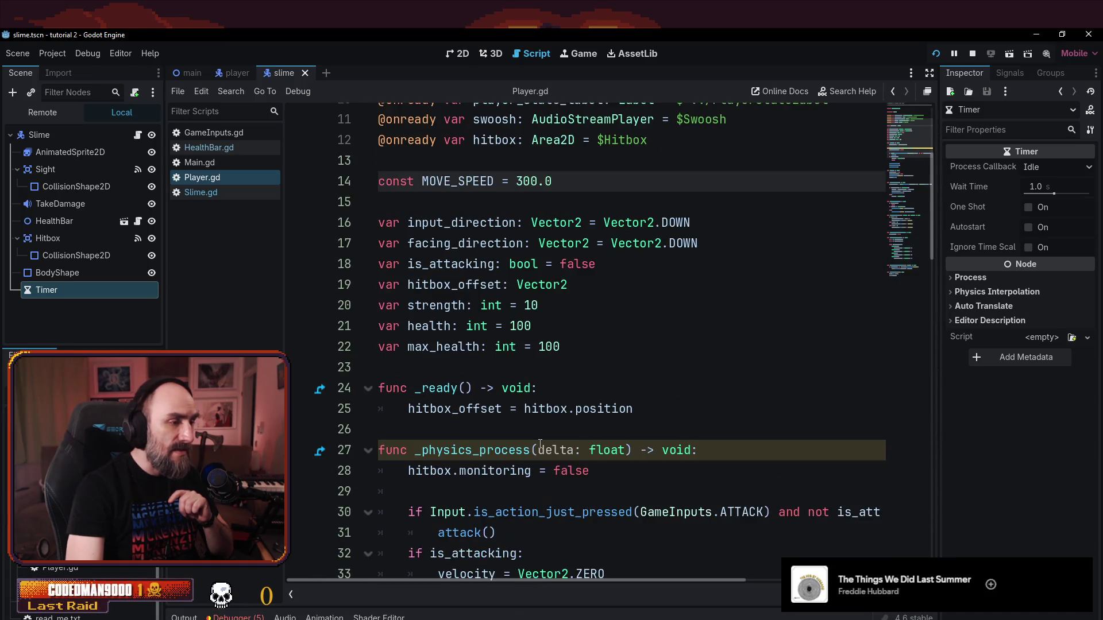
drag(400, 309, 540, 305)
click(632, 388)
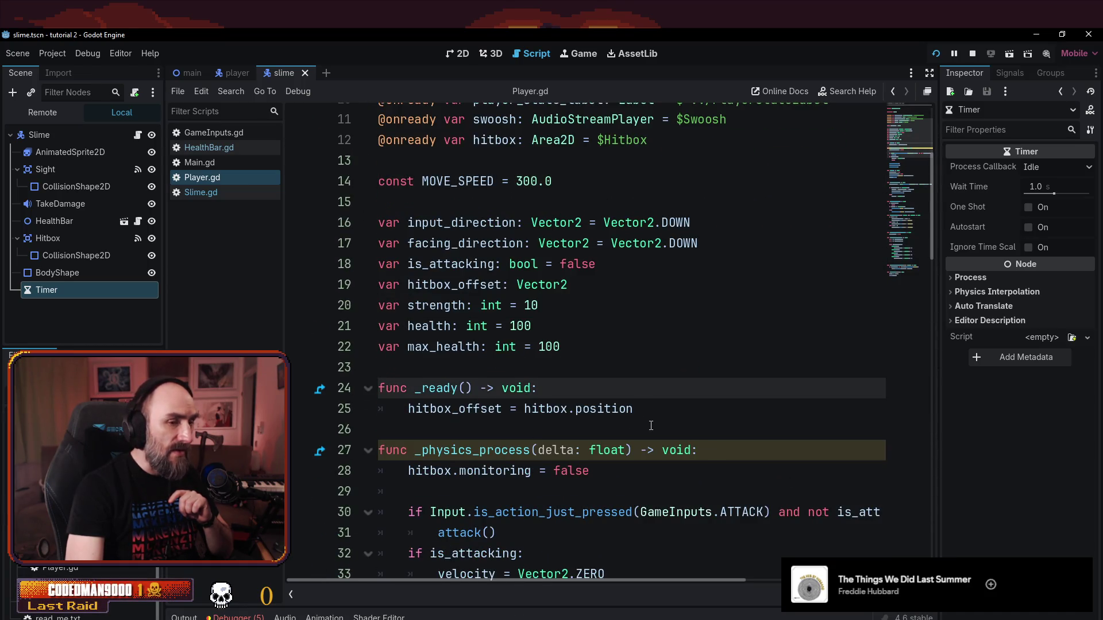
- Review Player.gd's is_attacking logic and the code damaging bodies named Slime, then reopen Slime.gd
drag(929, 210, 928, 319)
click(552, 343)
click(431, 222)
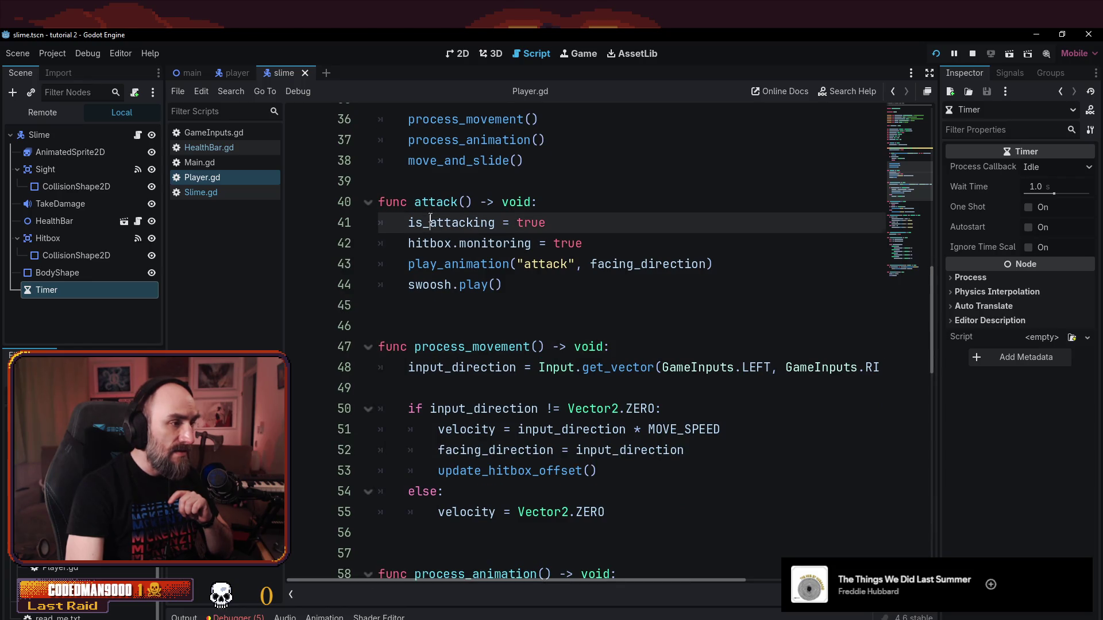
drag(930, 308, 934, 536)
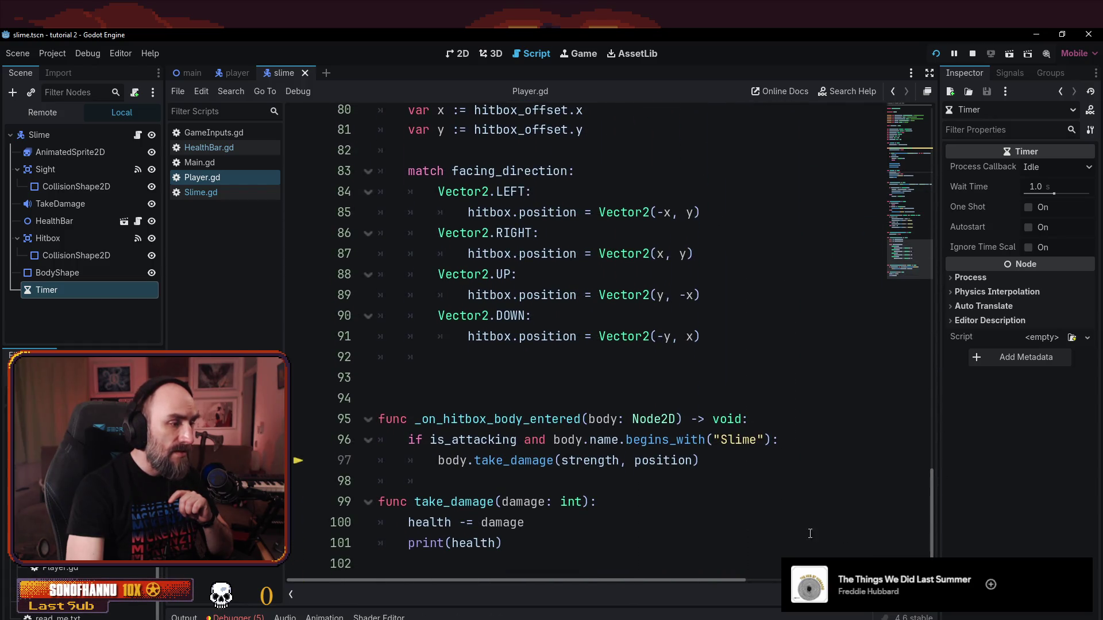
click(612, 398)
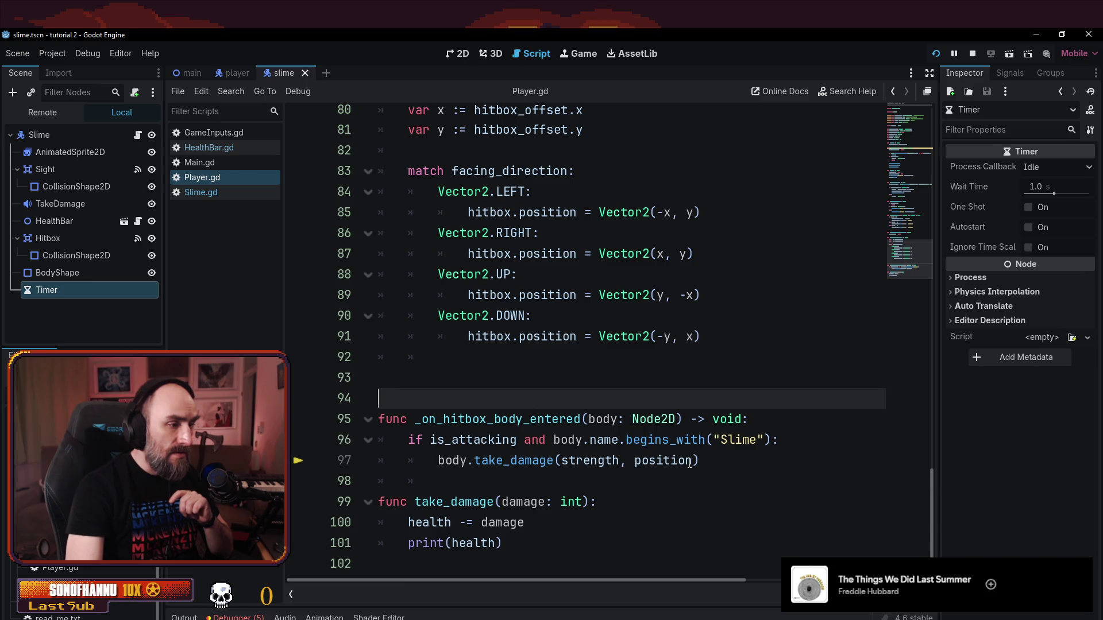
drag(742, 459, 379, 440)
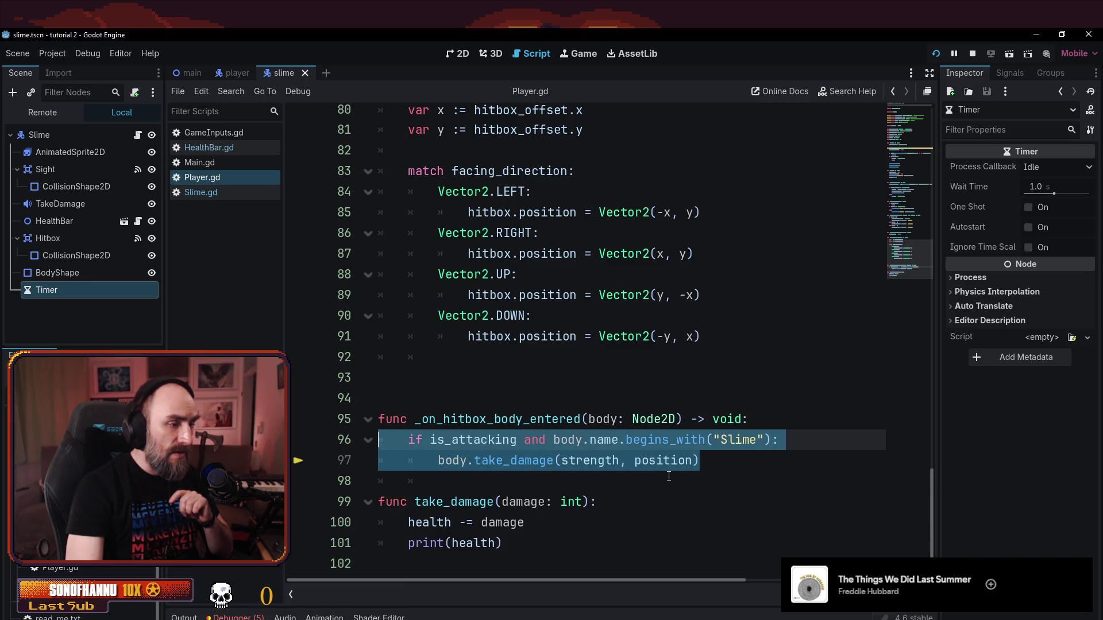
drag(770, 479, 325, 446)
click(377, 441)
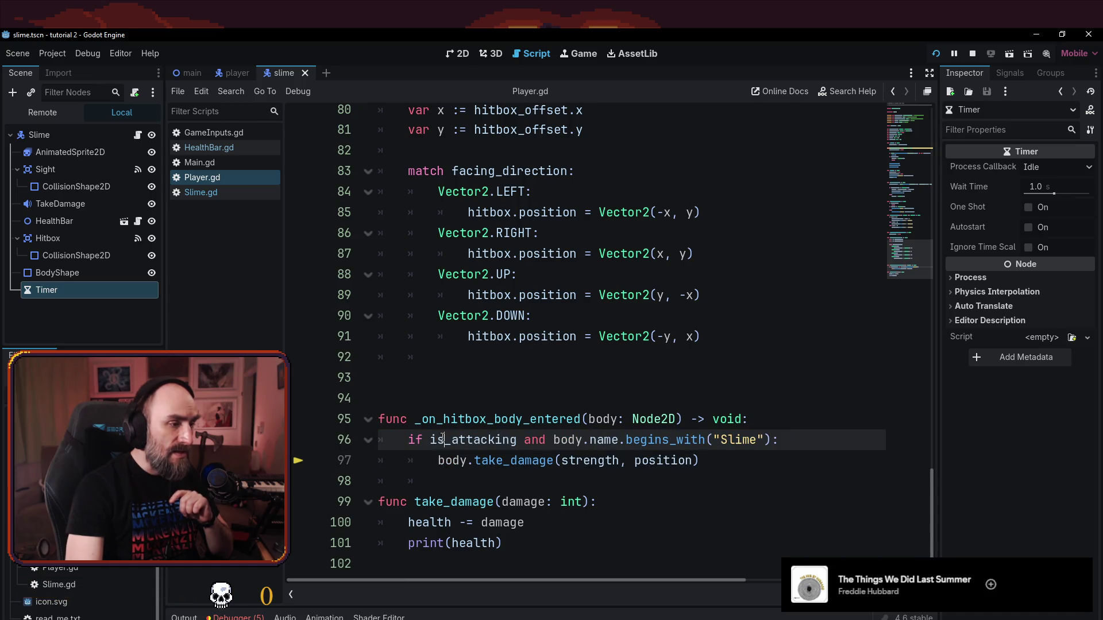
drag(436, 459, 663, 460)
click(757, 440)
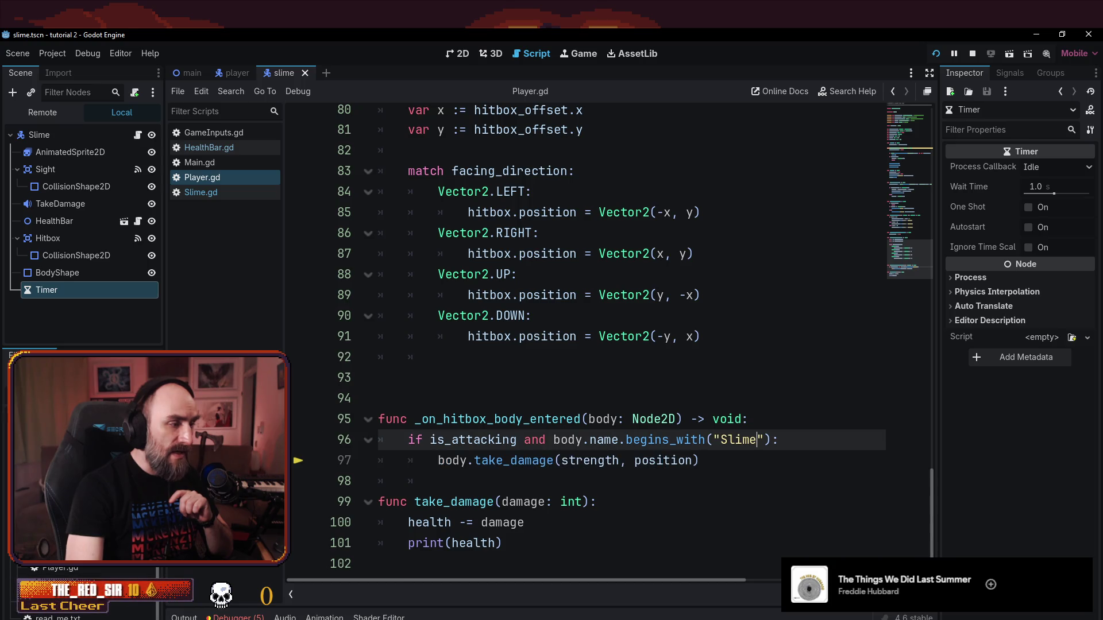
click(202, 195)
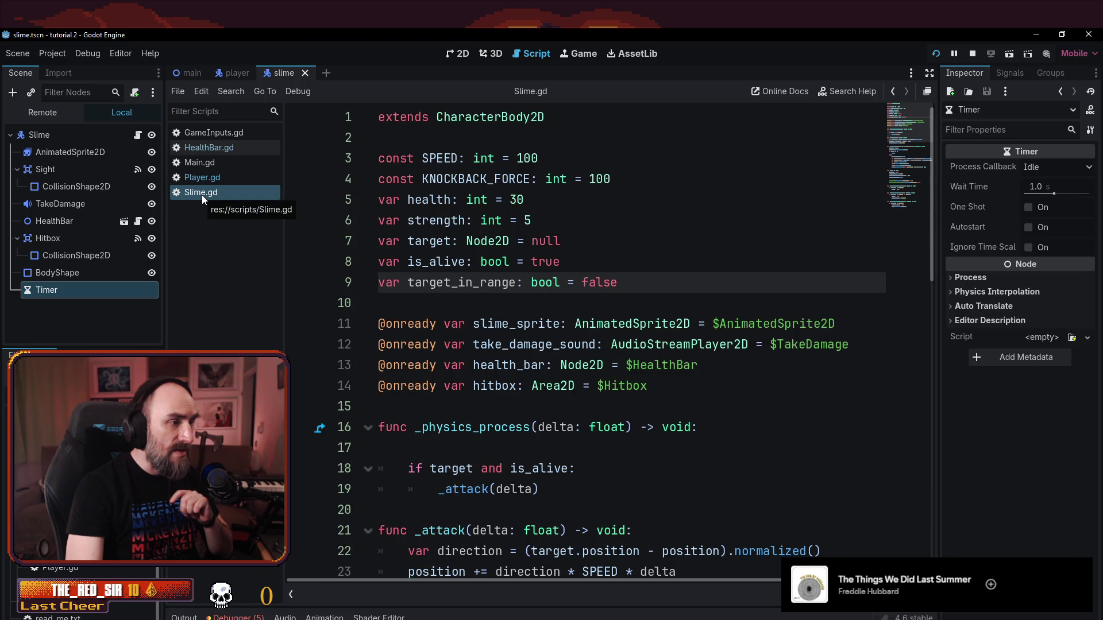
- Examine the health -= damage statement in Slime.gd's take_damage function
click(640, 325)
drag(929, 168, 936, 455)
scroll(487, 388, up, 7)
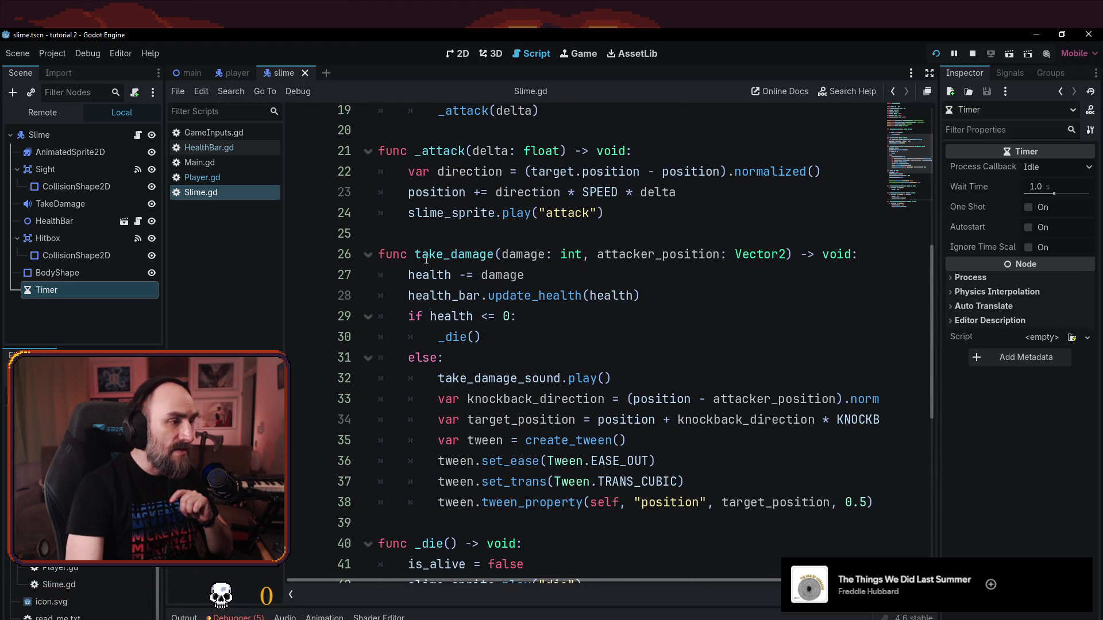
drag(412, 275, 524, 275)
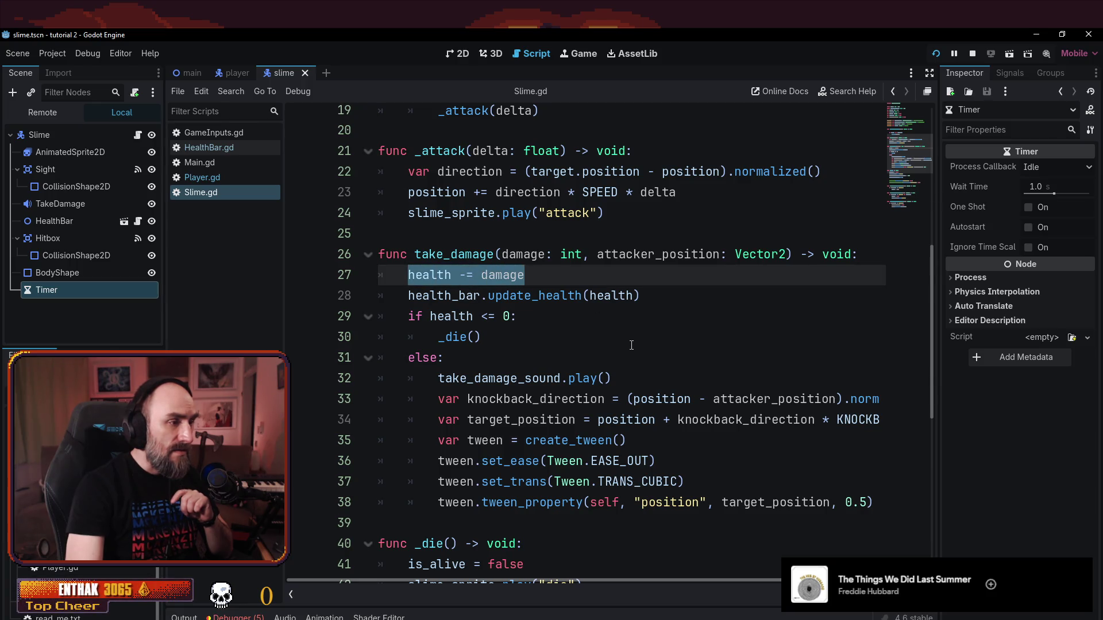
click(561, 320)
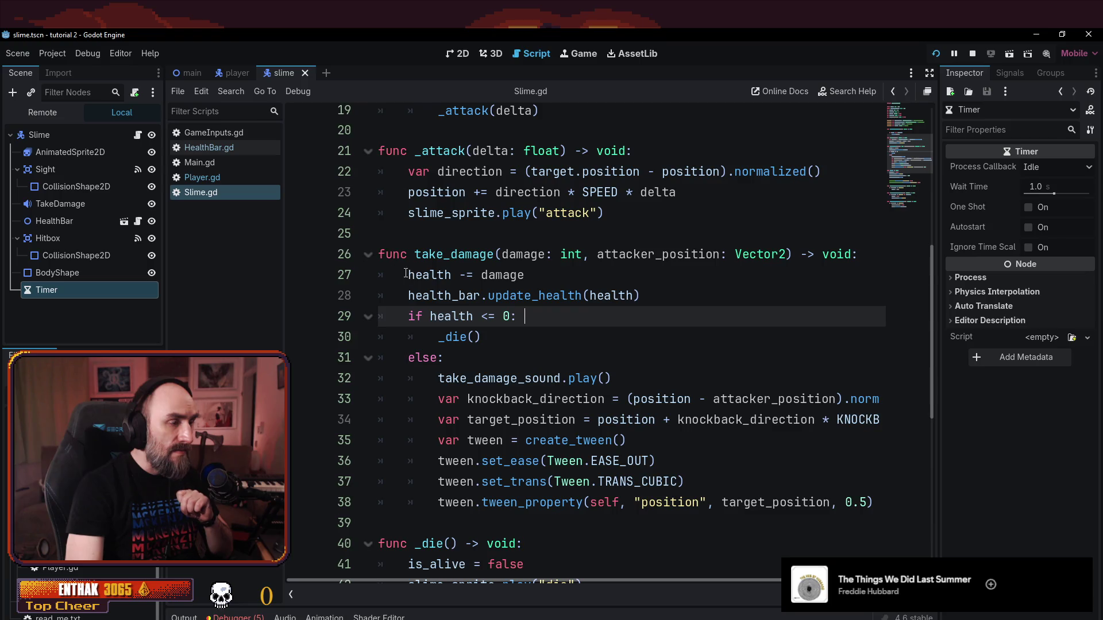
drag(409, 275, 525, 276)
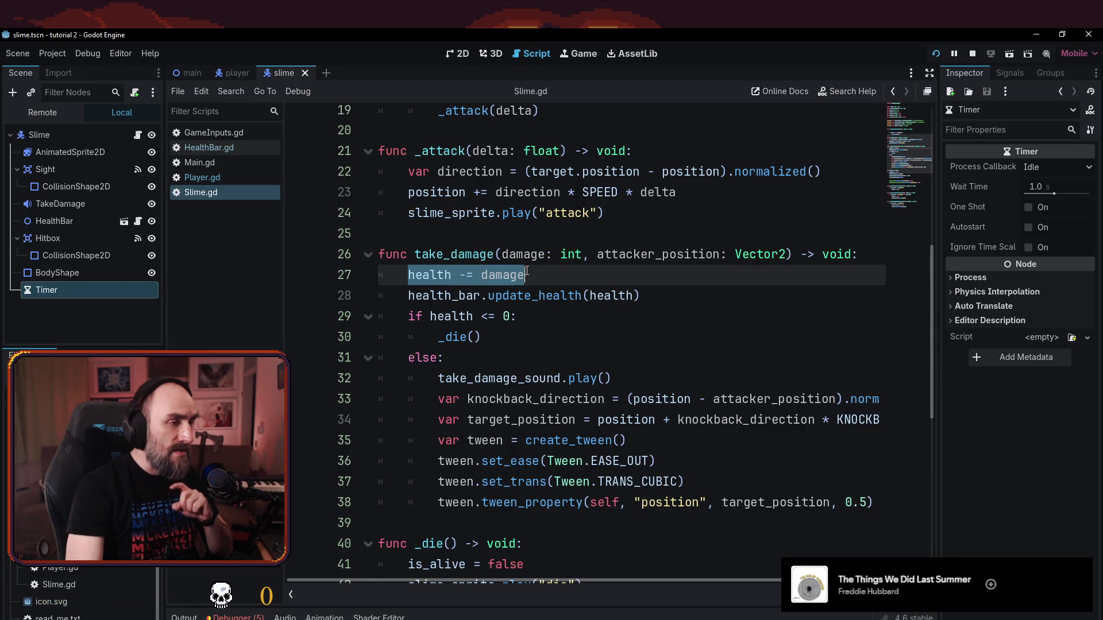
click(437, 274)
- Select the health argument passed to update_health on line 28, then open HealthBar.gd
click(475, 295)
drag(410, 296, 554, 295)
click(611, 295)
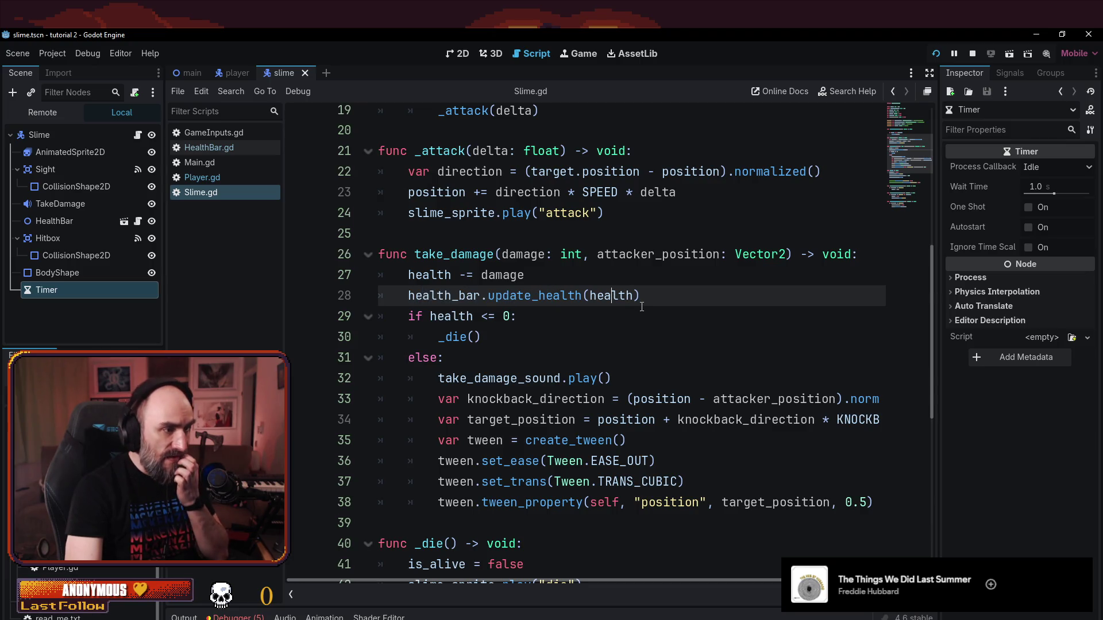
double_click(611, 296)
mouse_move(610, 297)
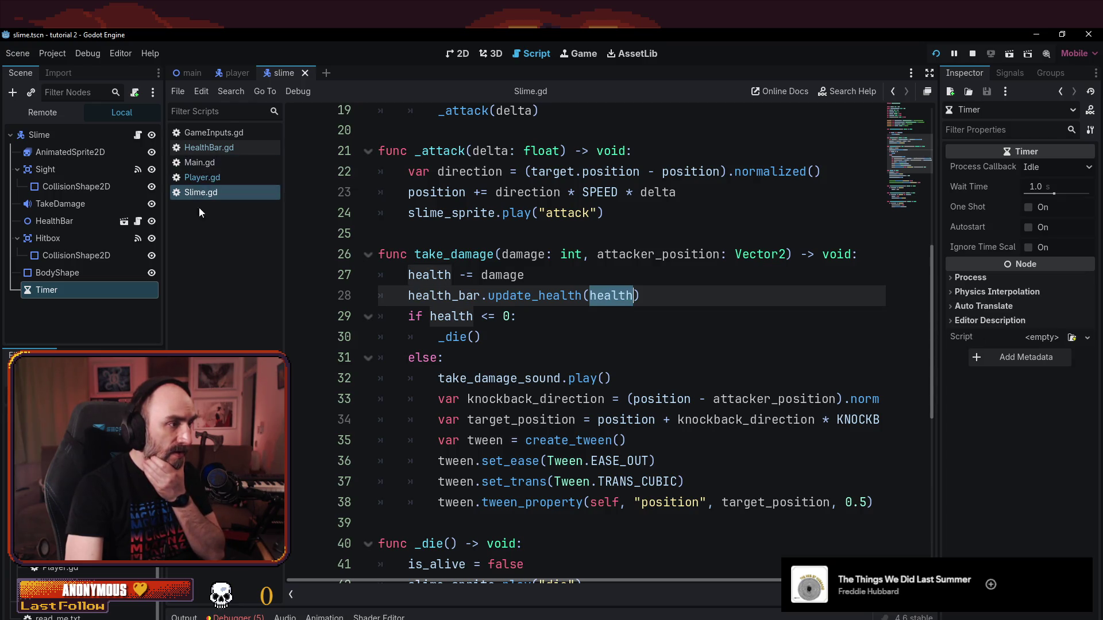
click(195, 149)
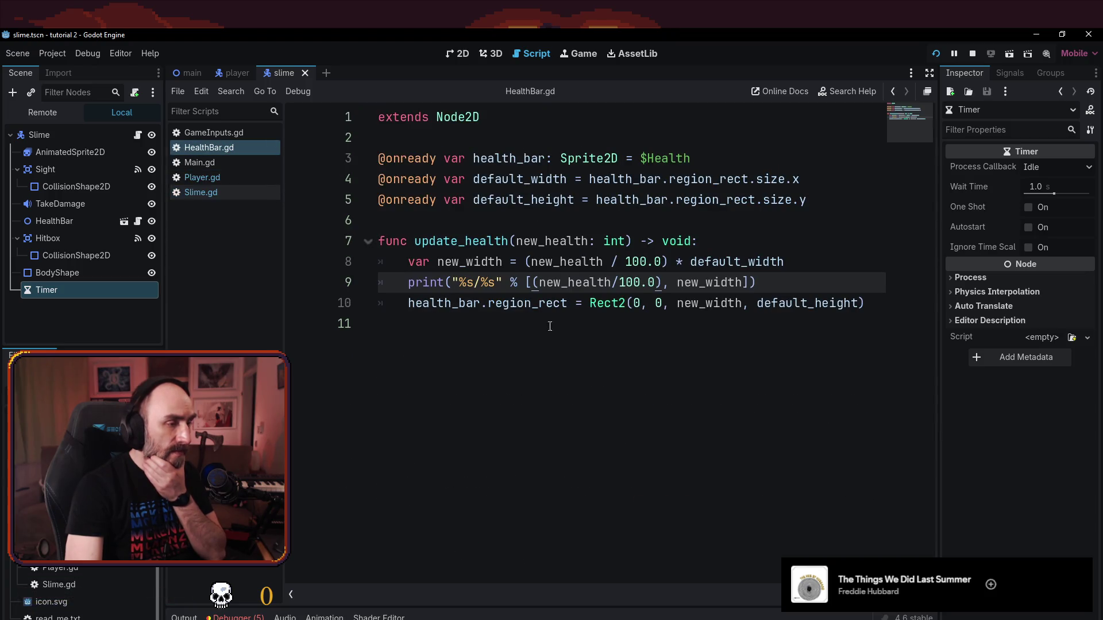
click(537, 241)
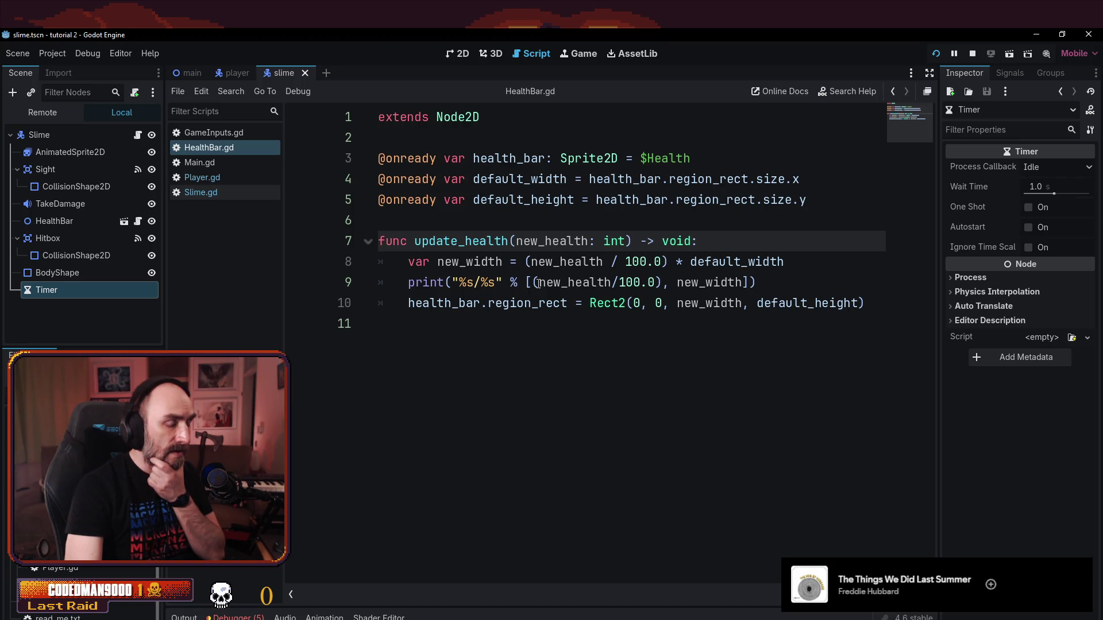
click(532, 262)
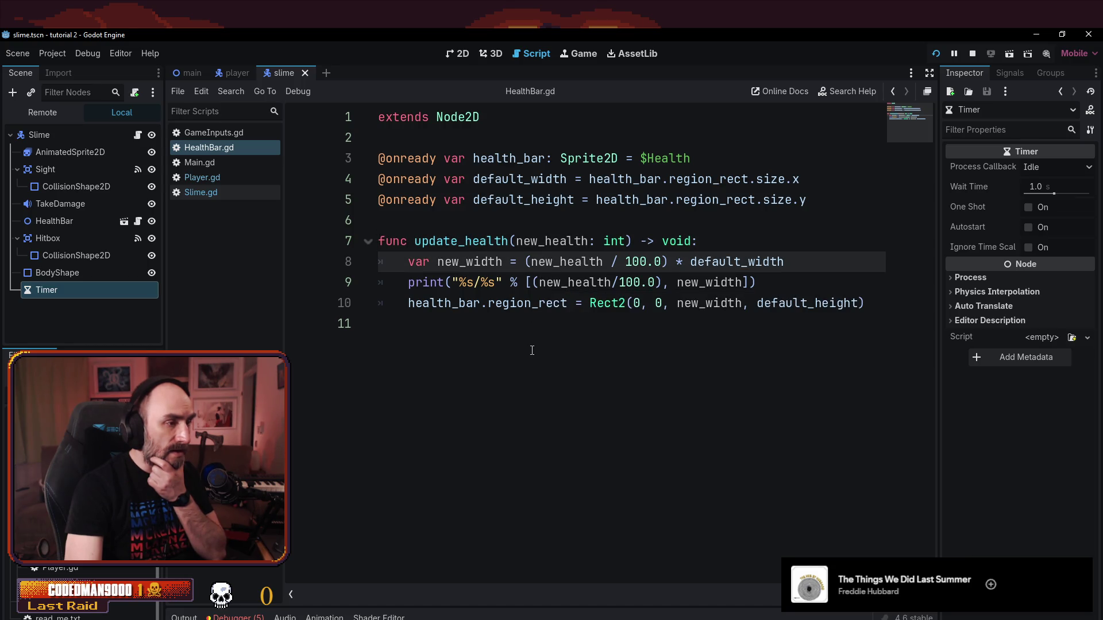
double_click(539, 262)
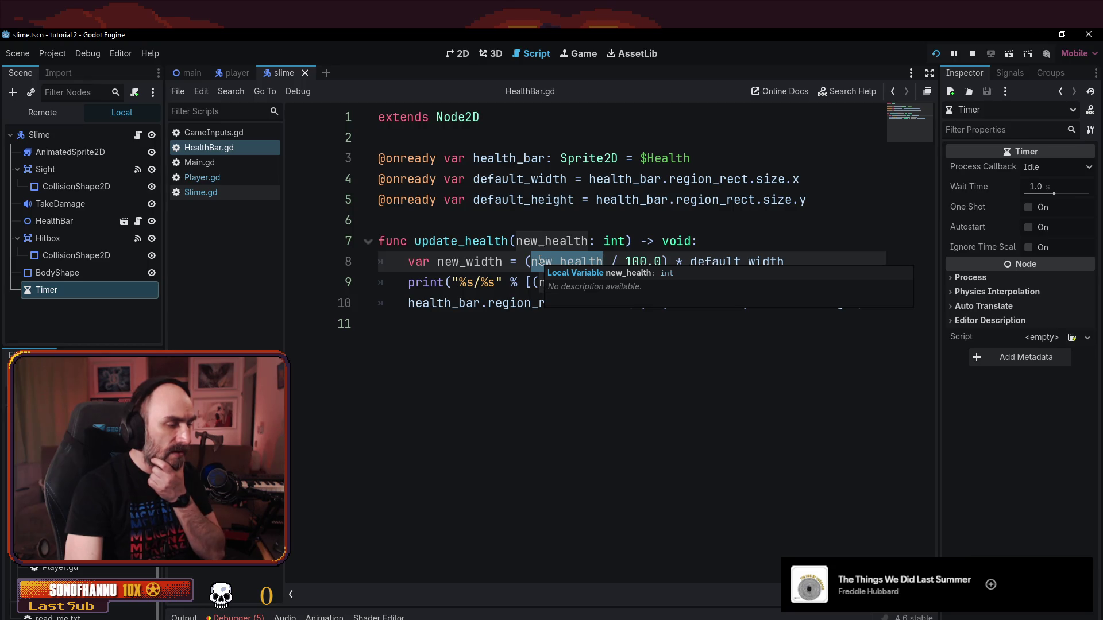
double_click(643, 263)
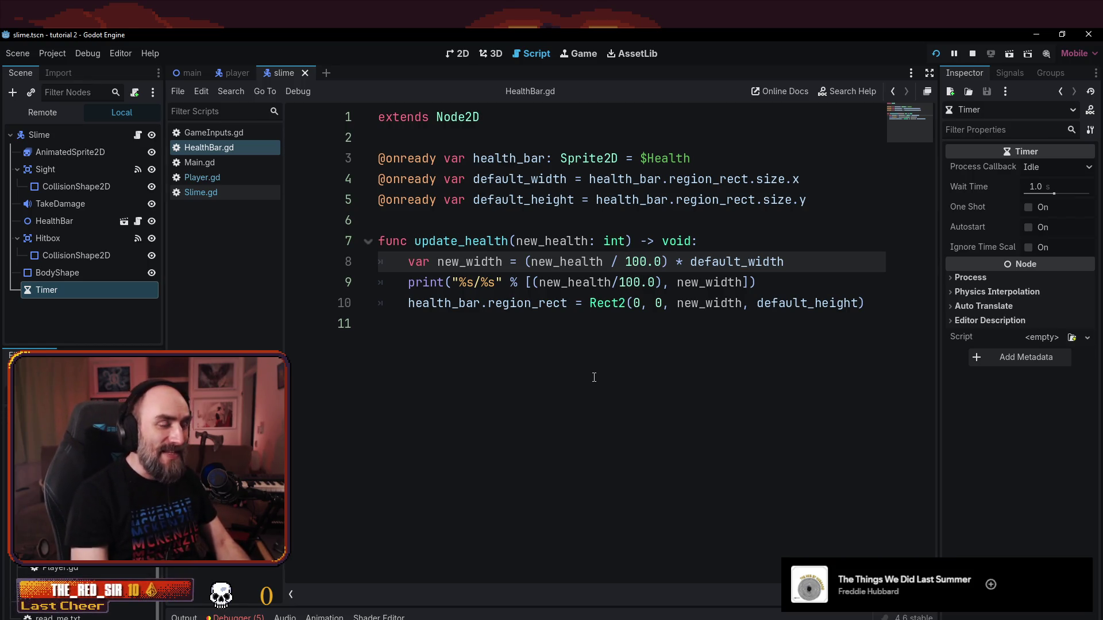
key(shift+Right)
key(shift+Right)
key(Left)
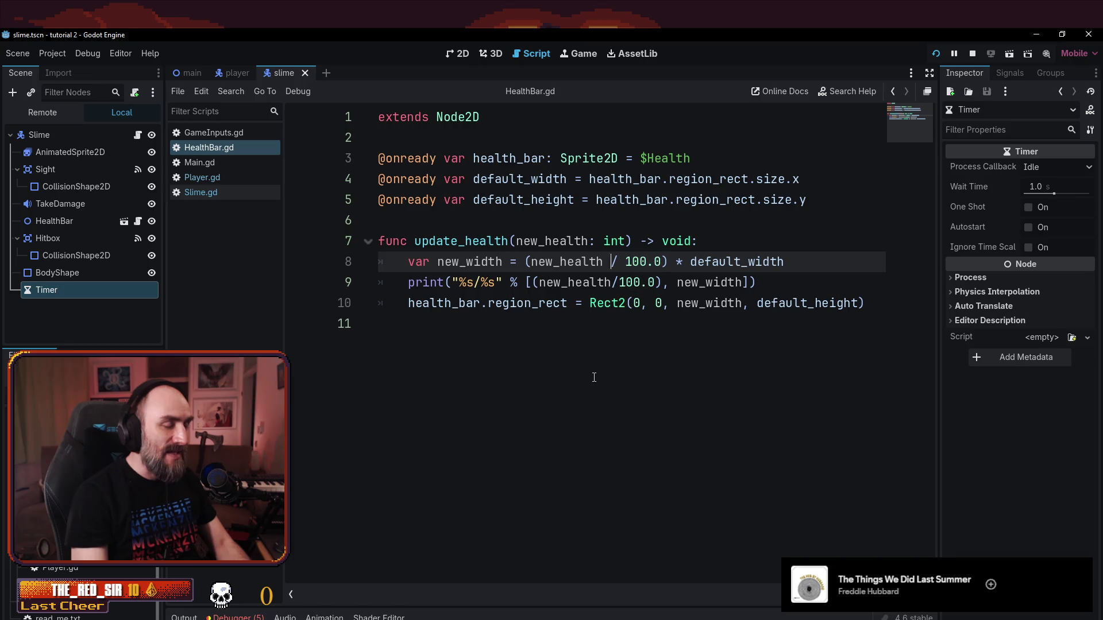
key(shift+Right)
key(shift+Right)
key(shift+Right)
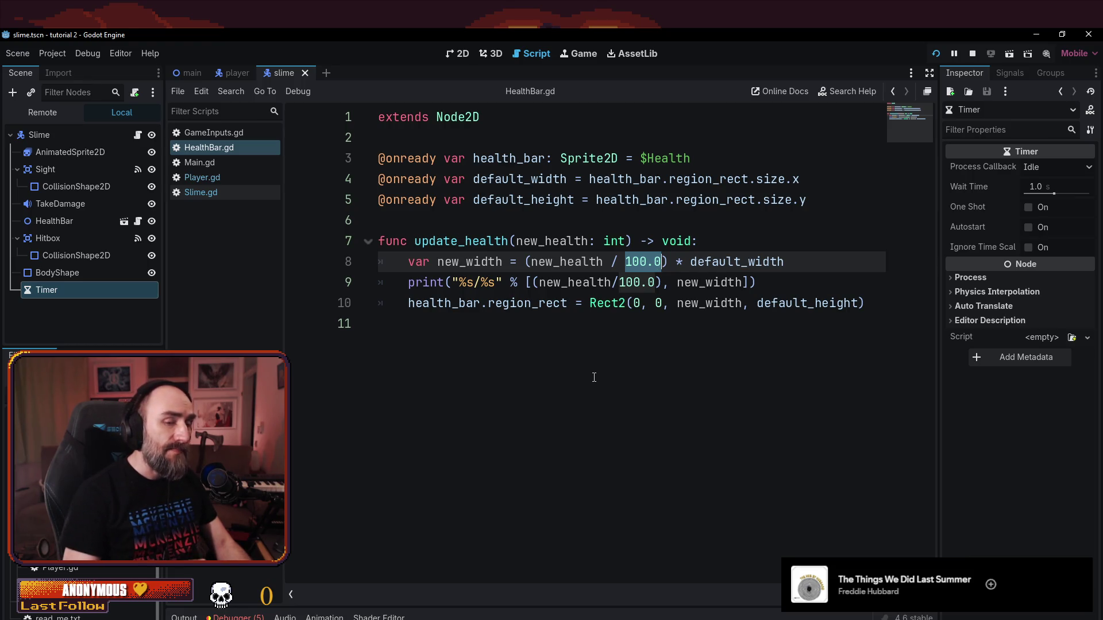
click(576, 407)
click(627, 241)
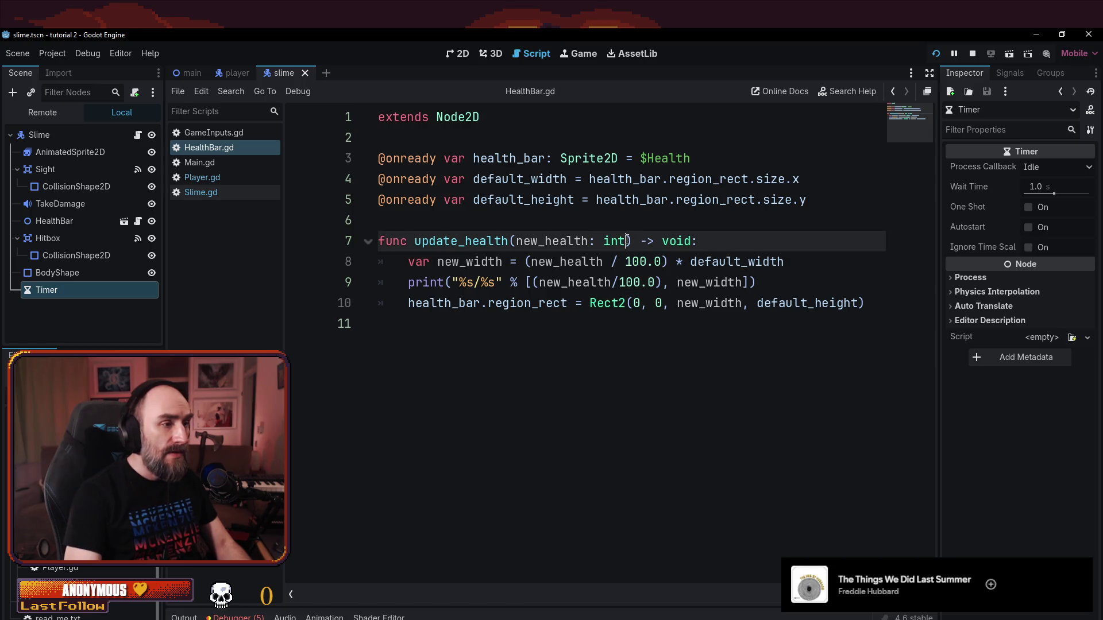
- Add a max_health: int parameter to update_health and divide by max_health instead of 100.0 on line 8
text(, m)
text(ax_heal)
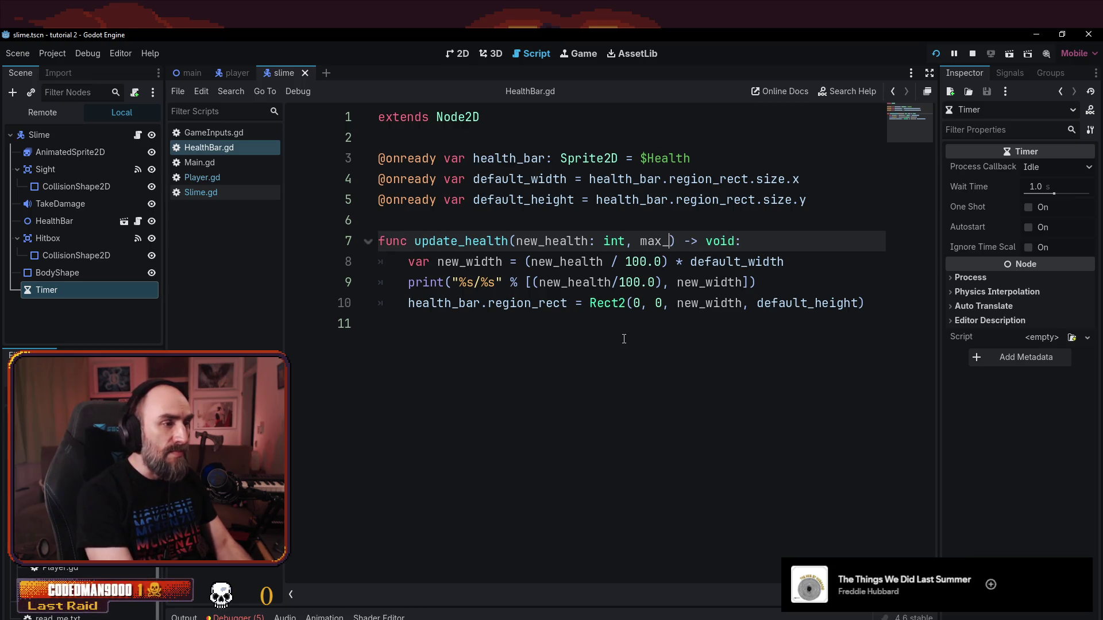
text(th: int)
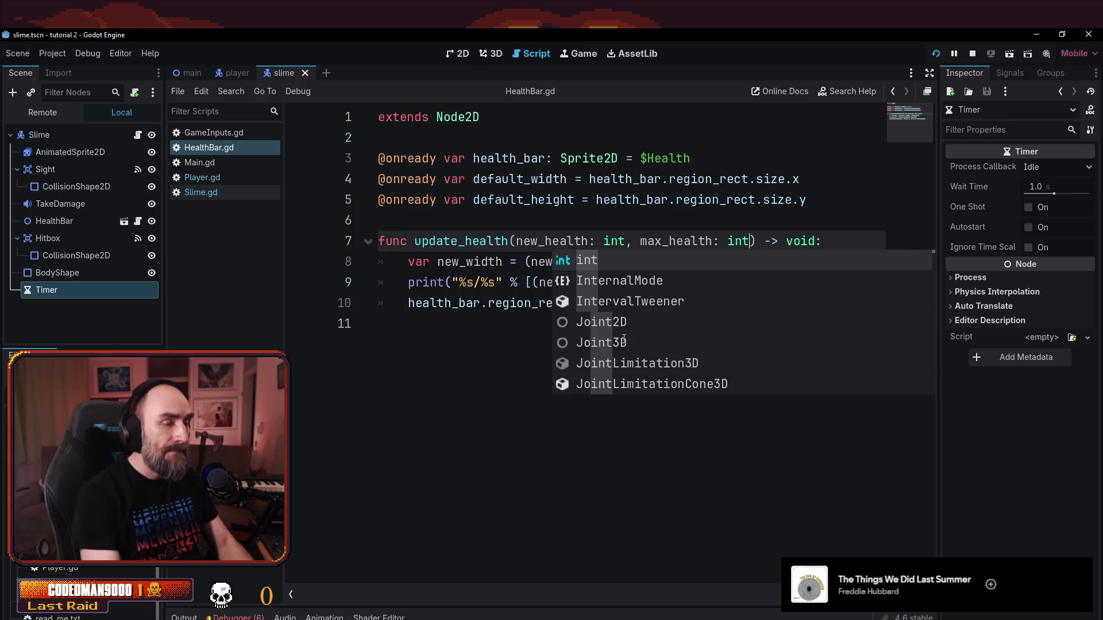
key(Escape)
click(617, 262)
key(shift+Right)
key(shift+Right)
key(shift+Right)
text(max)
key(Return)
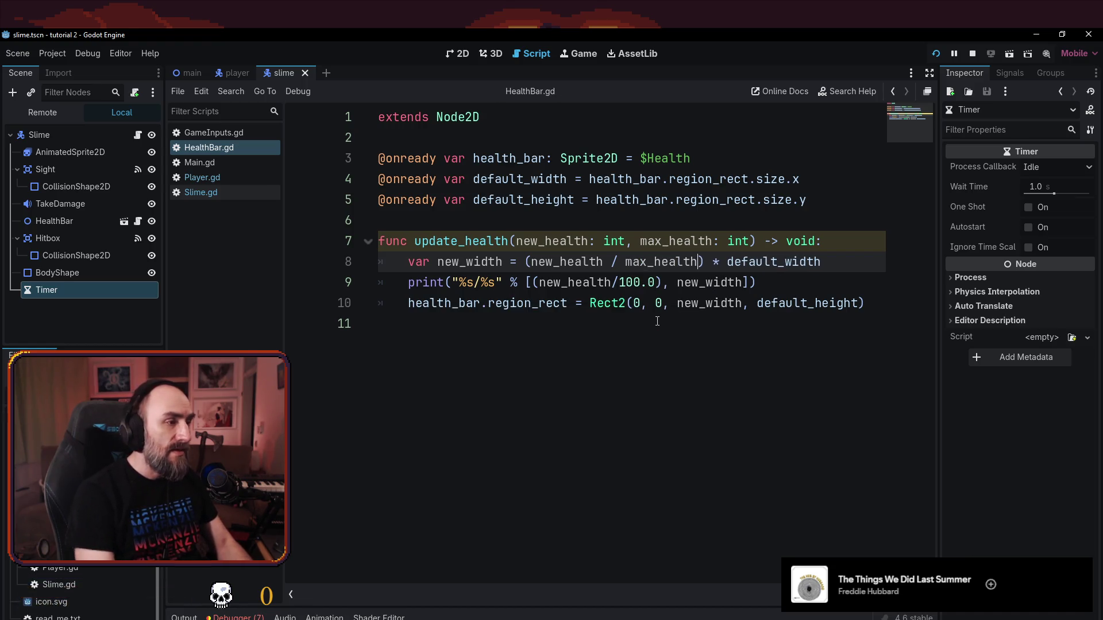
click(618, 324)
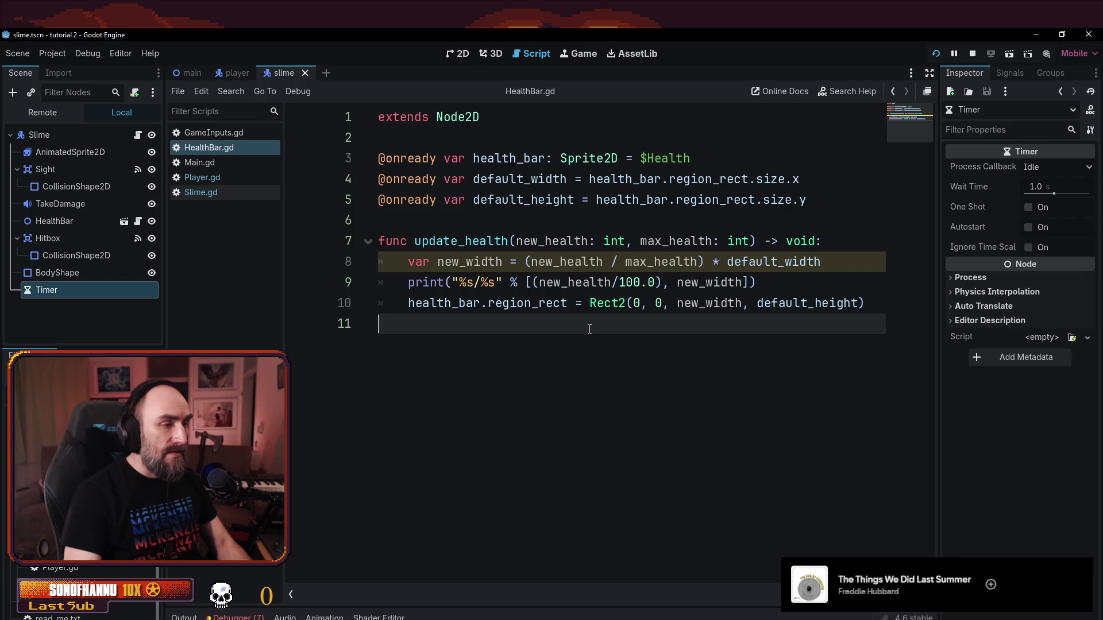
- Replace 100.0 with max_health in the line 9 debug print and run the game
click(629, 283)
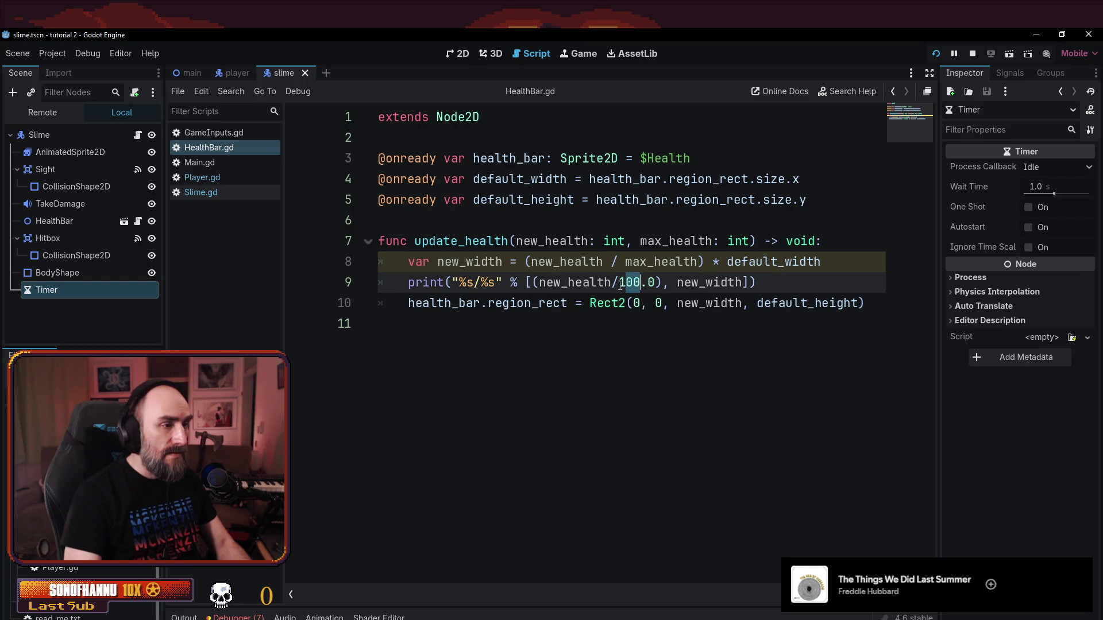
drag(625, 262, 698, 262)
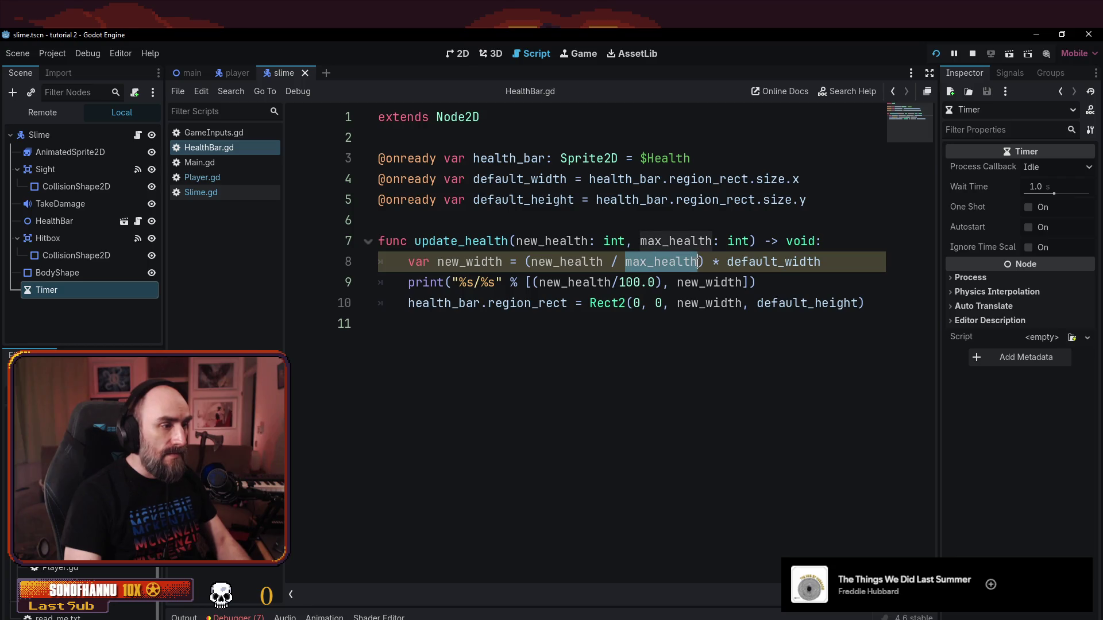
key(ctrl+c)
drag(621, 282, 655, 283)
key(ctrl+v)
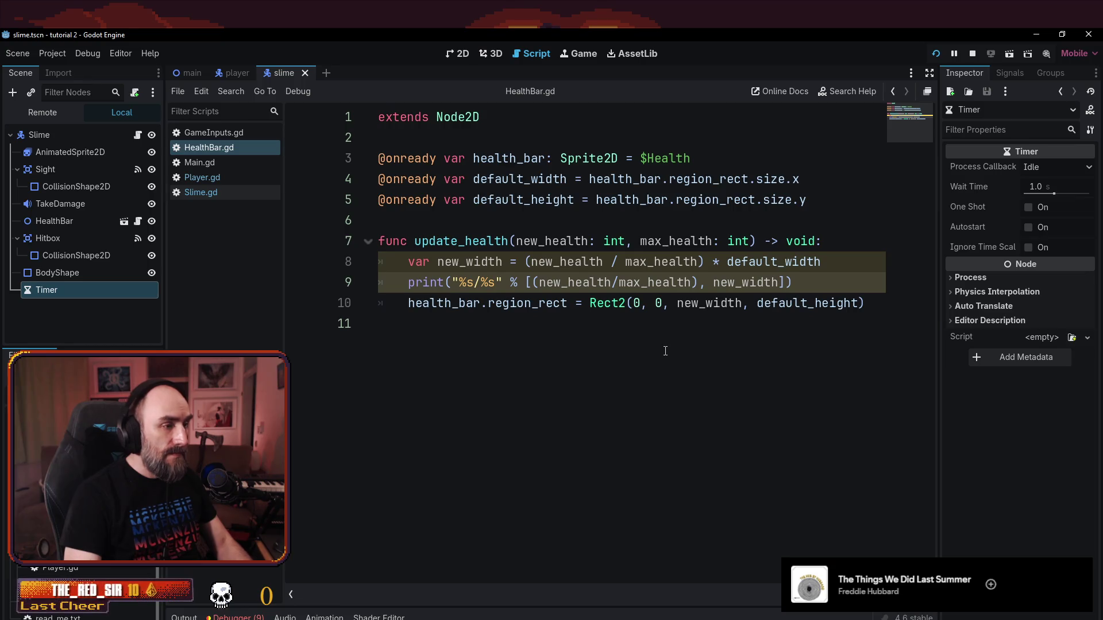
key(F5)
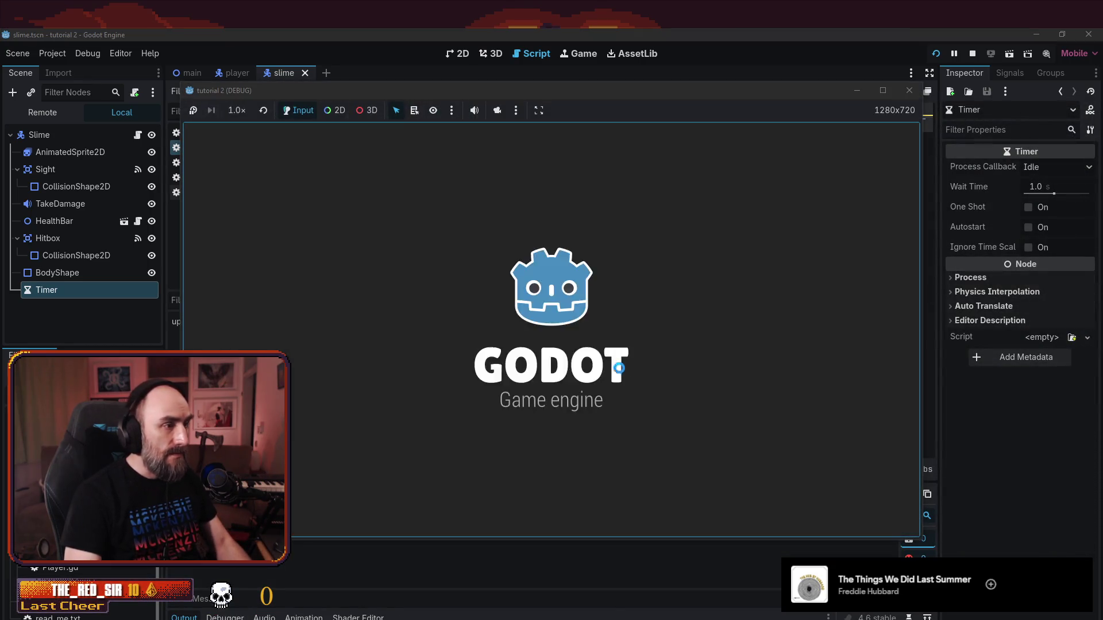
- Walk the player to the slime and attack it, triggering the update_health argument error
key(Left)
key(Up)
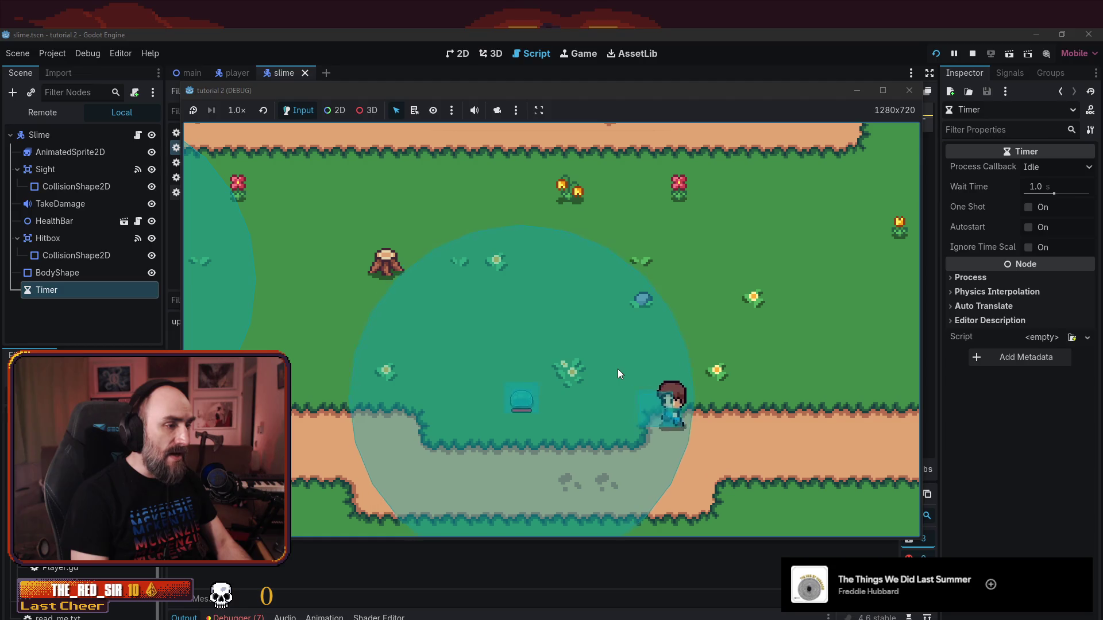
key(space)
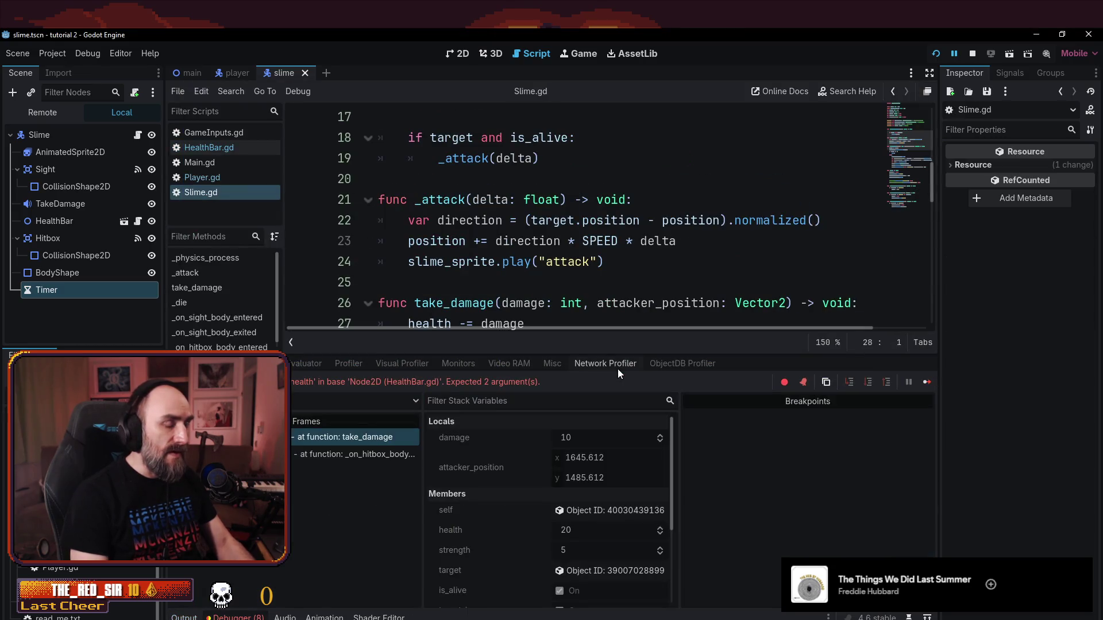
- Review Slime.gd from the top, ending at the health variable on line 5
click(495, 241)
scroll(632, 241, down, 5)
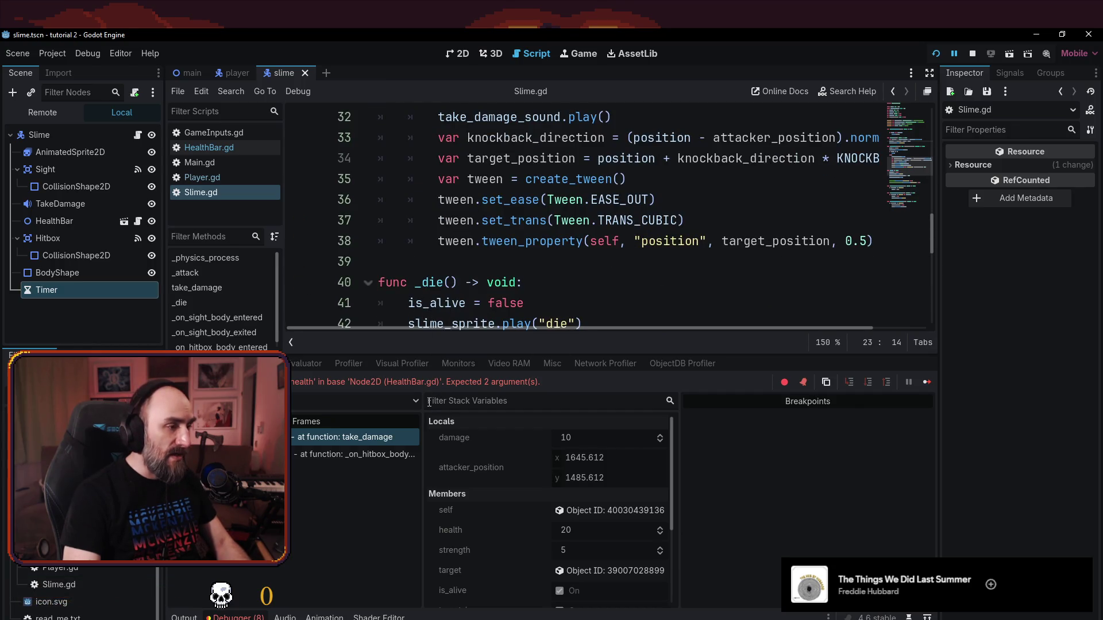
click(581, 220)
scroll(588, 264, up, 10)
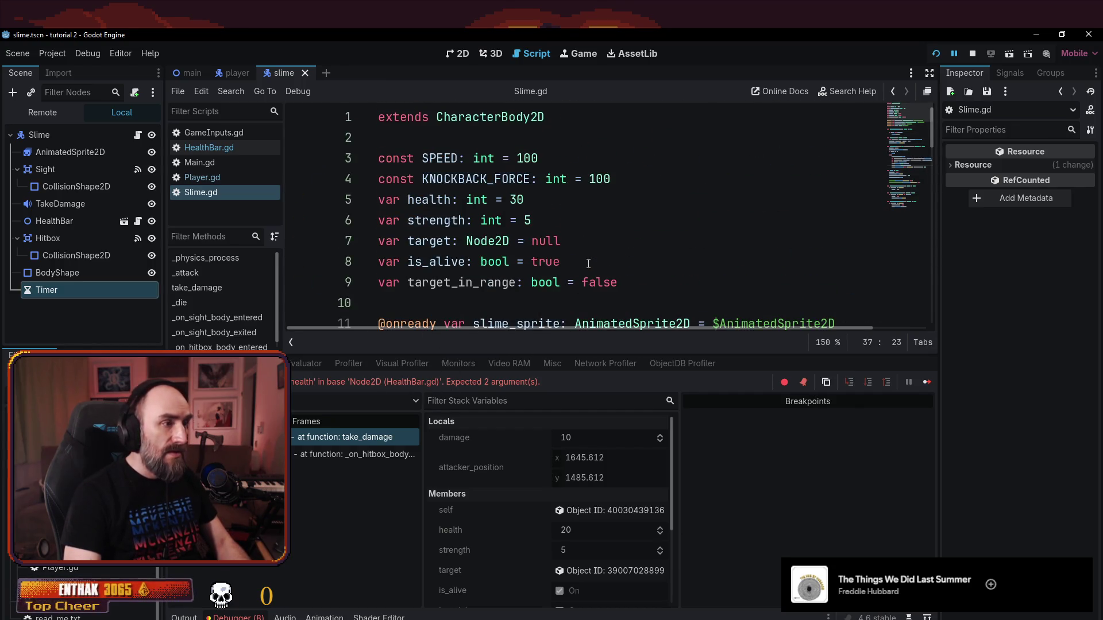
click(473, 262)
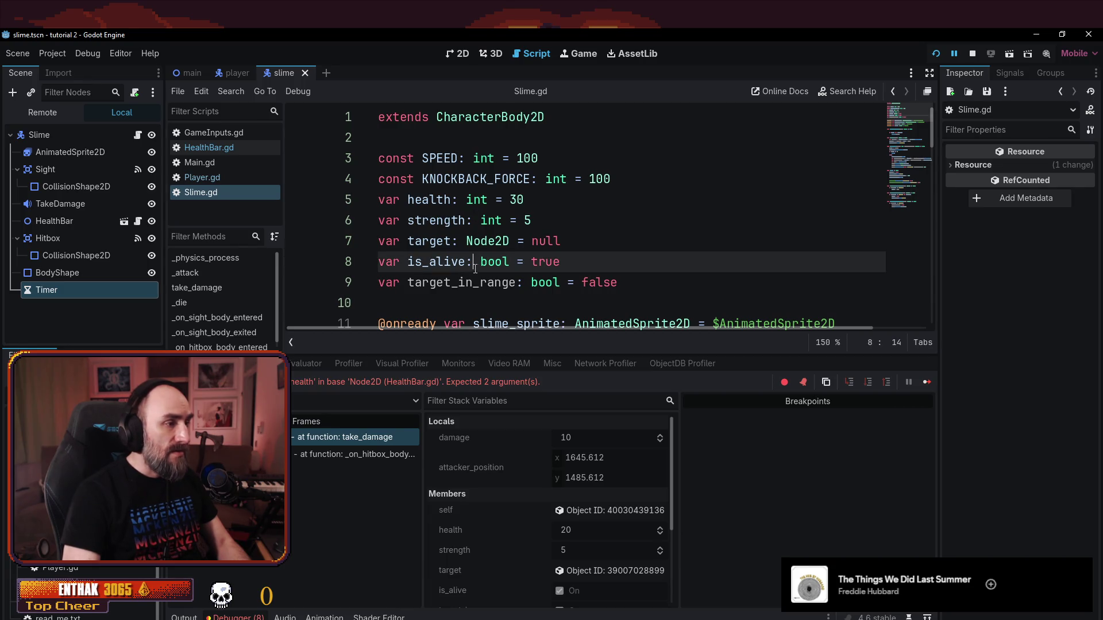
click(481, 200)
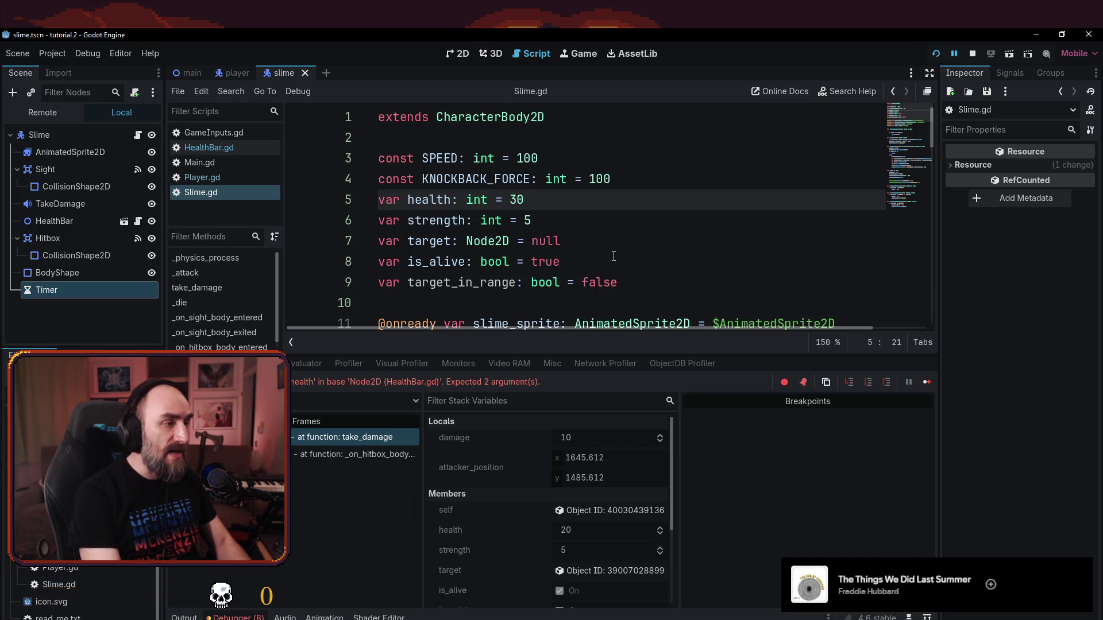
- Declare var max_health: int = 30 above the health variable in Slime.gd
key(Return)
key(Up)
text(va)
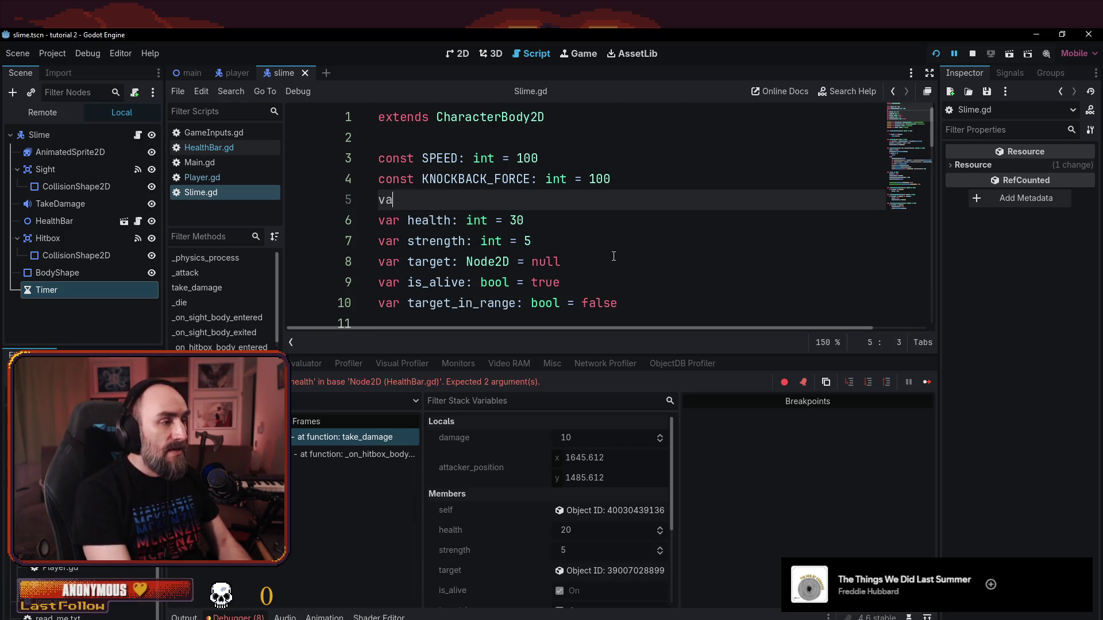
text(r max_heal)
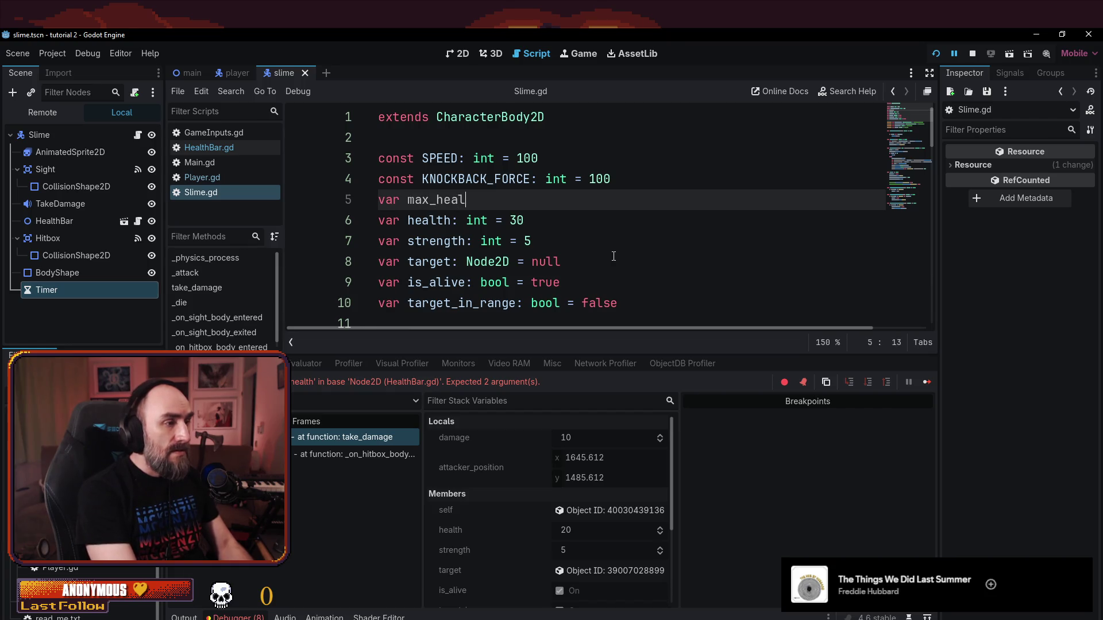
text(th: int =)
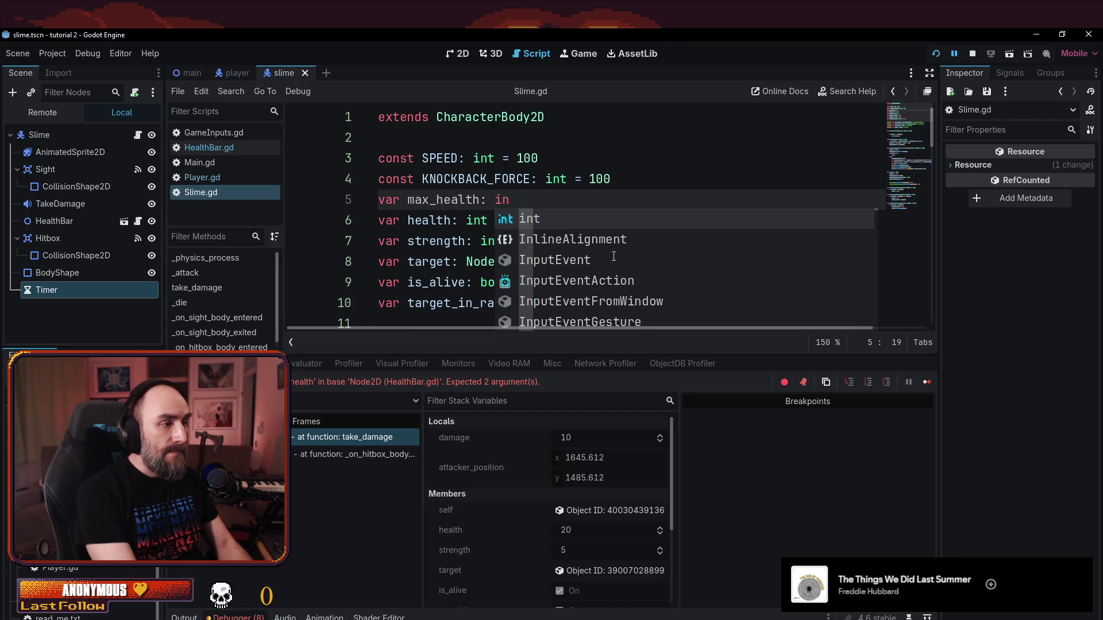
text( 30)
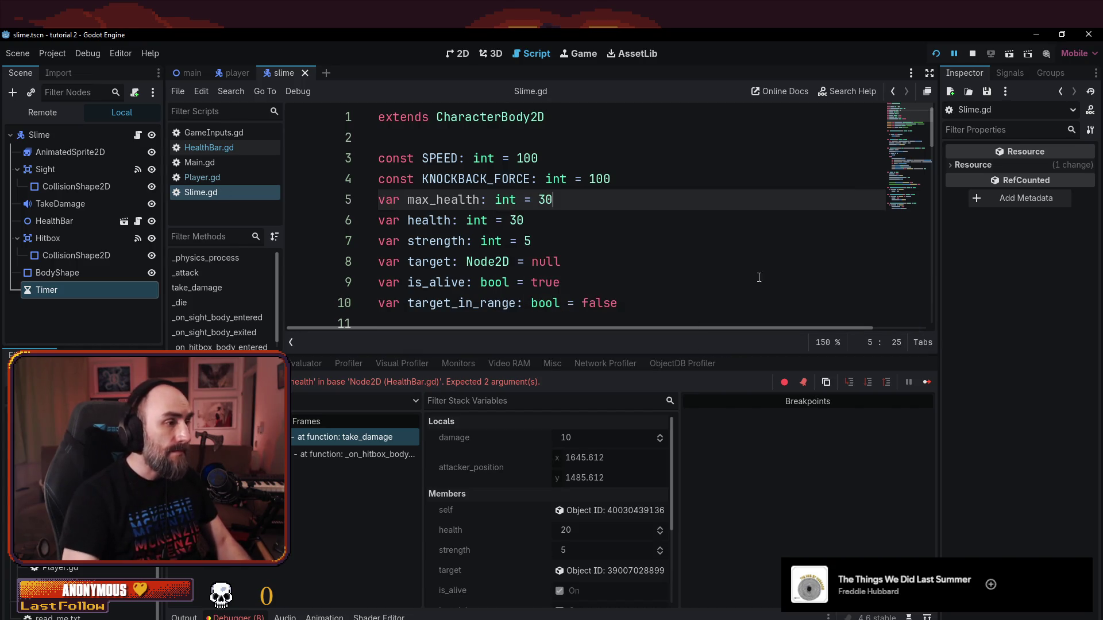
- Change the take_damage call to health_bar.update_health(health, max_health) and run the game
scroll(752, 283, down, 15)
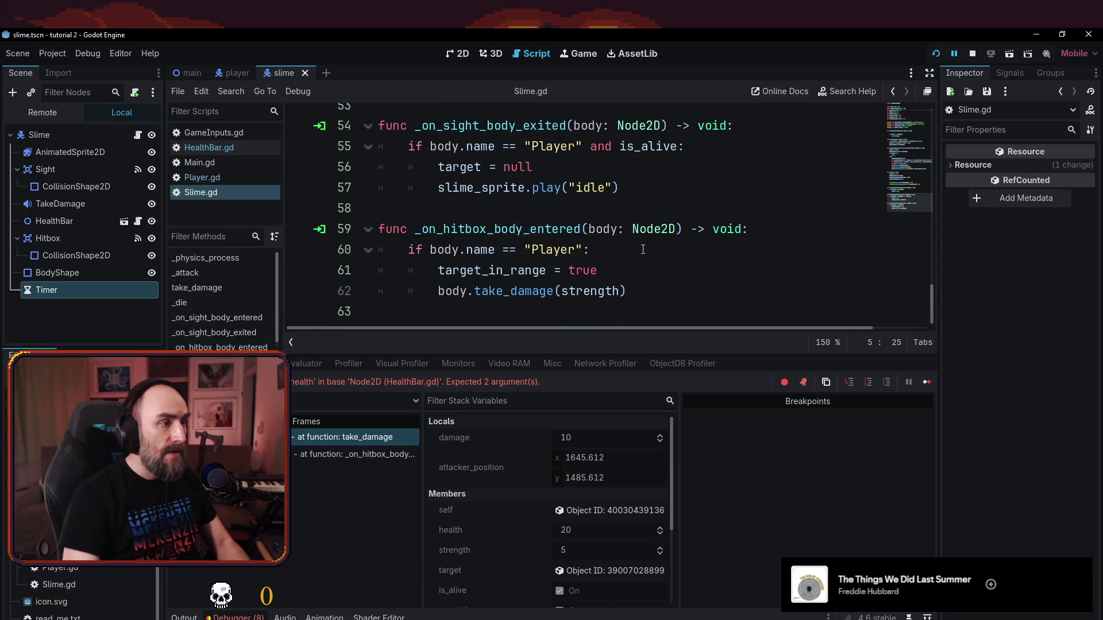
click(655, 272)
scroll(660, 267, up, 1)
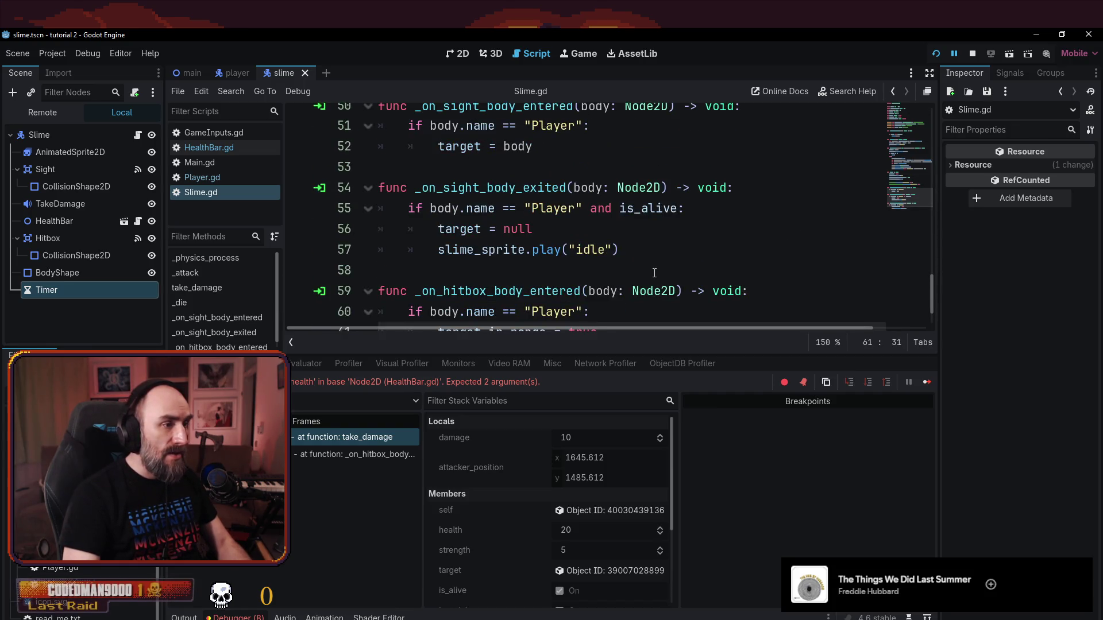
scroll(669, 214, down, 1)
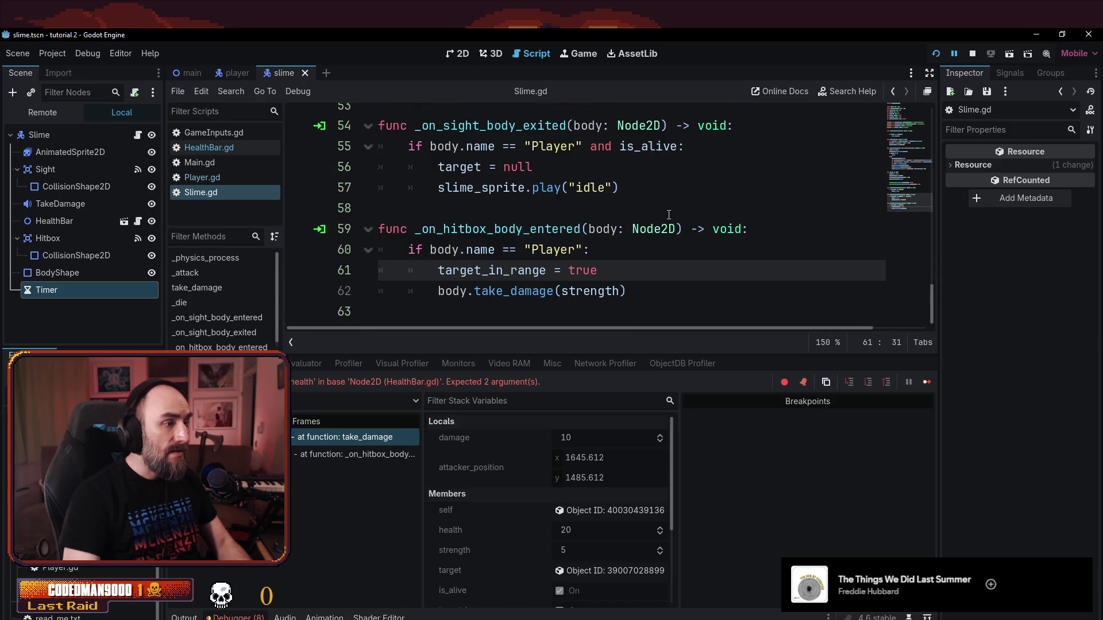
scroll(669, 215, up, 4)
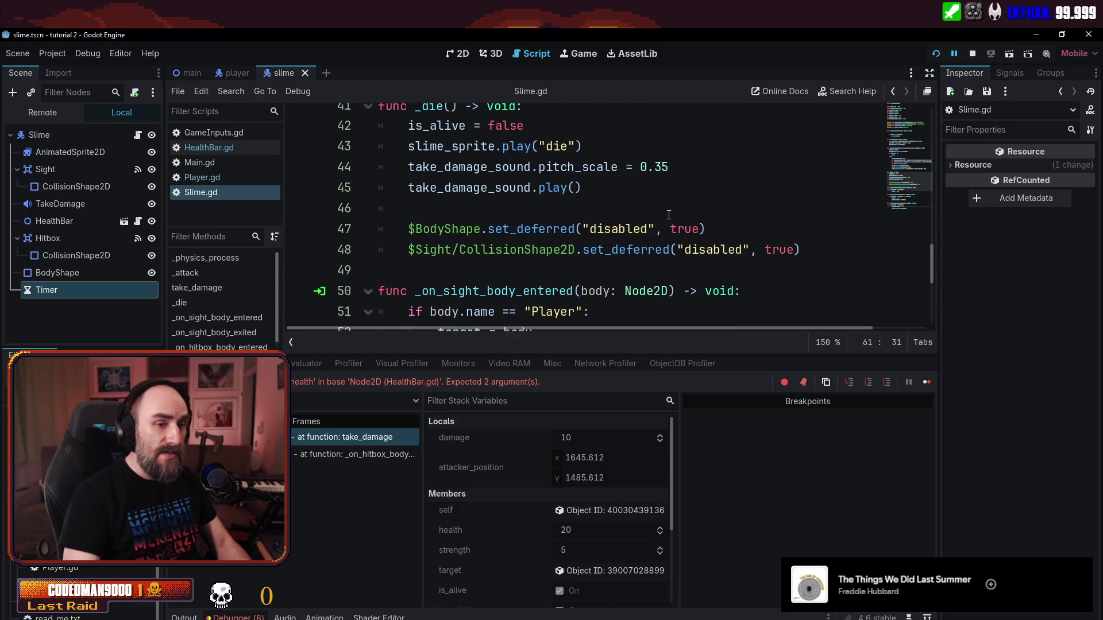
scroll(669, 215, up, 1)
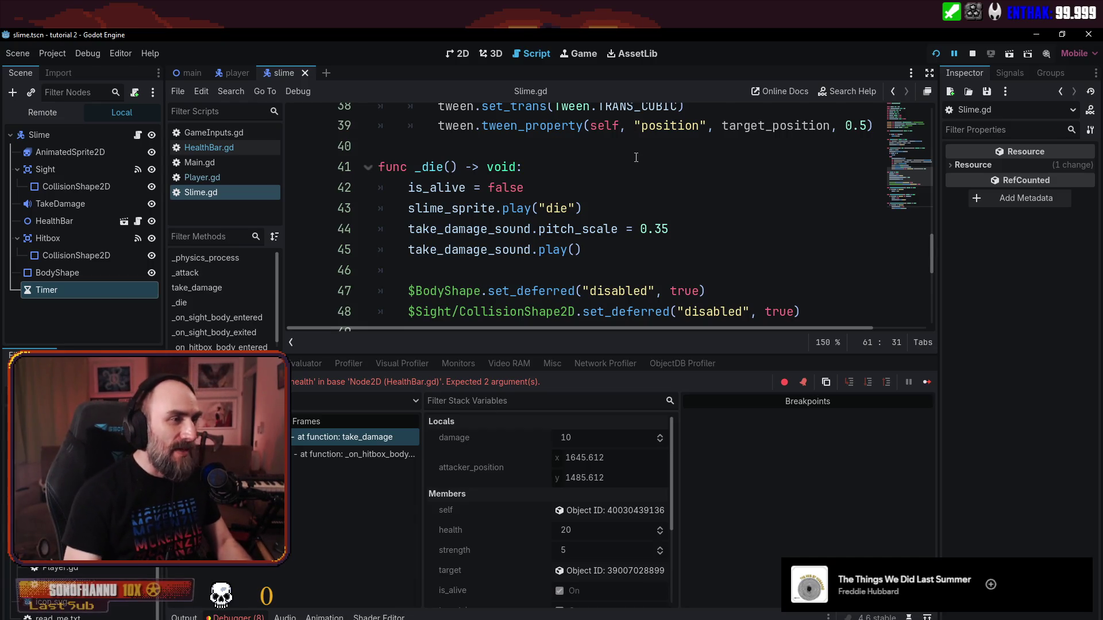
scroll(638, 166, up, 3)
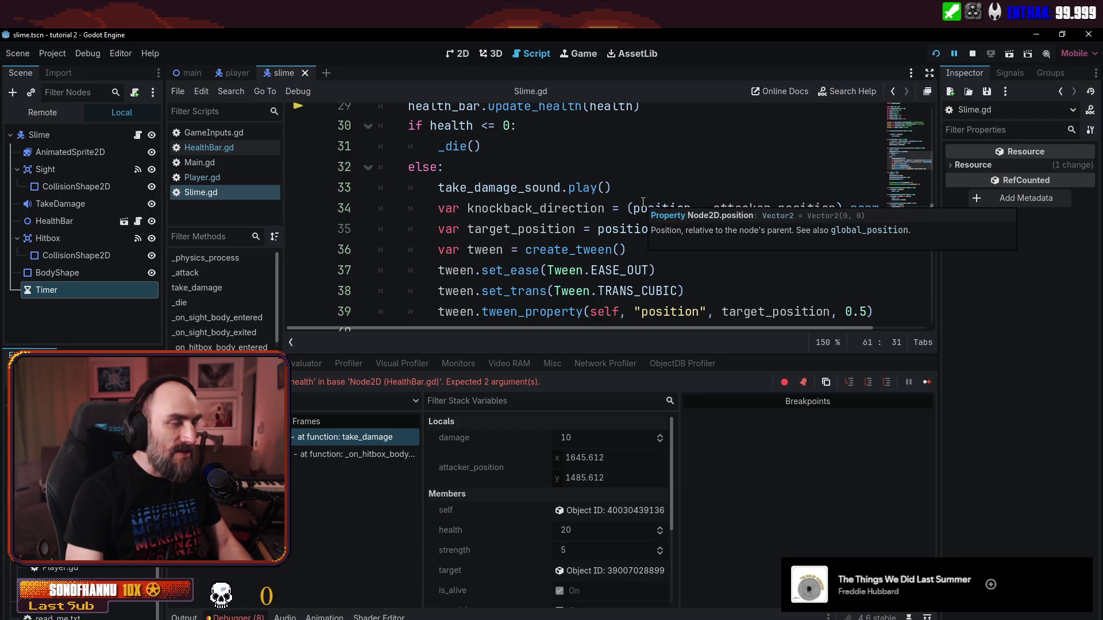
scroll(642, 202, up, 2)
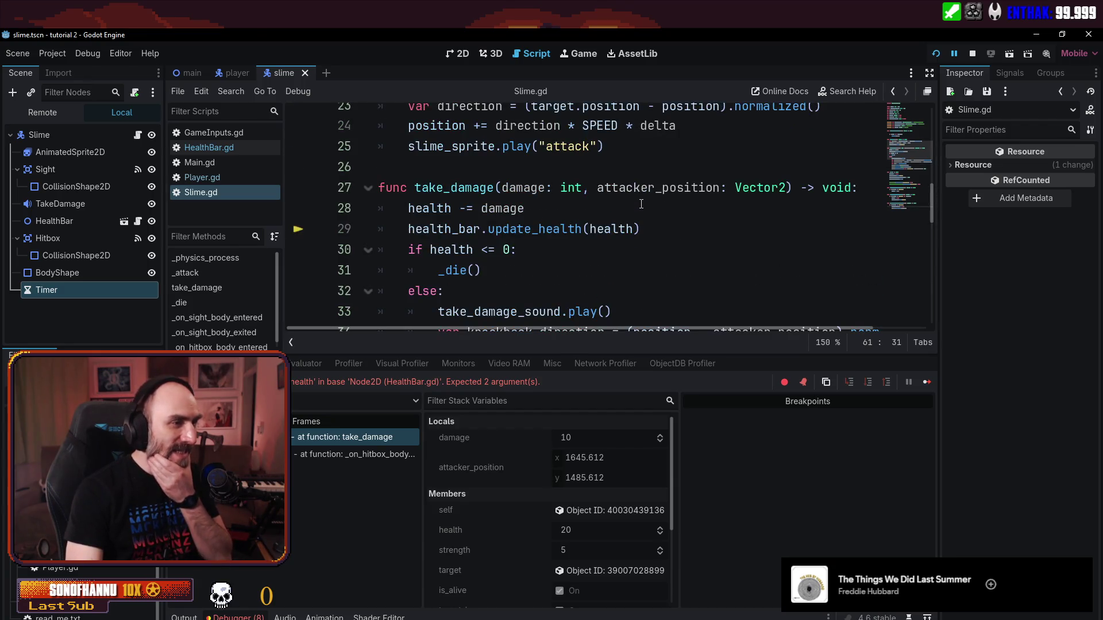
click(633, 228)
text(, max)
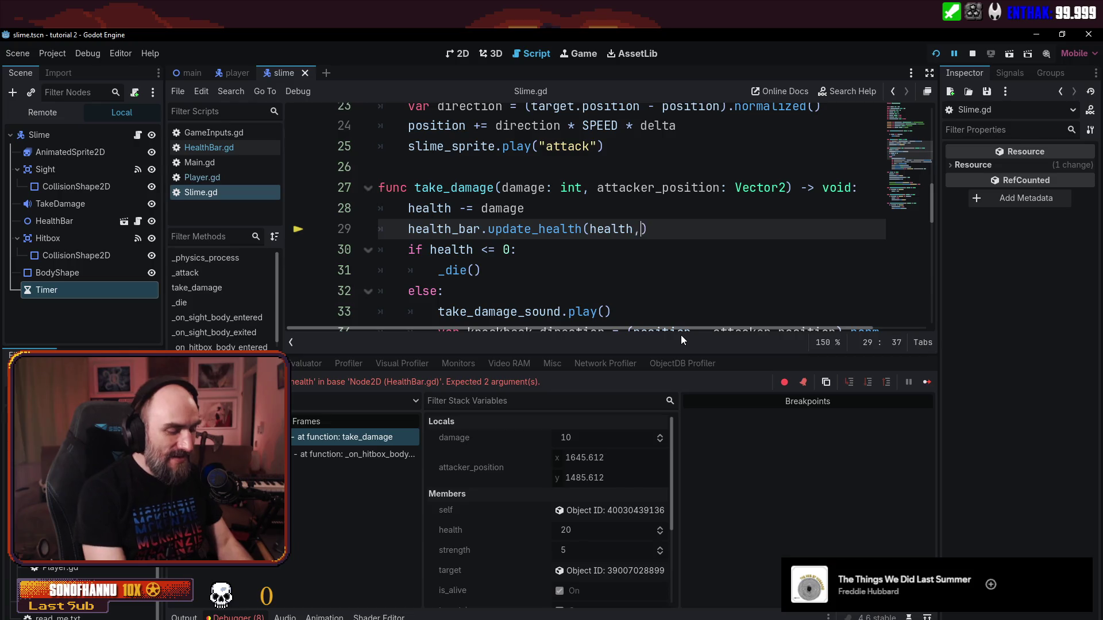
text(_health)
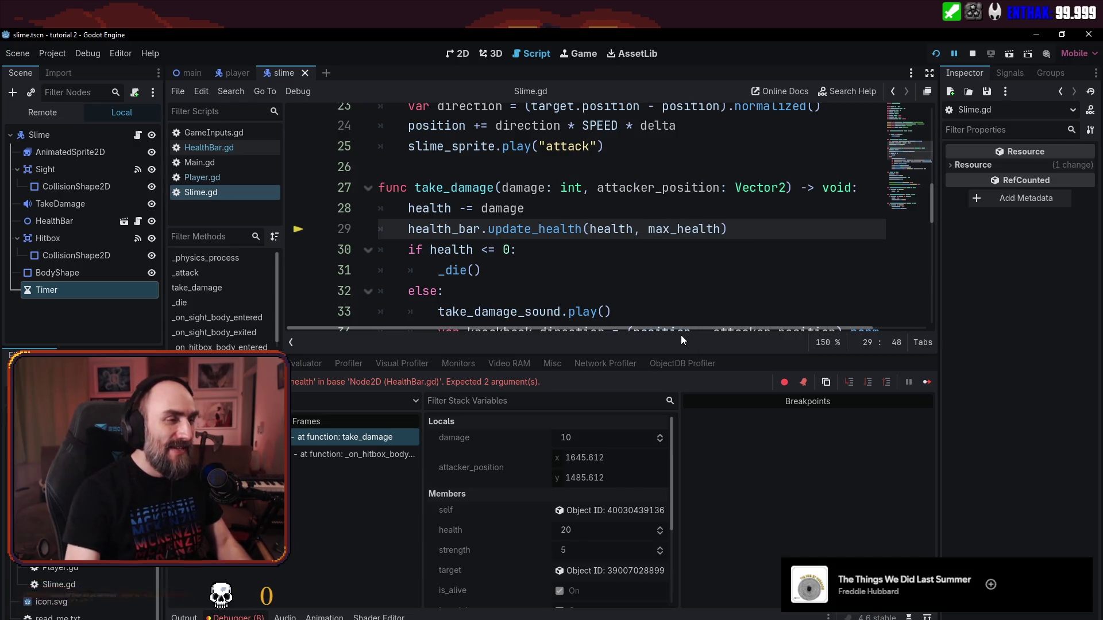
click(807, 267)
key(F5)
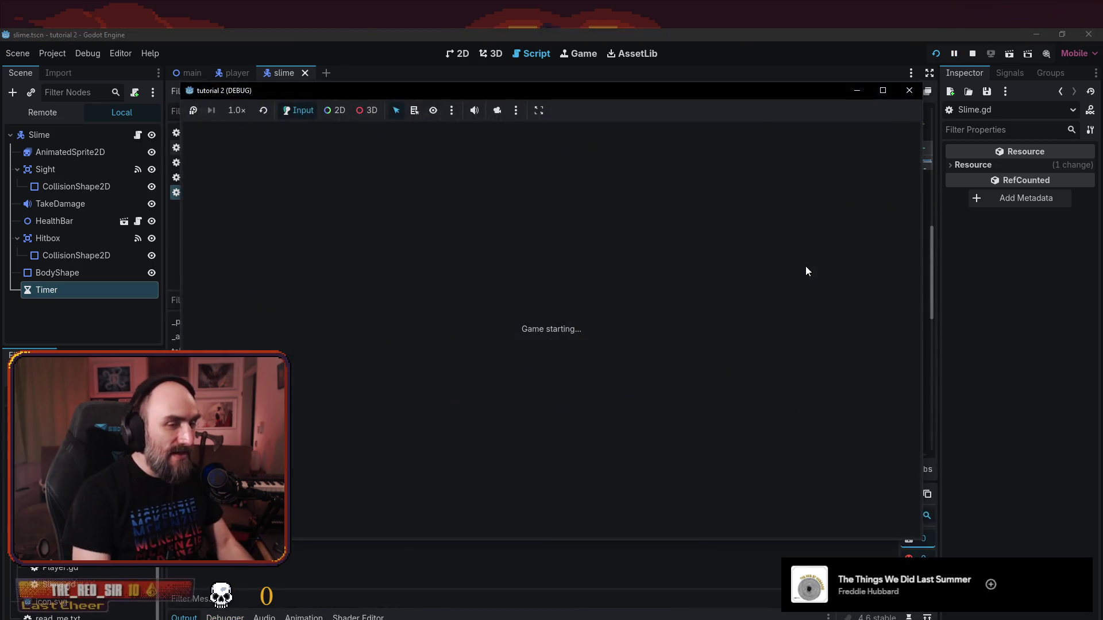
- Walk the player up, along the pond edge and into the slime, then return to the script editor
key(Up)
key(Left)
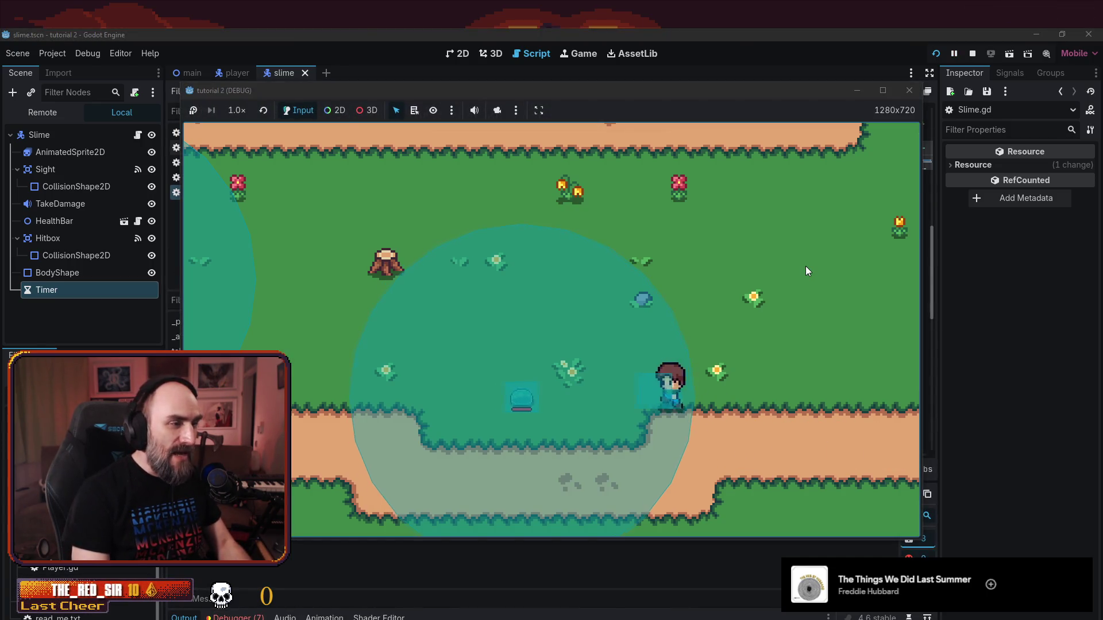
key(Right)
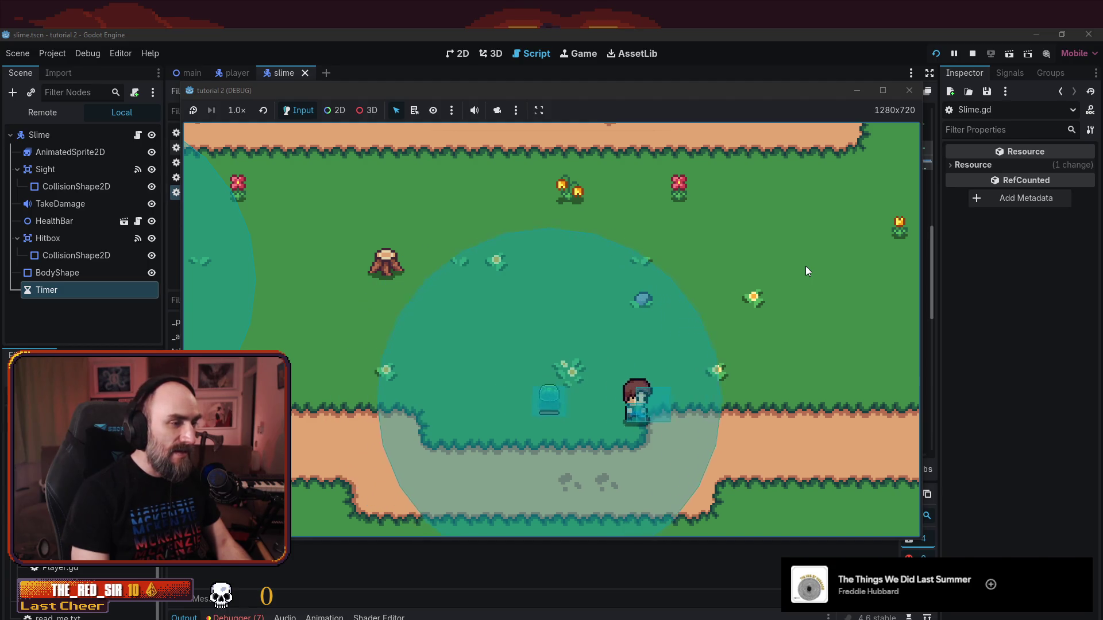
key(Left)
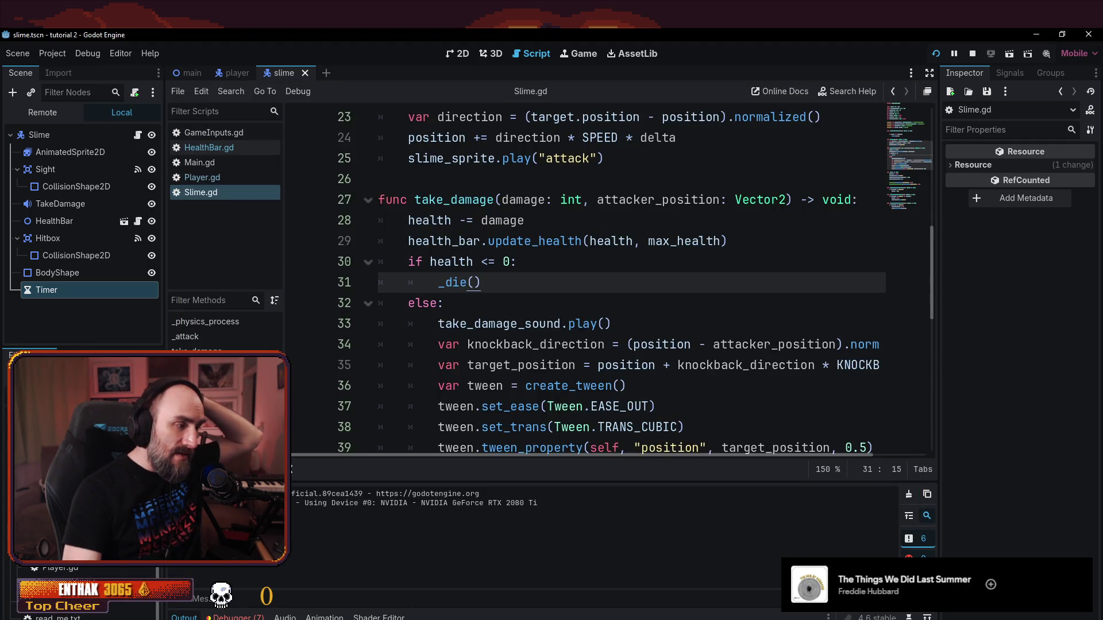
click(678, 220)
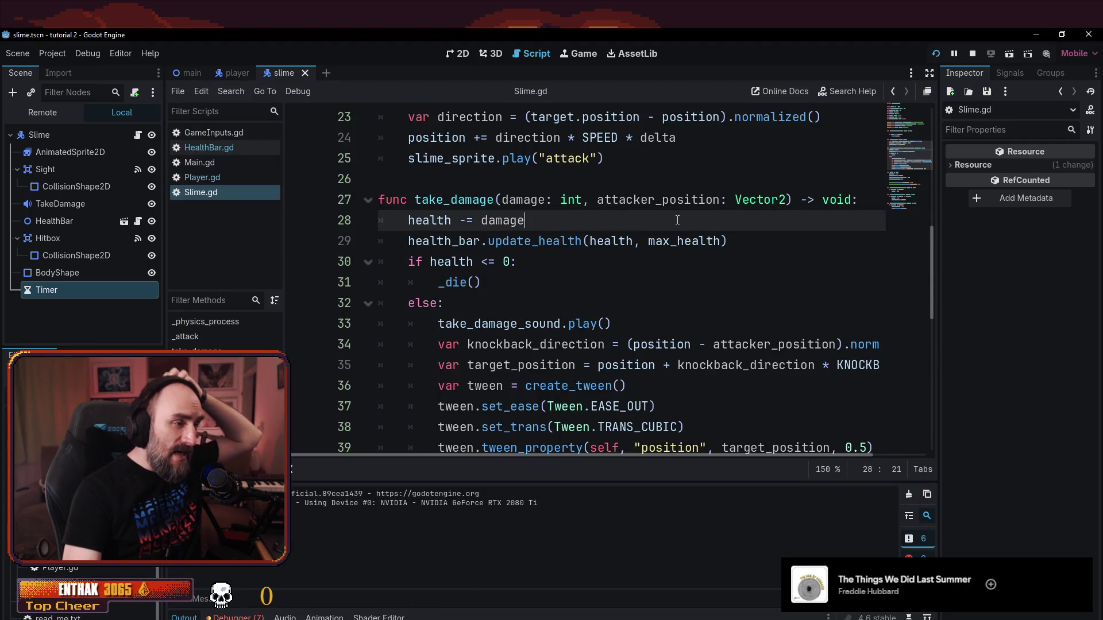
- Look through the Slime.gd code in the script editor
click(663, 282)
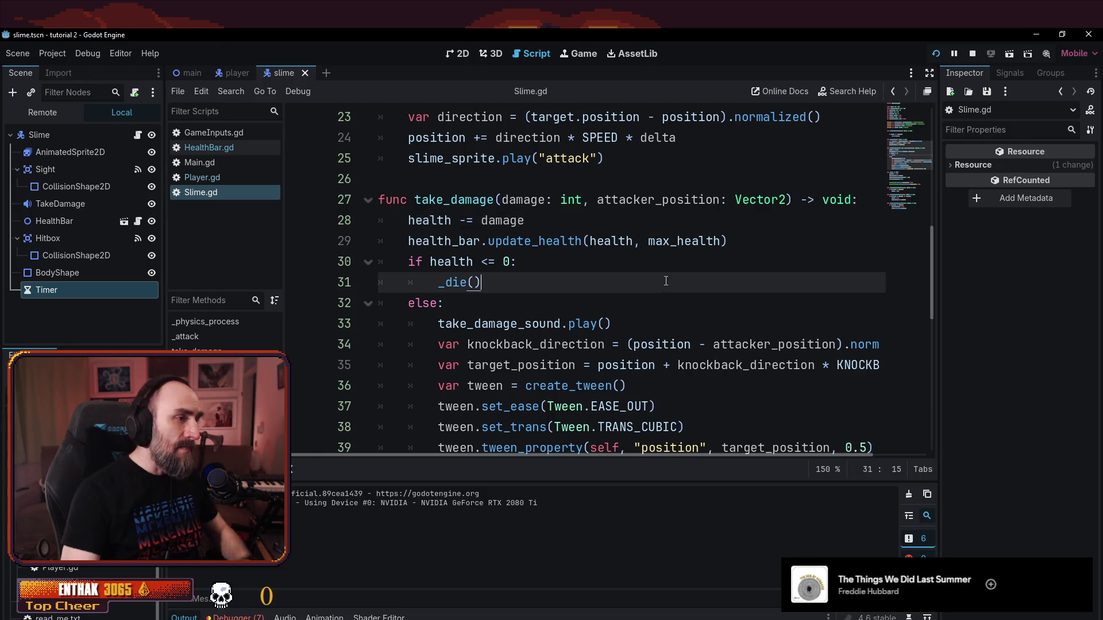
scroll(655, 299, up, 7)
scroll(650, 320, down, 3)
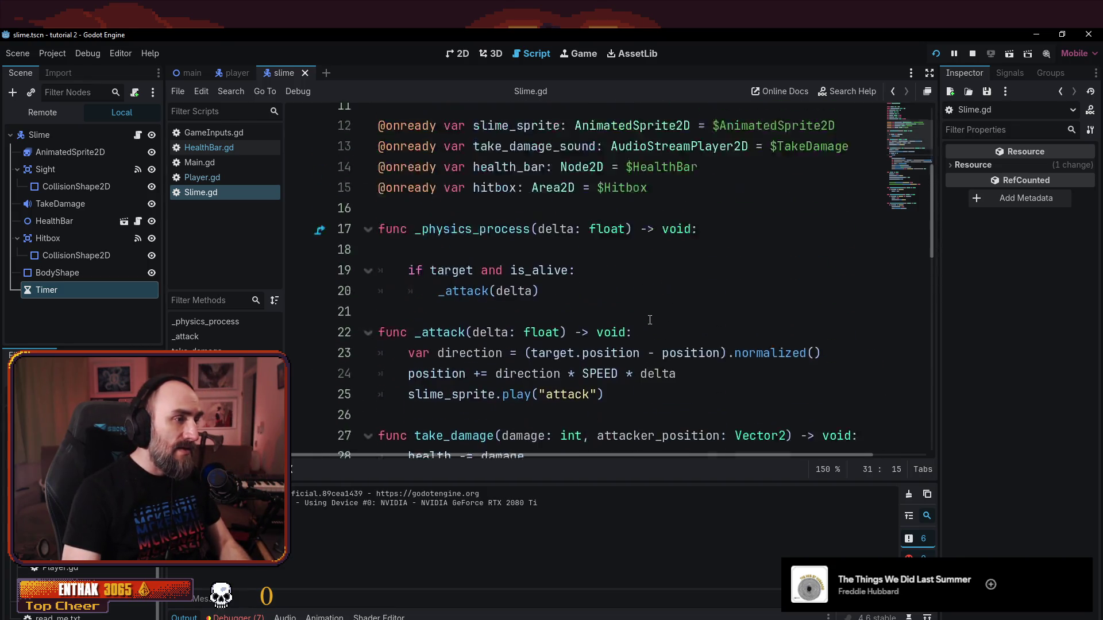
scroll(650, 320, up, 4)
click(613, 222)
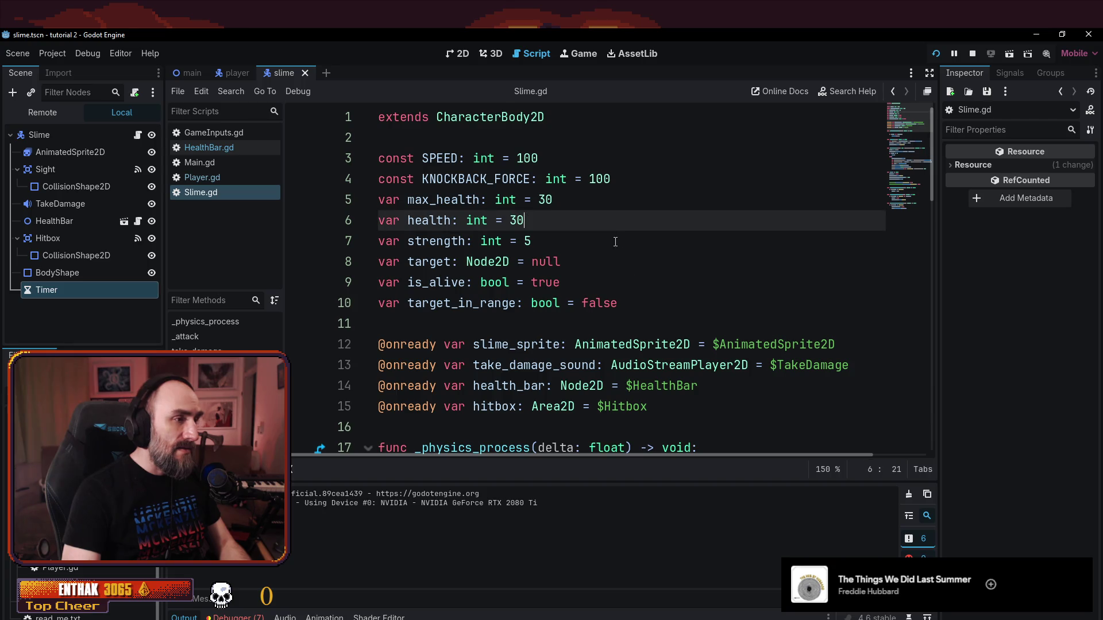
click(487, 200)
scroll(538, 329, down, 4)
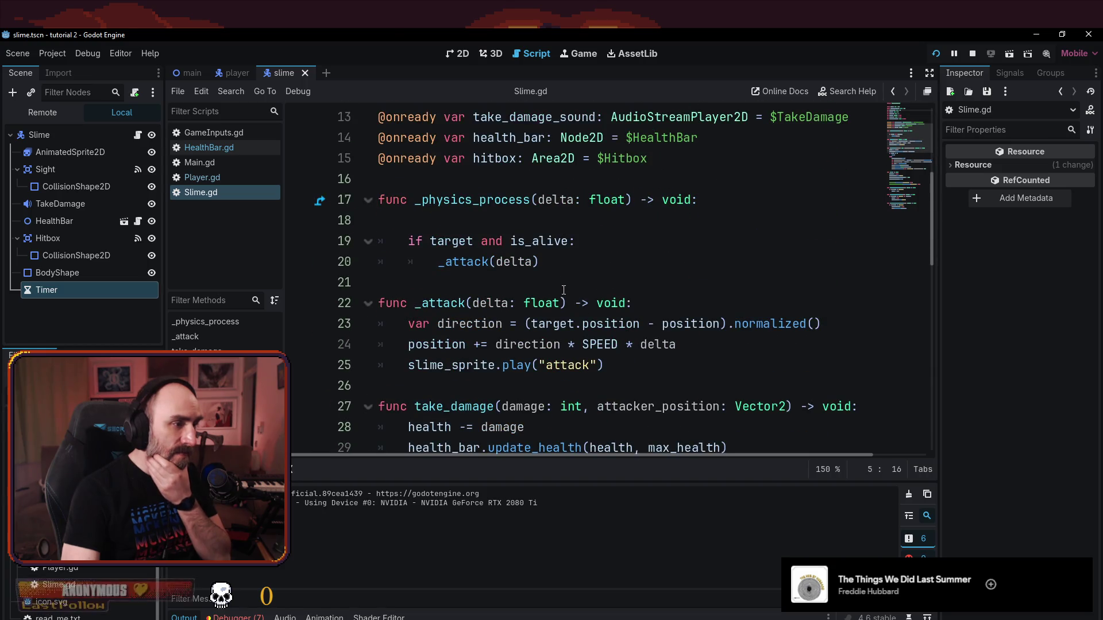
scroll(560, 320, down, 4)
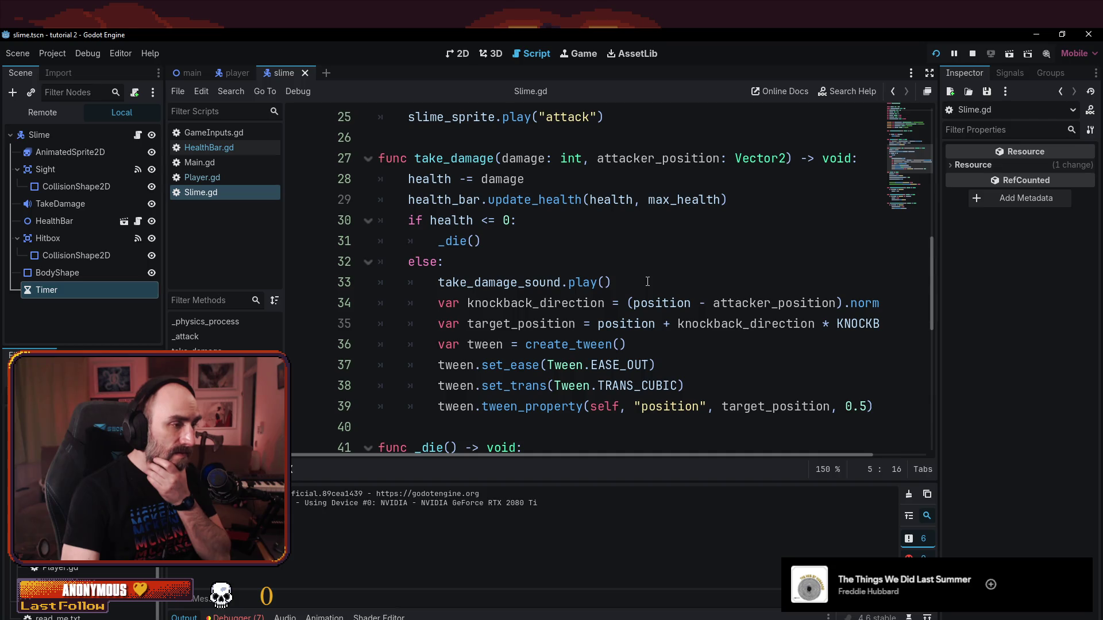
scroll(647, 281, down, 5)
scroll(648, 276, up, 13)
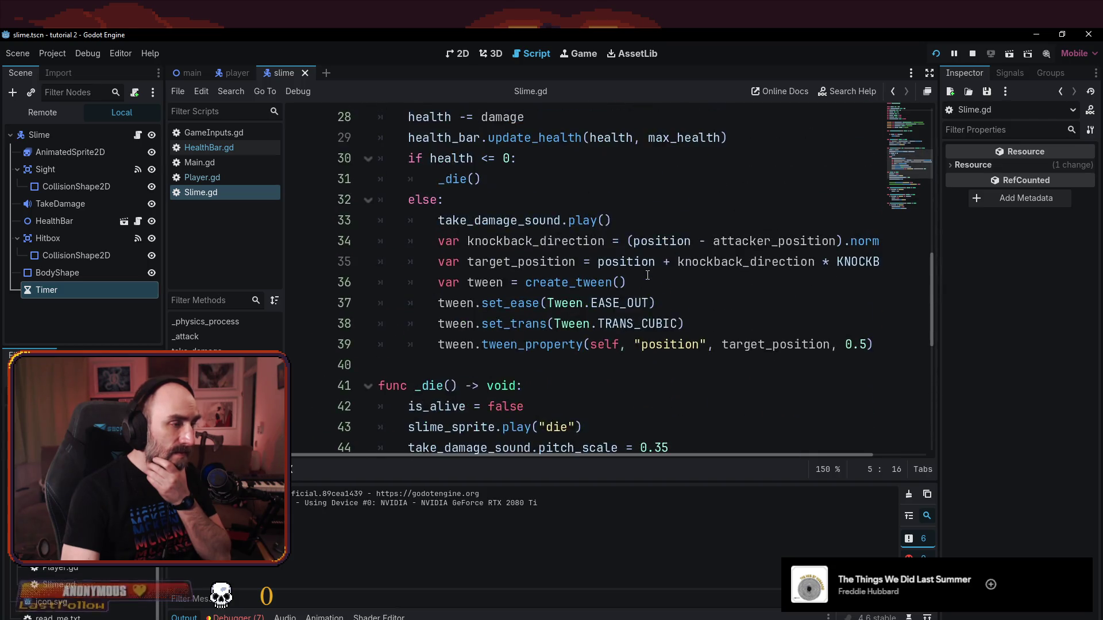
- Open the main scene and add an empty line after _attack(delta) on line 20
click(193, 72)
scroll(554, 295, down, 5)
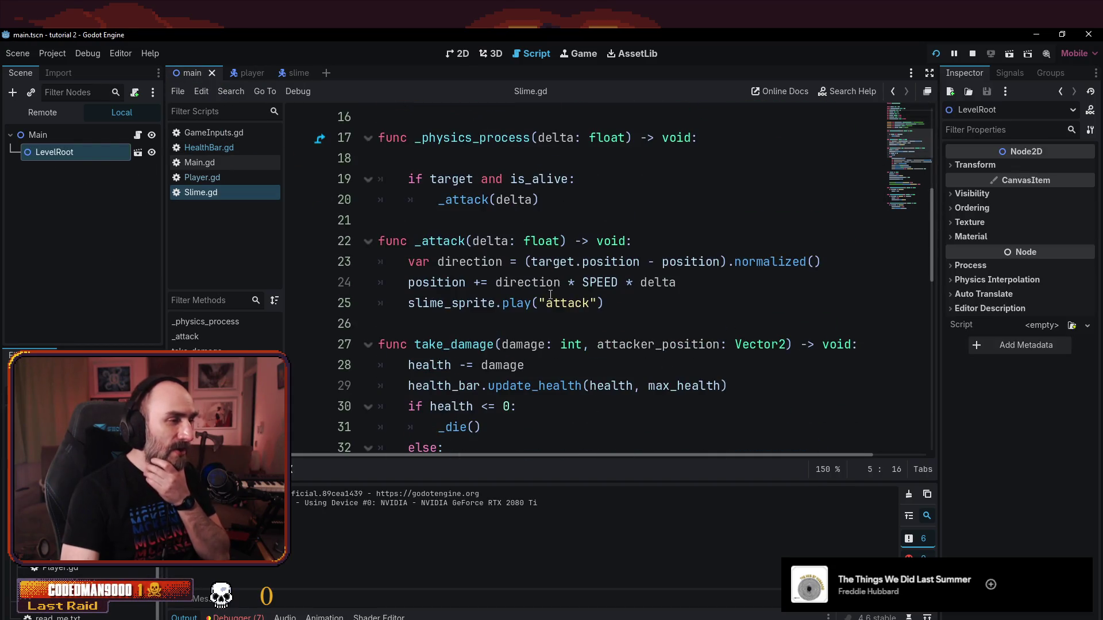
scroll(559, 254, up, 2)
scroll(575, 242, down, 2)
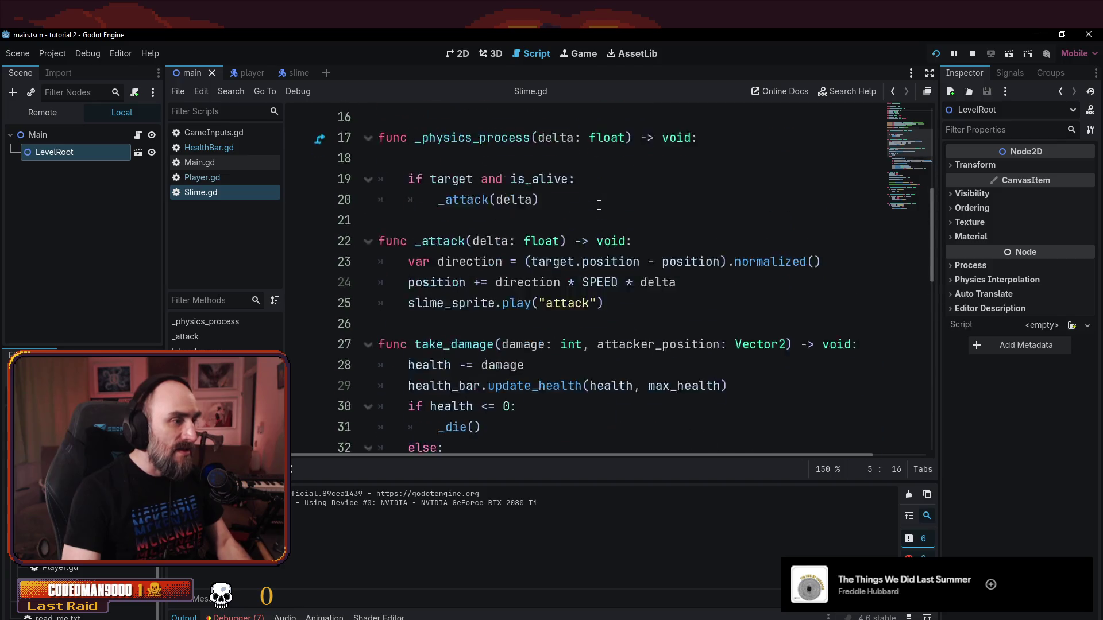
scroll(596, 230, up, 1)
click(592, 270)
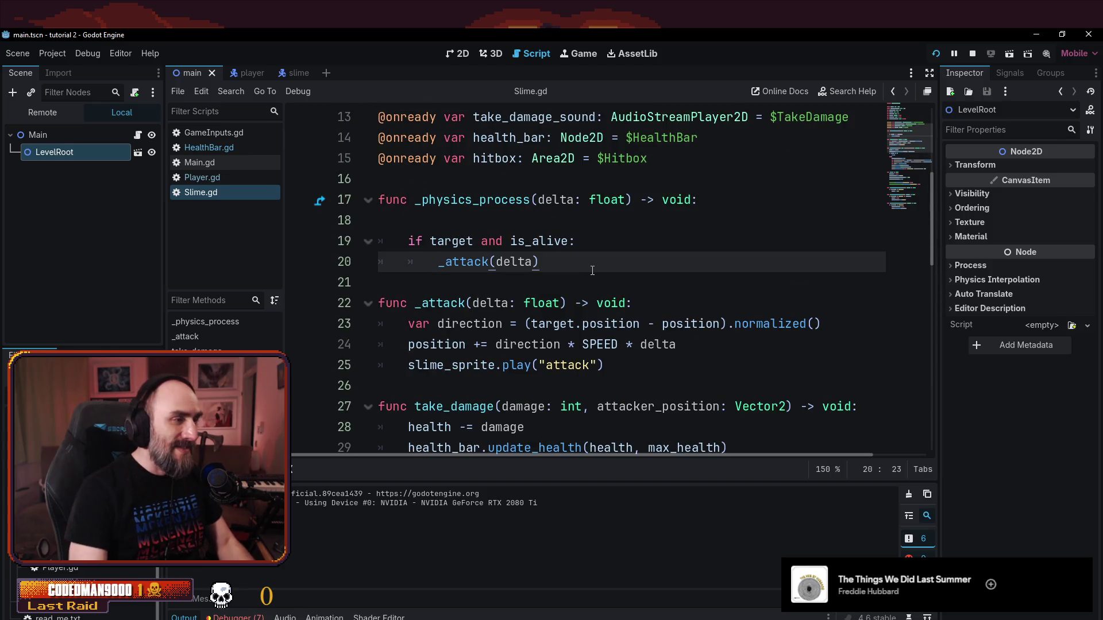
key(Return)
key(BackSpace)
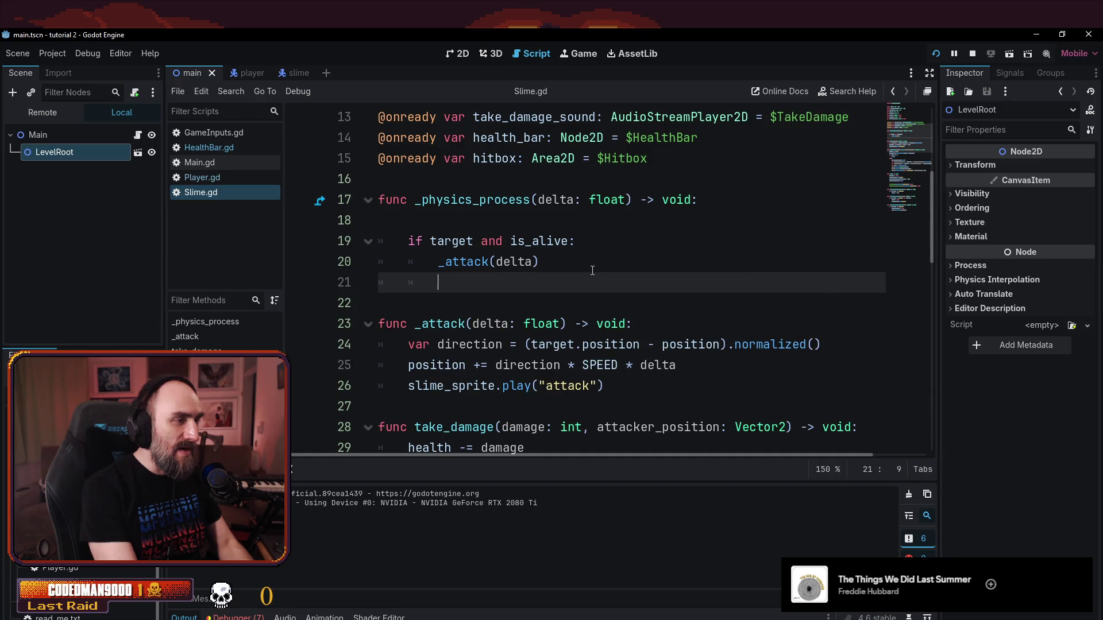
- Remove the stray print(1/2) debug text so line 21 of _physics_process is empty
text(print(1()
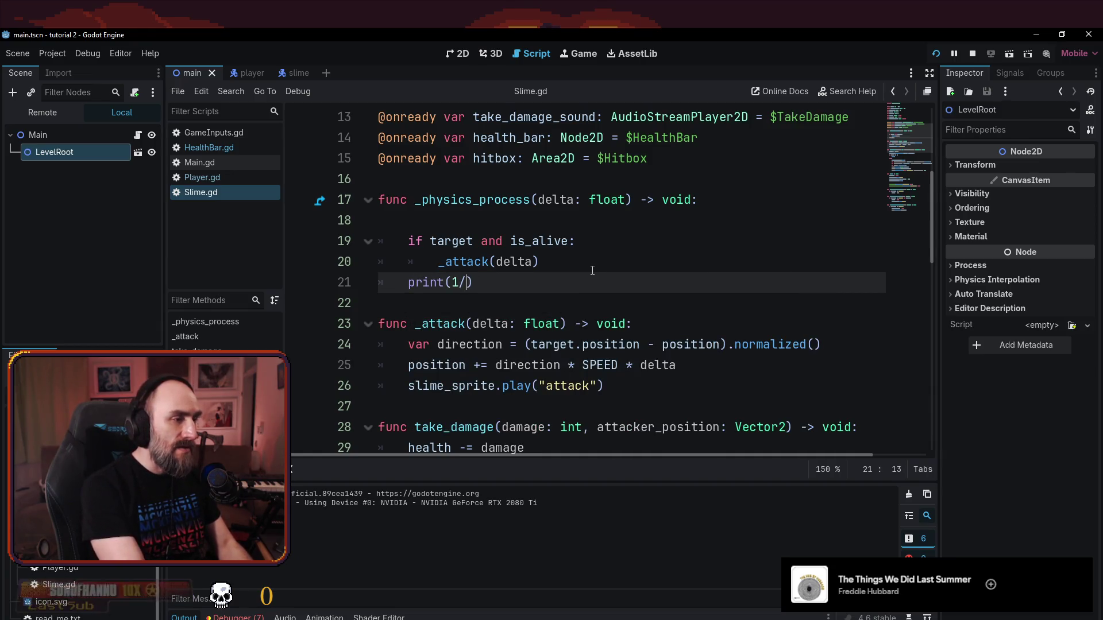
text(2)
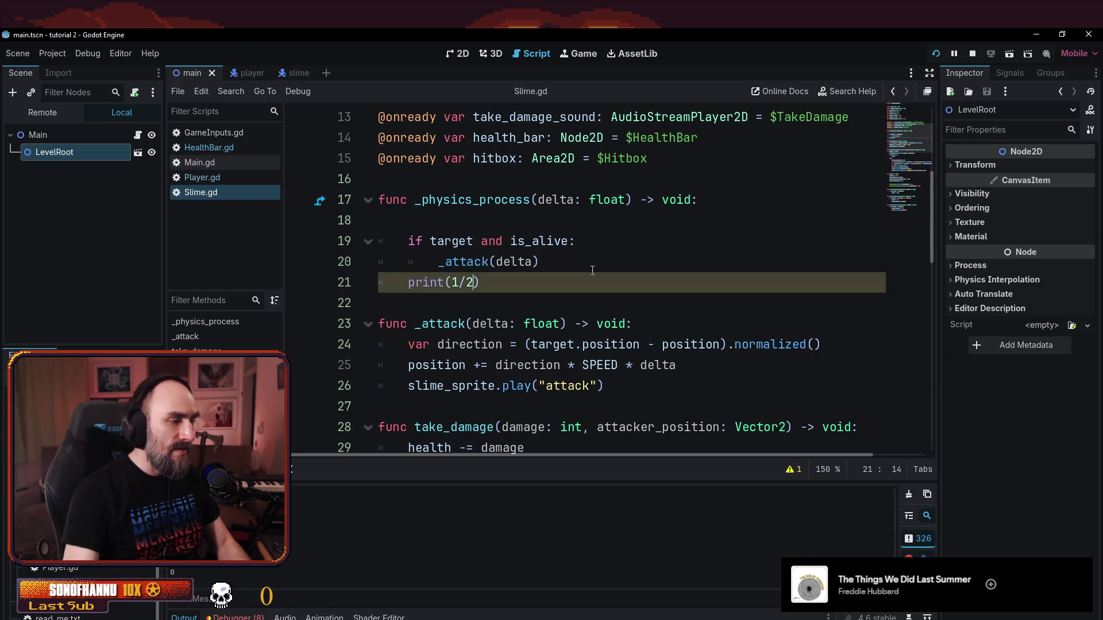
key(Right)
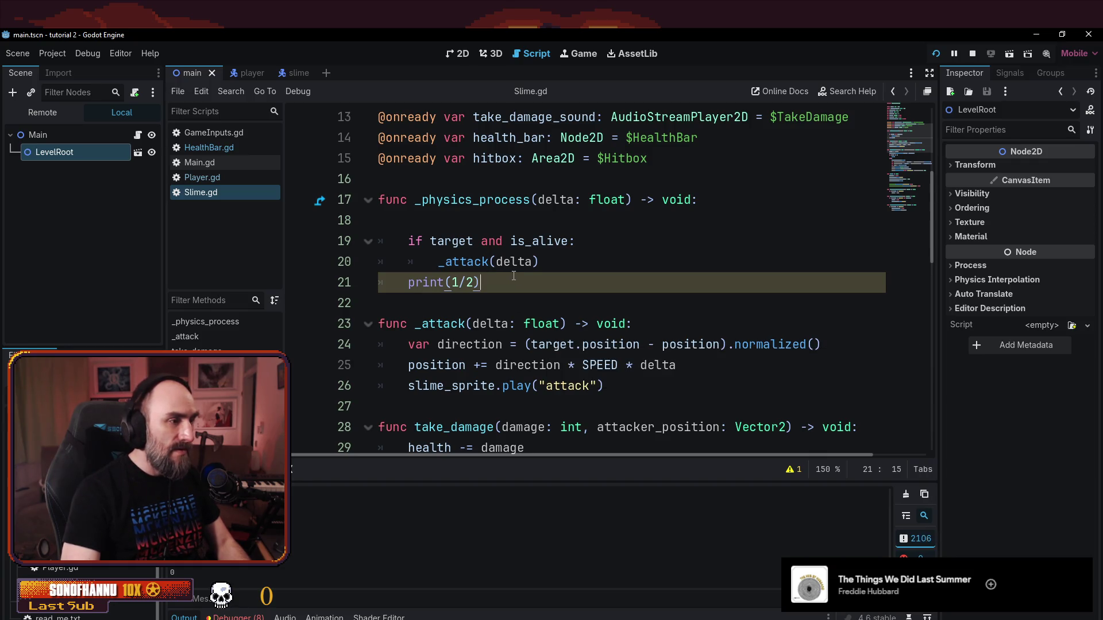
key(BackSpace)
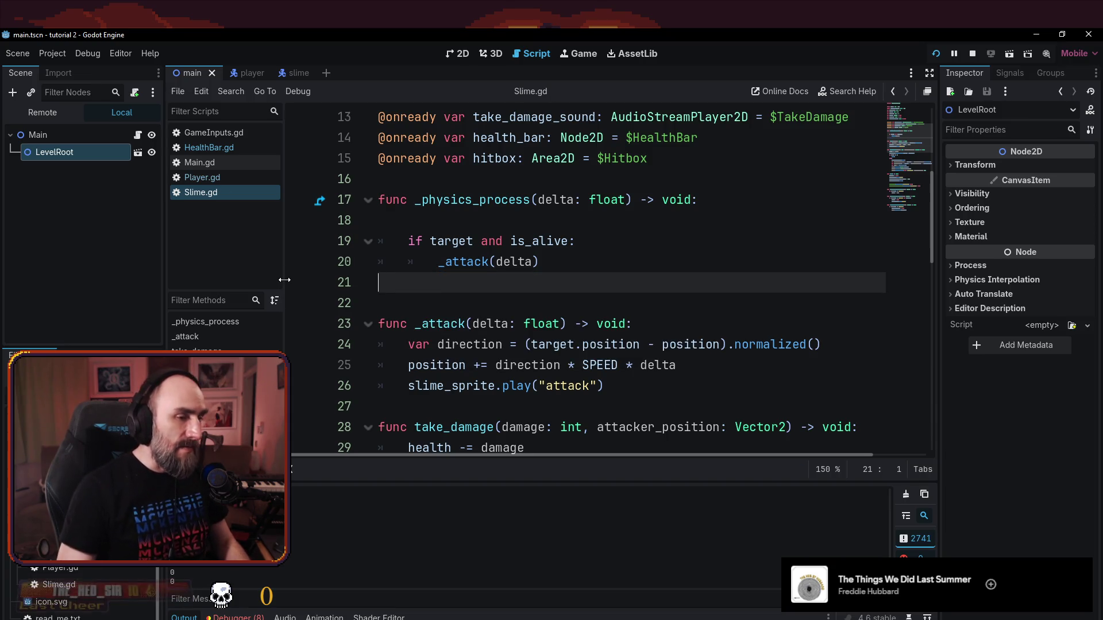
click(699, 253)
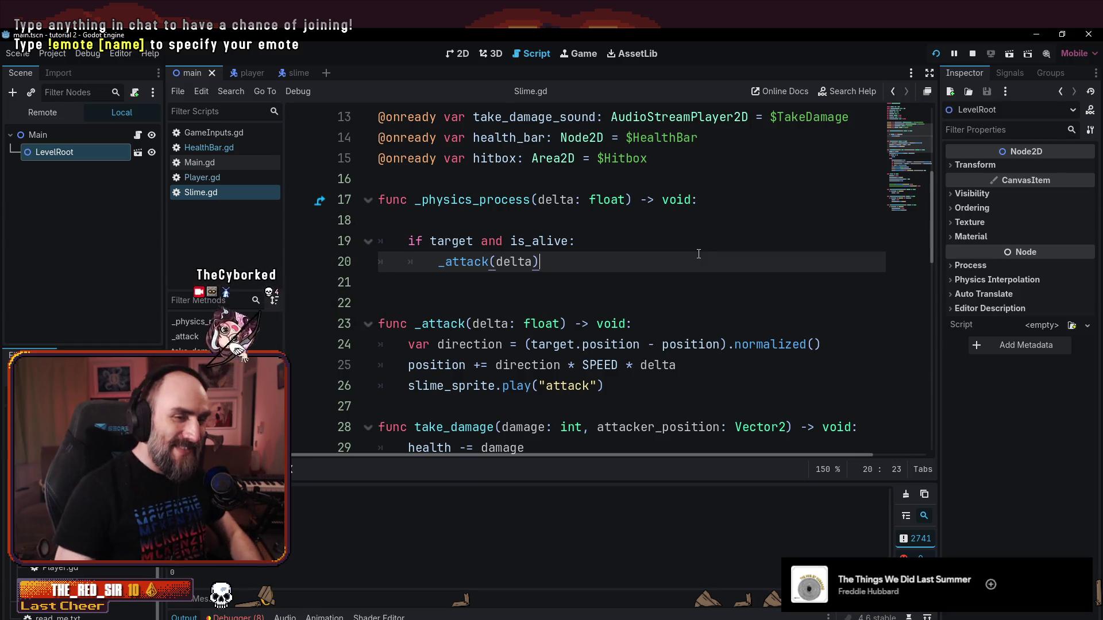
- Delete blank line 18 under the _physics_process header in Slime.gd
click(581, 301)
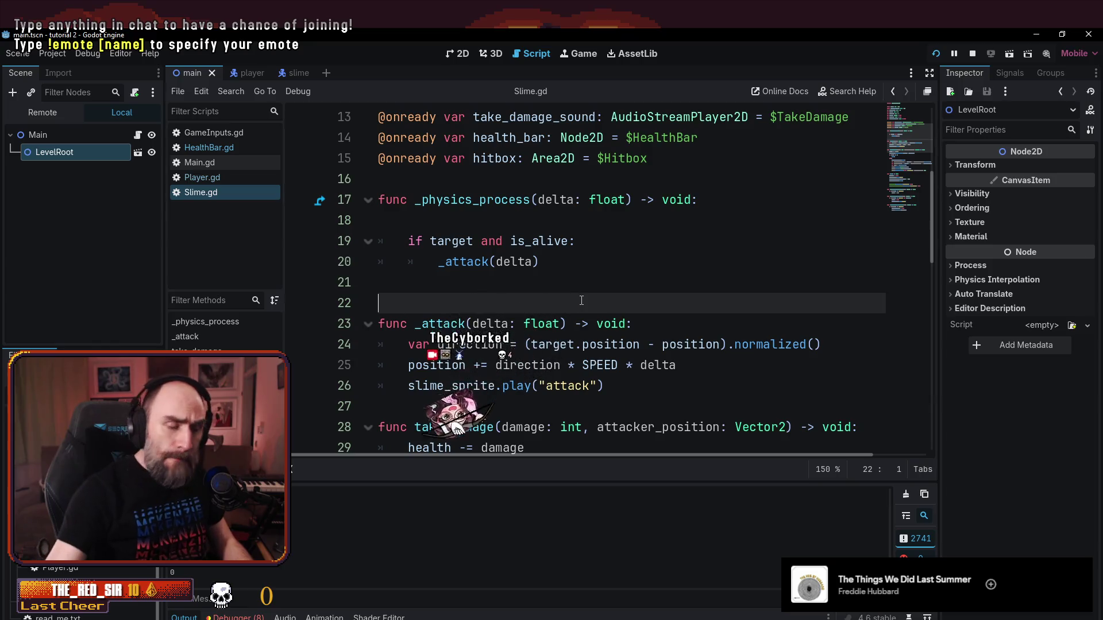
click(555, 283)
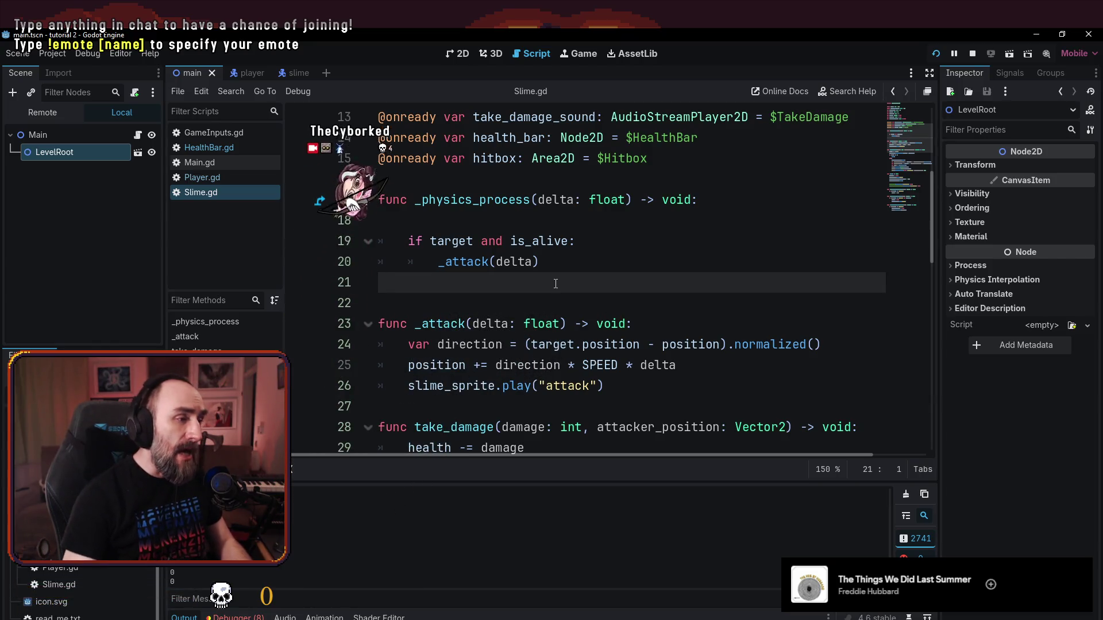
scroll(556, 283, up, 2)
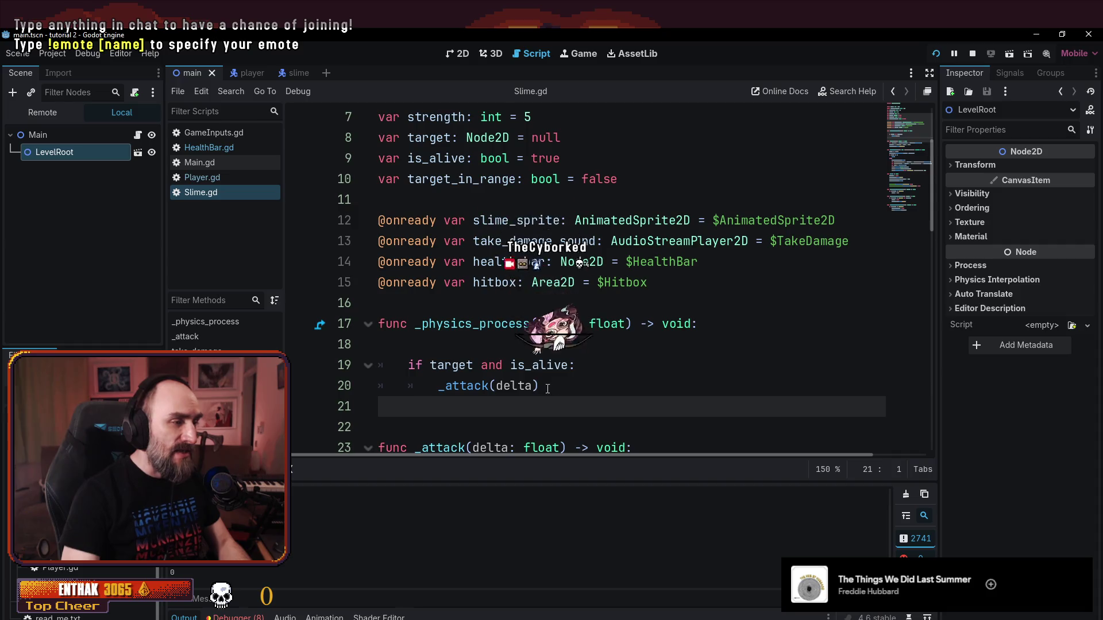
key(Up)
key(Up)
key(Up)
key(BackSpace)
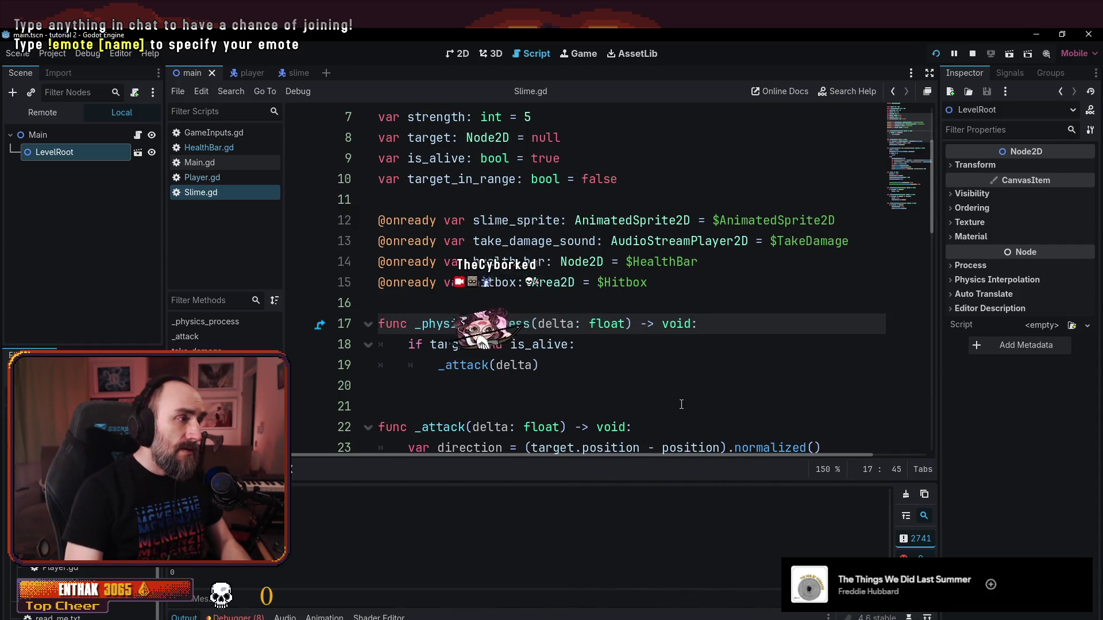
- Switch from Player.gd to the HealthBar.gd script
click(201, 175)
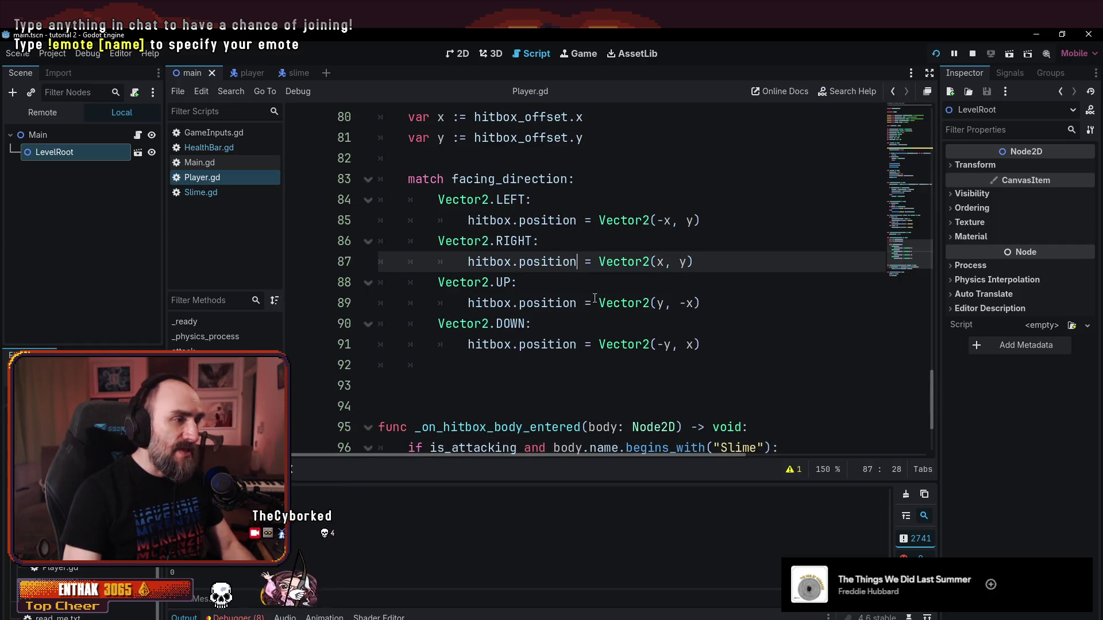
scroll(577, 317, up, 10)
click(214, 147)
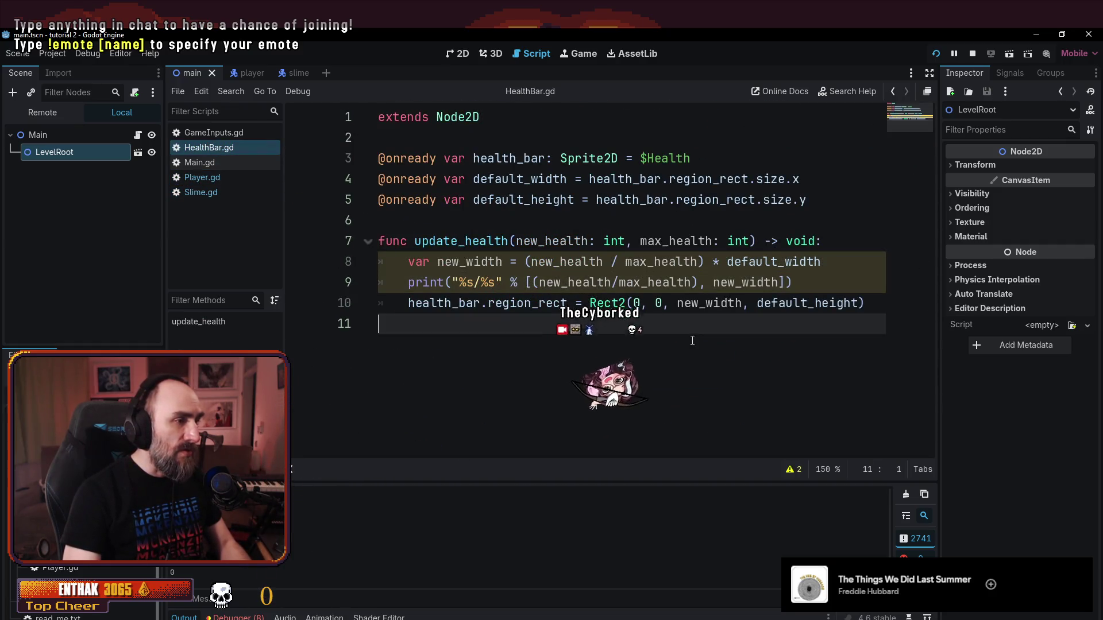
- Inspect new_health's int type on line 8 and open the int documentation
drag(422, 262, 883, 268)
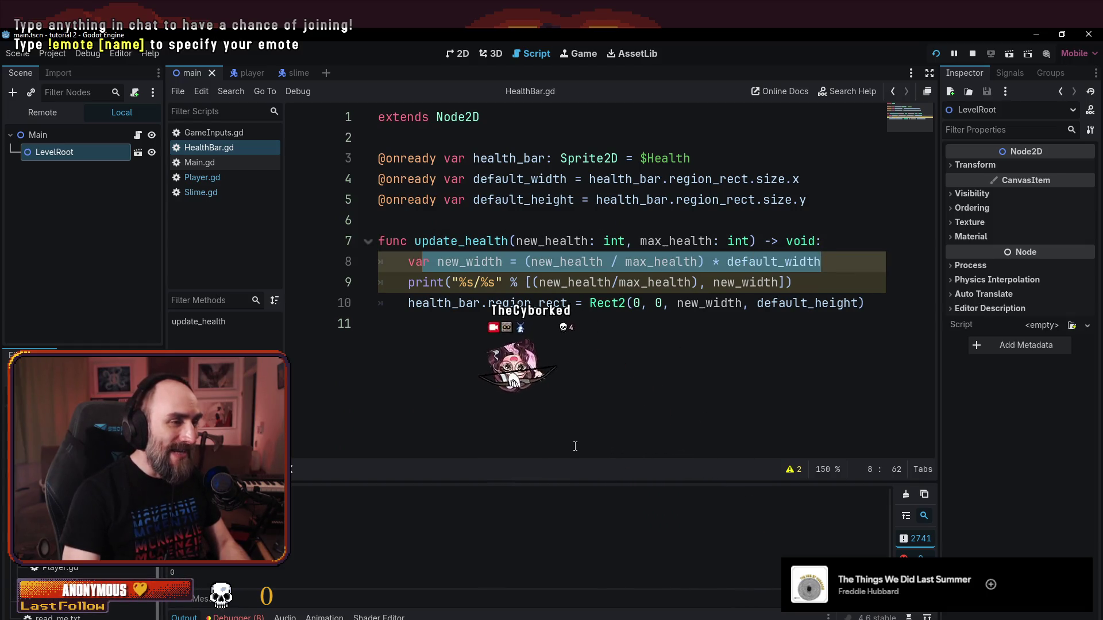
click(616, 353)
click(611, 262)
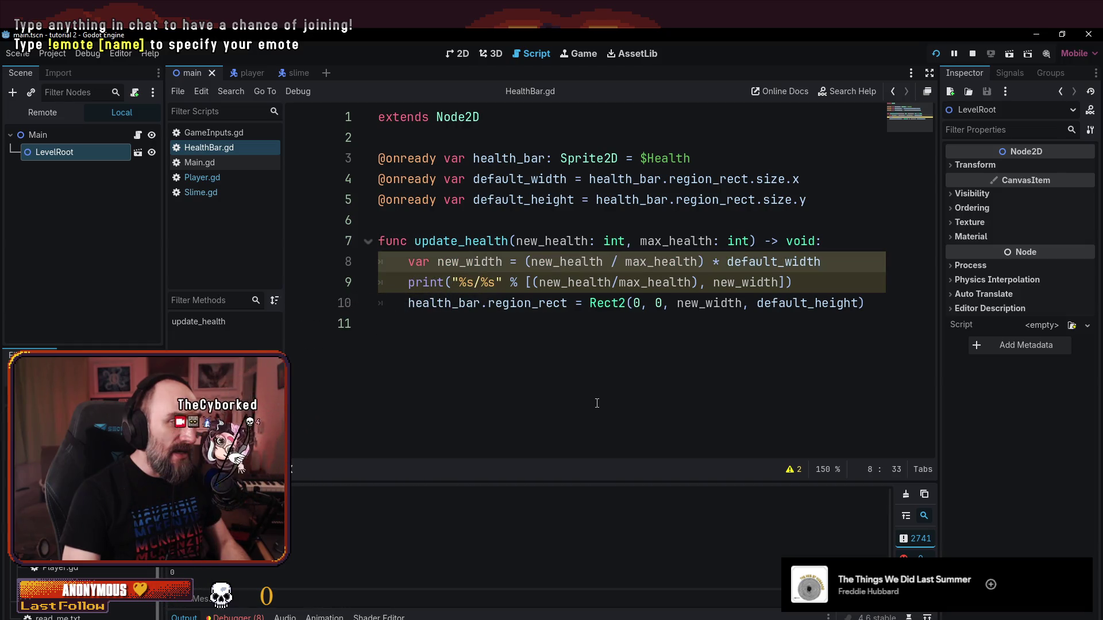
double_click(545, 262)
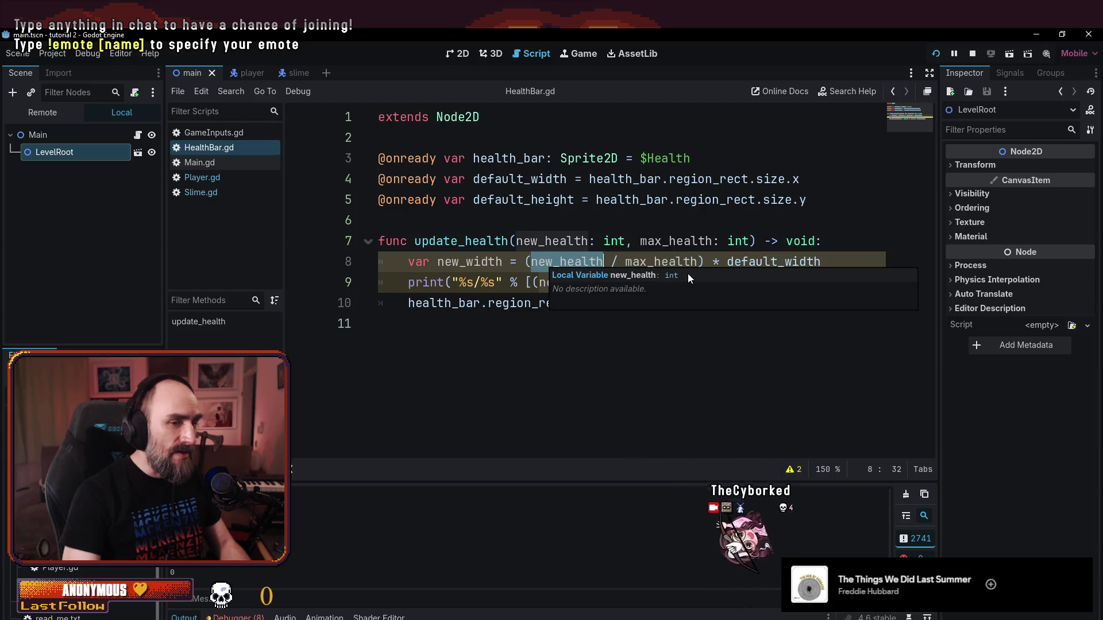
click(566, 244)
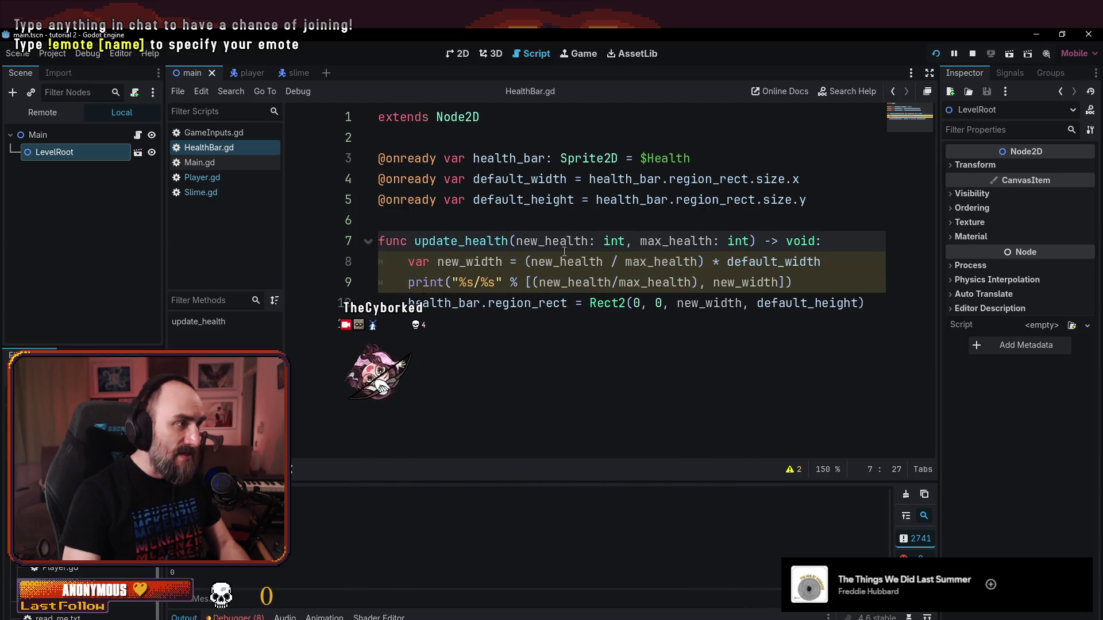
click(558, 261)
ctrl+click(618, 240)
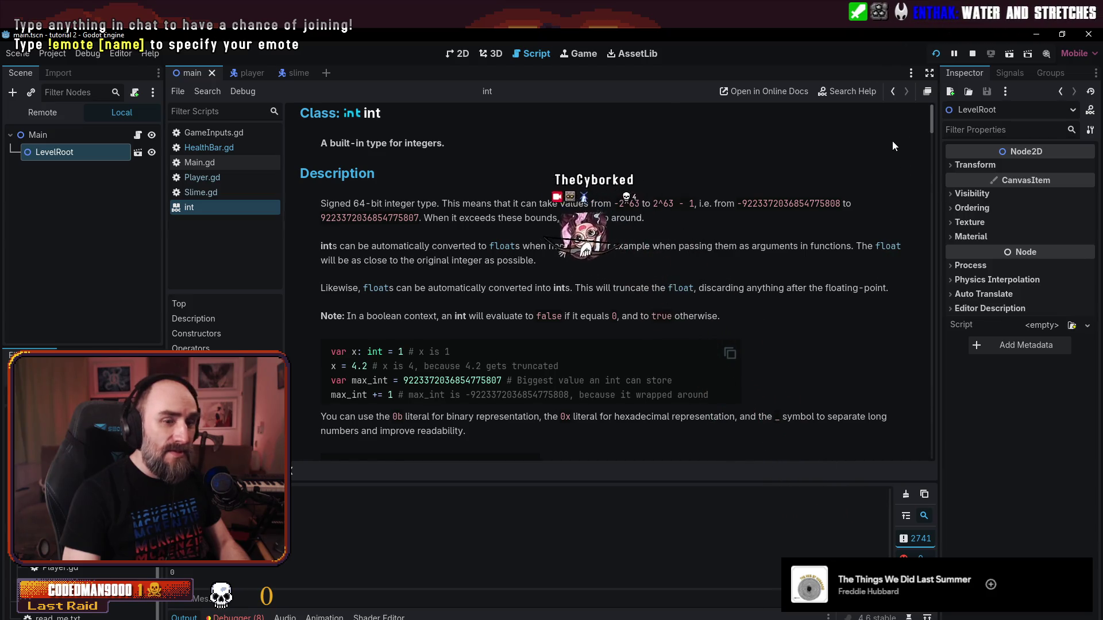
- Read through the int documentation page, then switch to the slime scene
scroll(628, 172, down, 3)
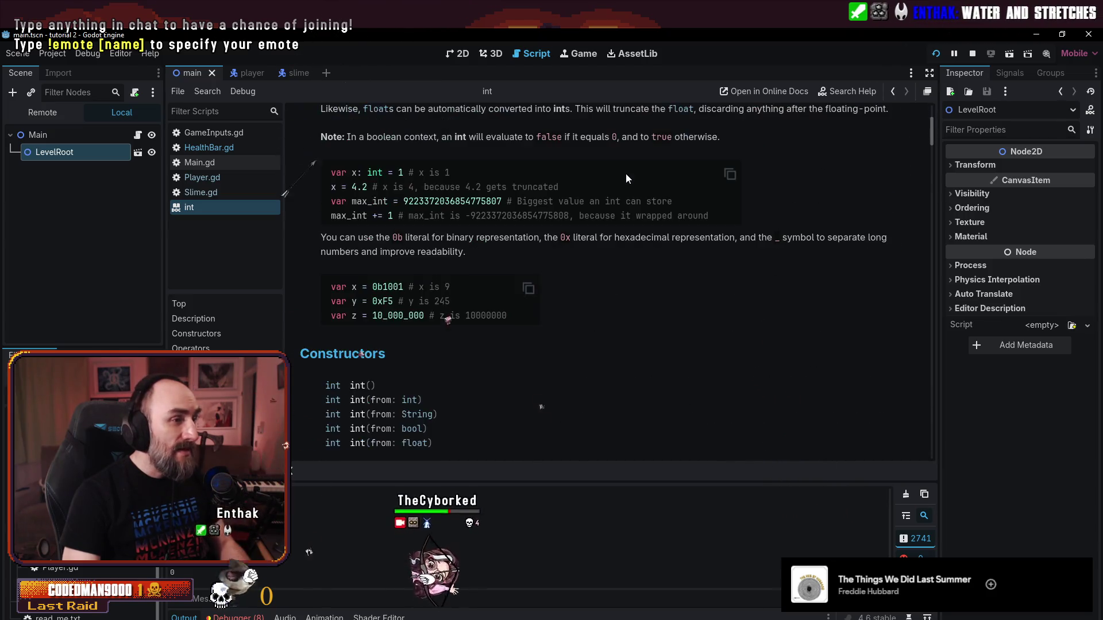
scroll(683, 292, up, 4)
scroll(683, 292, down, 5)
scroll(683, 293, up, 4)
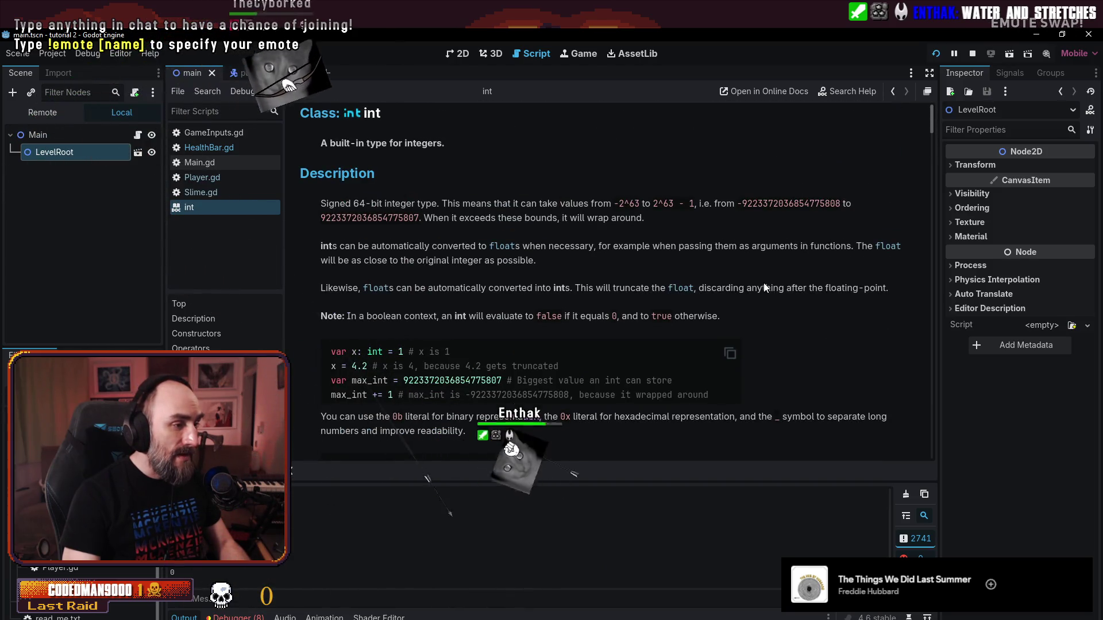
drag(932, 113, 931, 151)
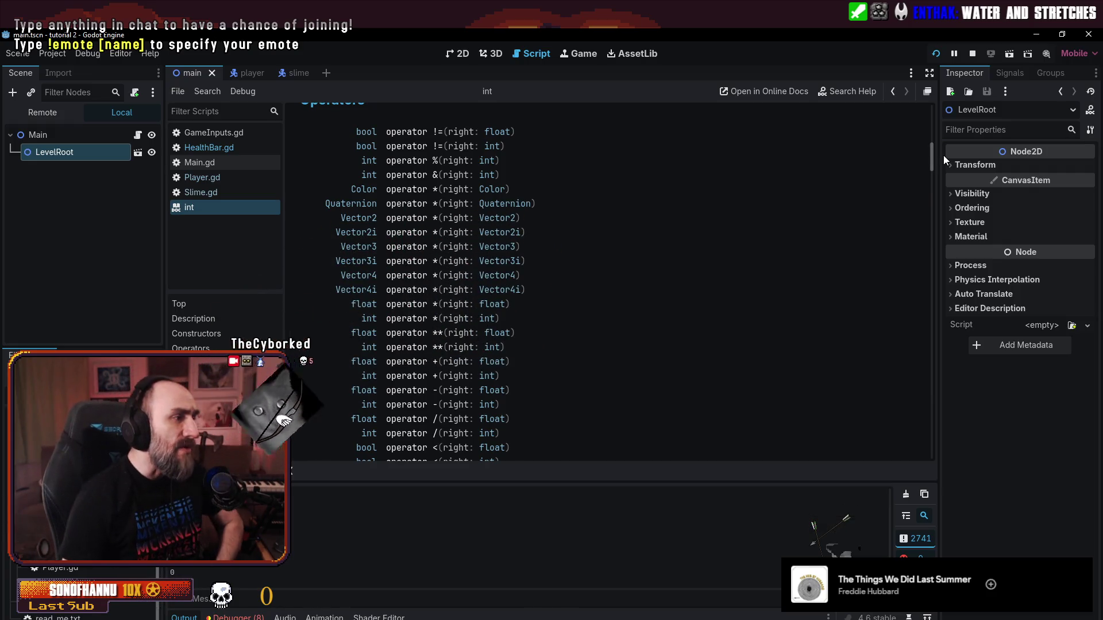
scroll(609, 229, up, 3)
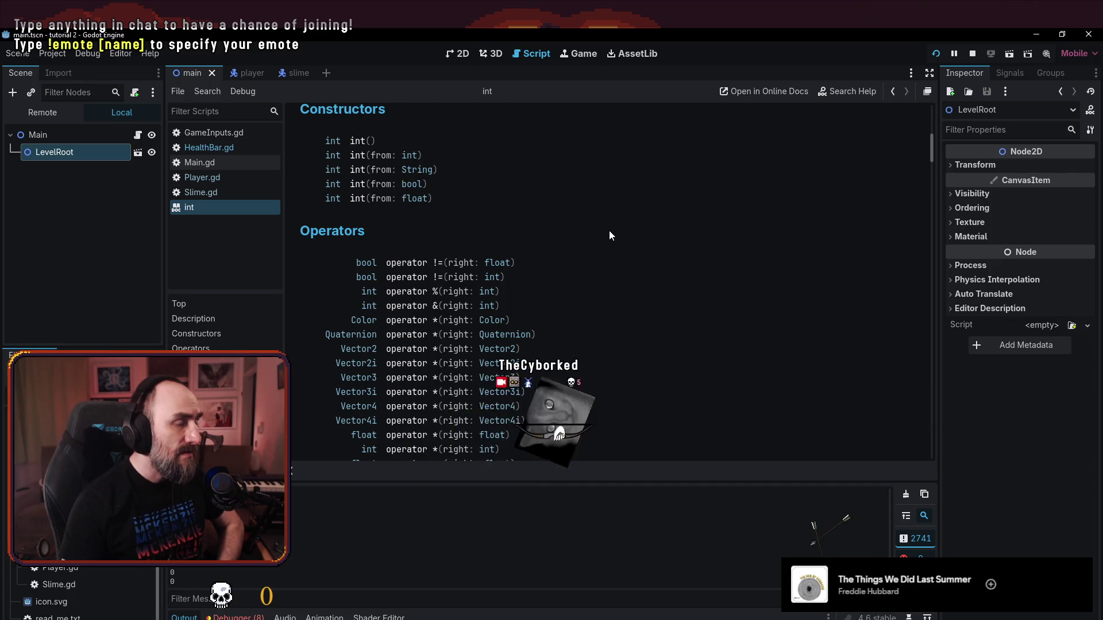
scroll(609, 231, up, 3)
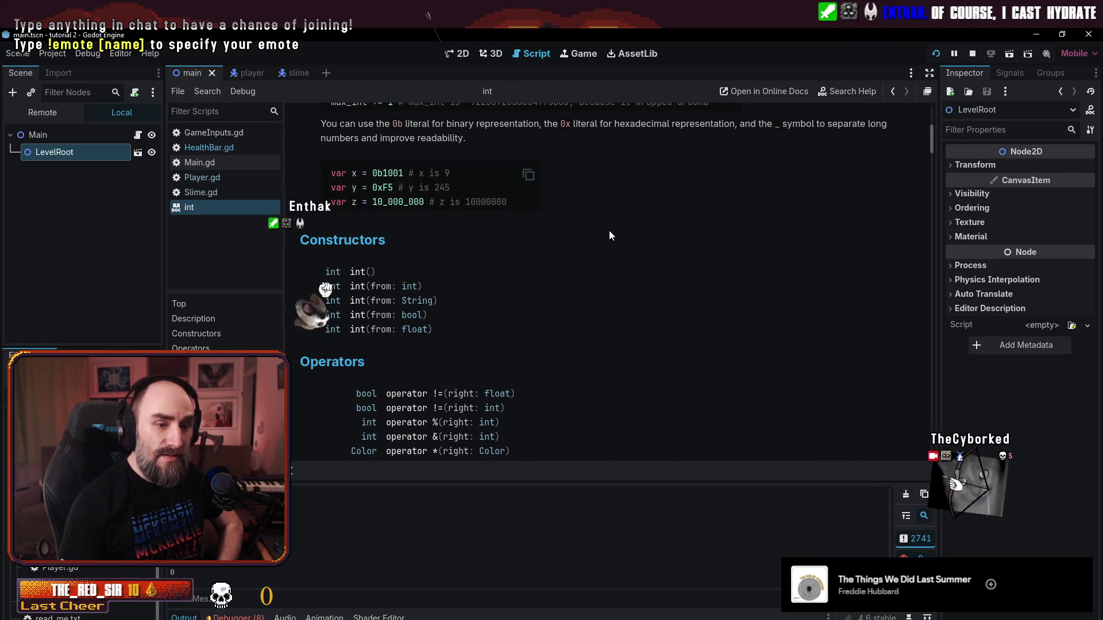
scroll(610, 231, up, 3)
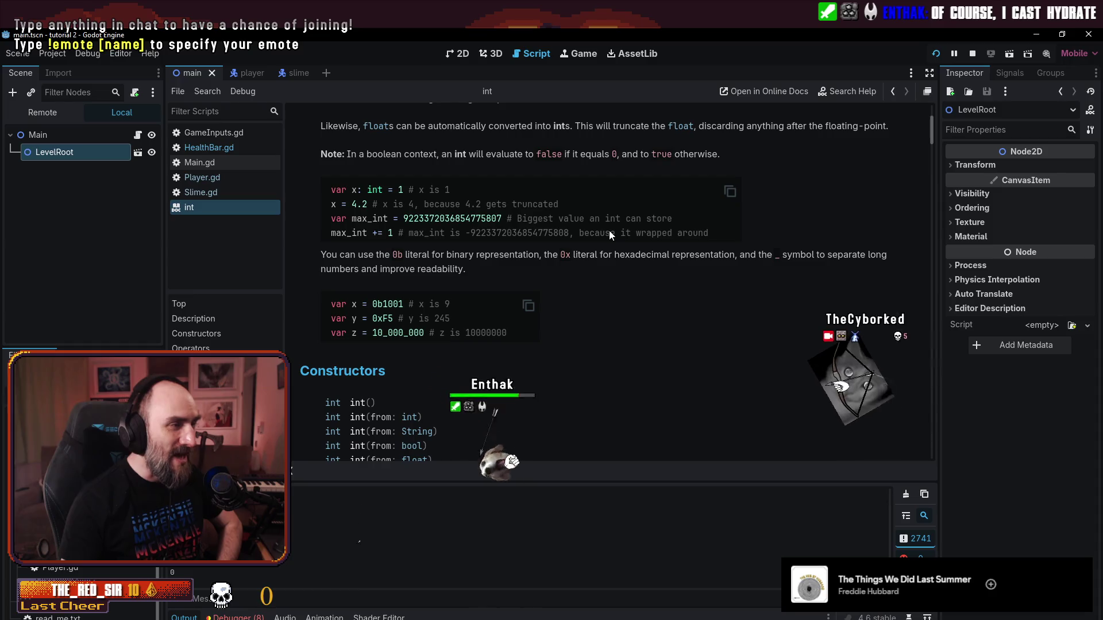
scroll(608, 230, up, 4)
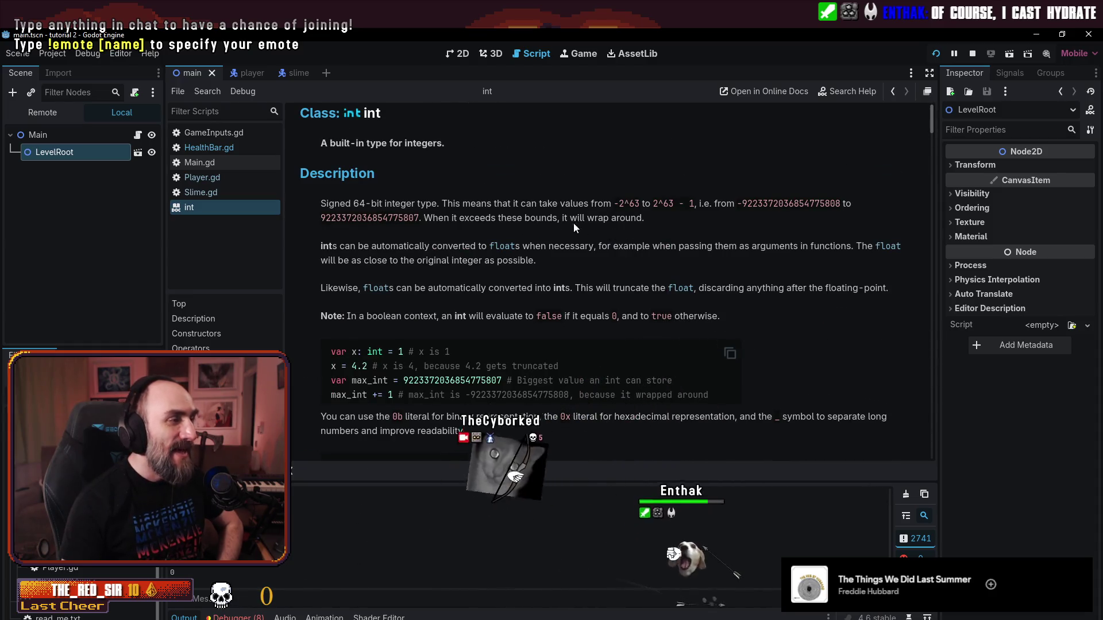
scroll(382, 277, down, 5)
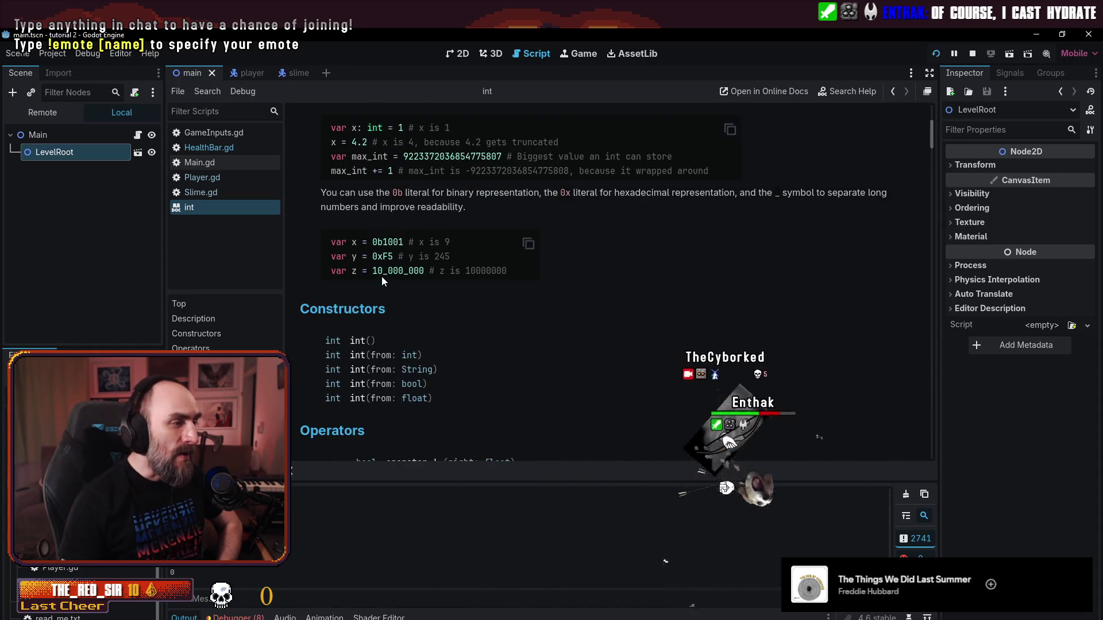
scroll(381, 277, up, 3)
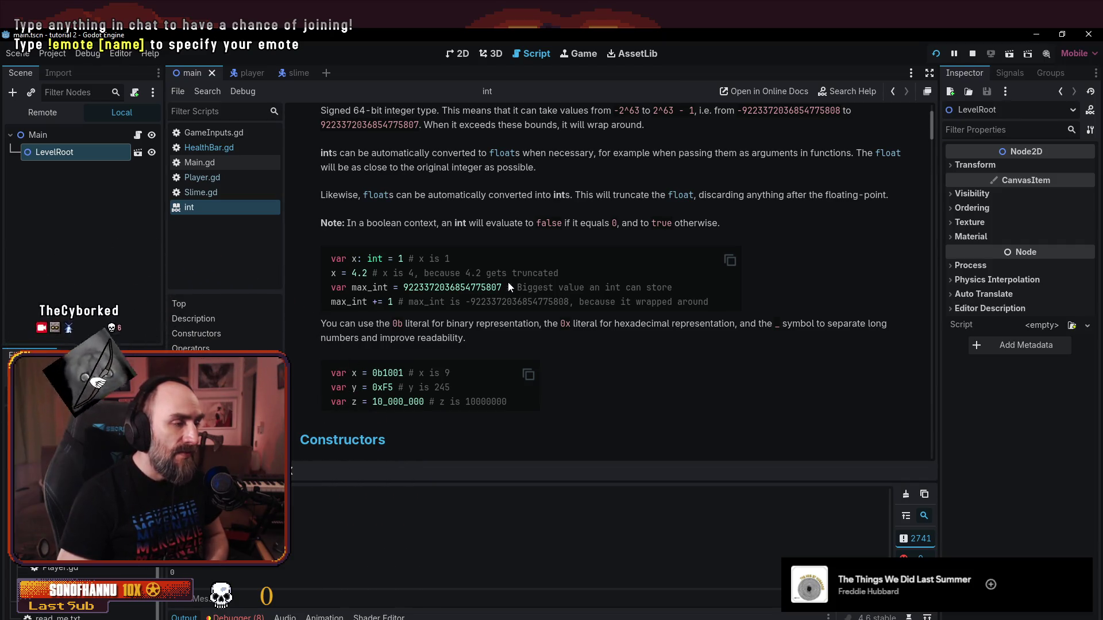
scroll(633, 276, down, 3)
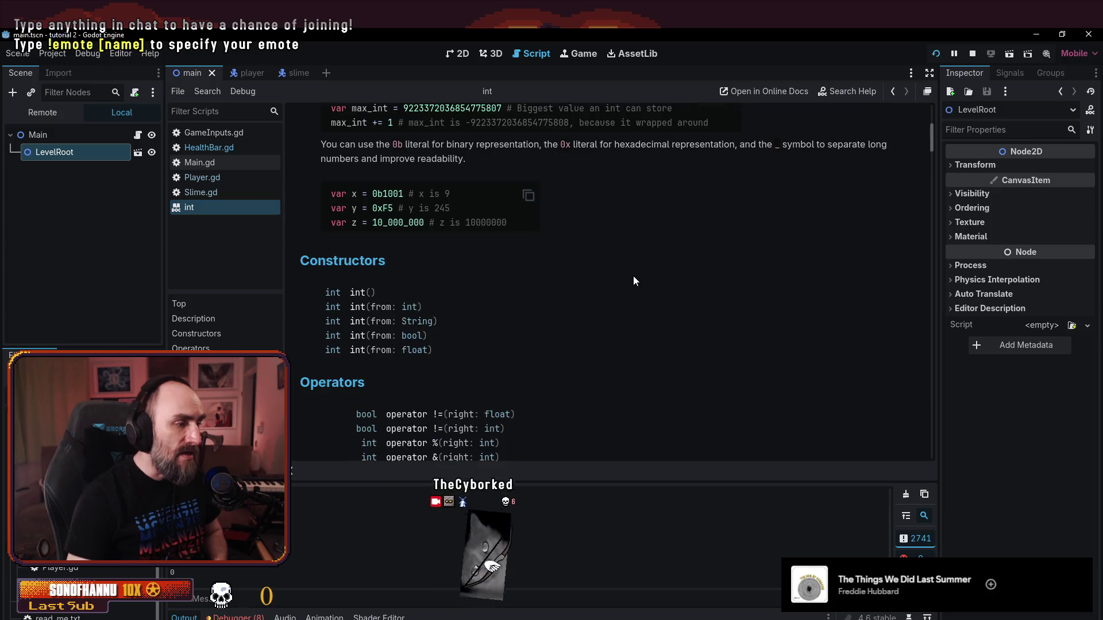
scroll(633, 276, down, 3)
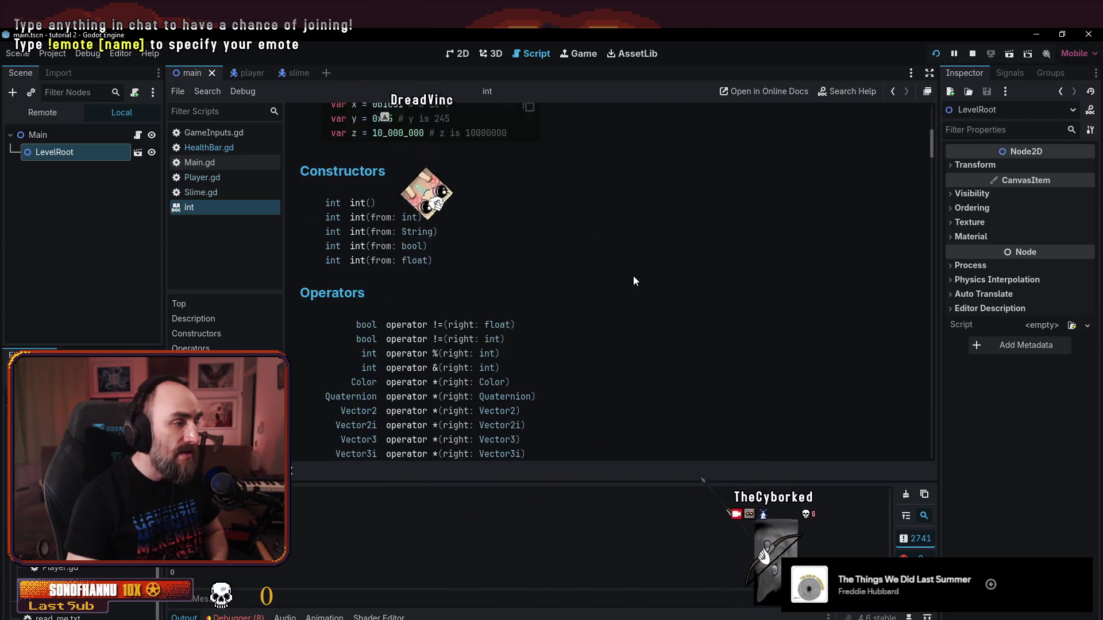
scroll(633, 276, down, 1)
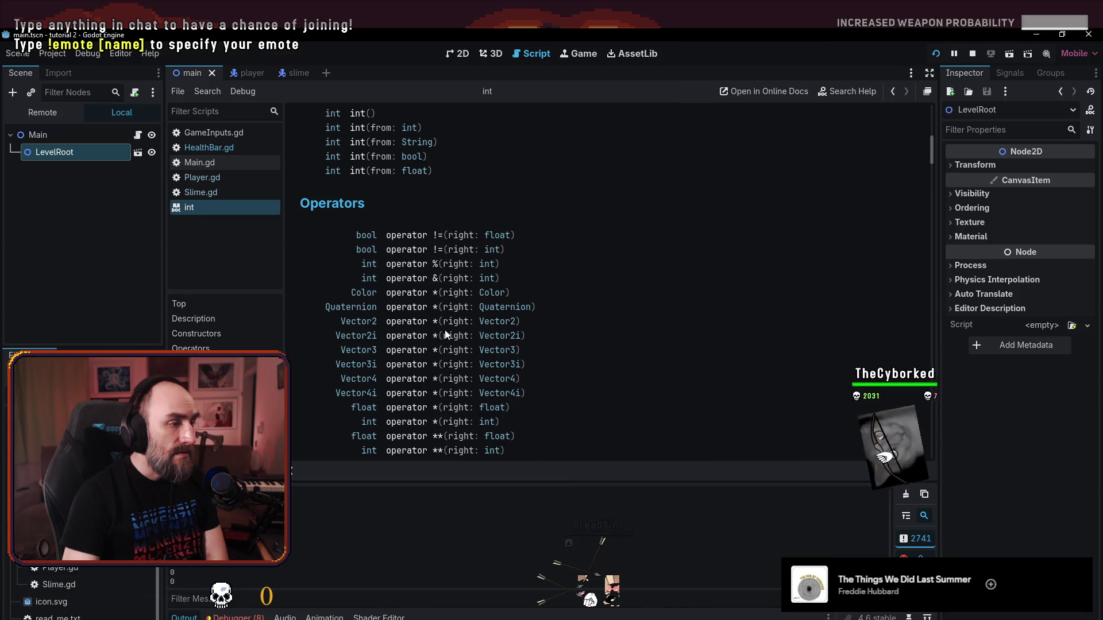
scroll(627, 342, down, 3)
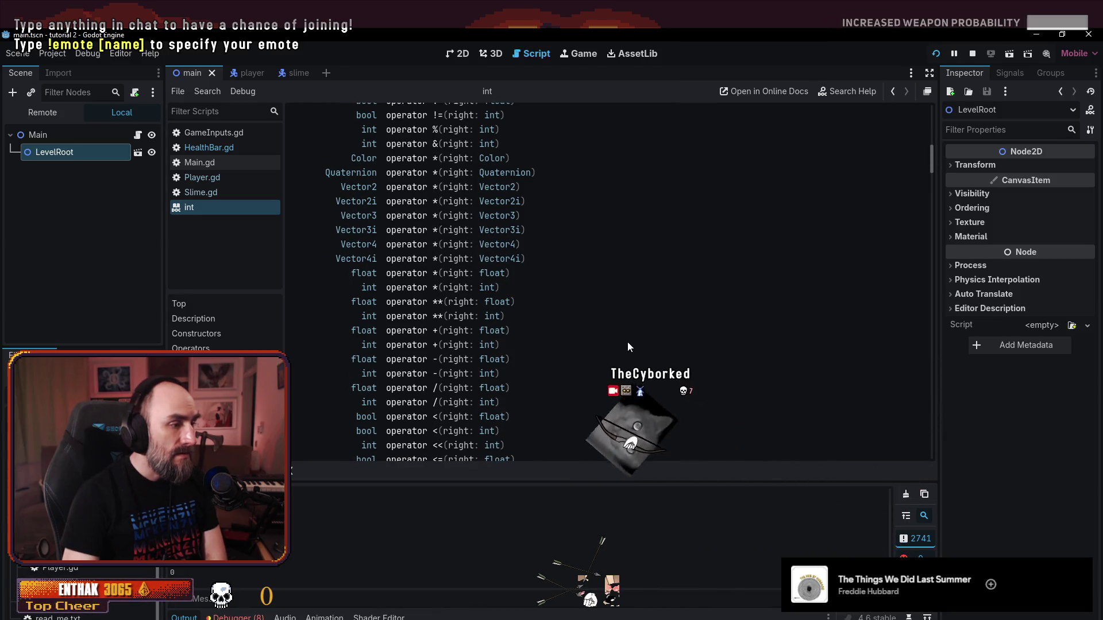
scroll(627, 342, down, 1)
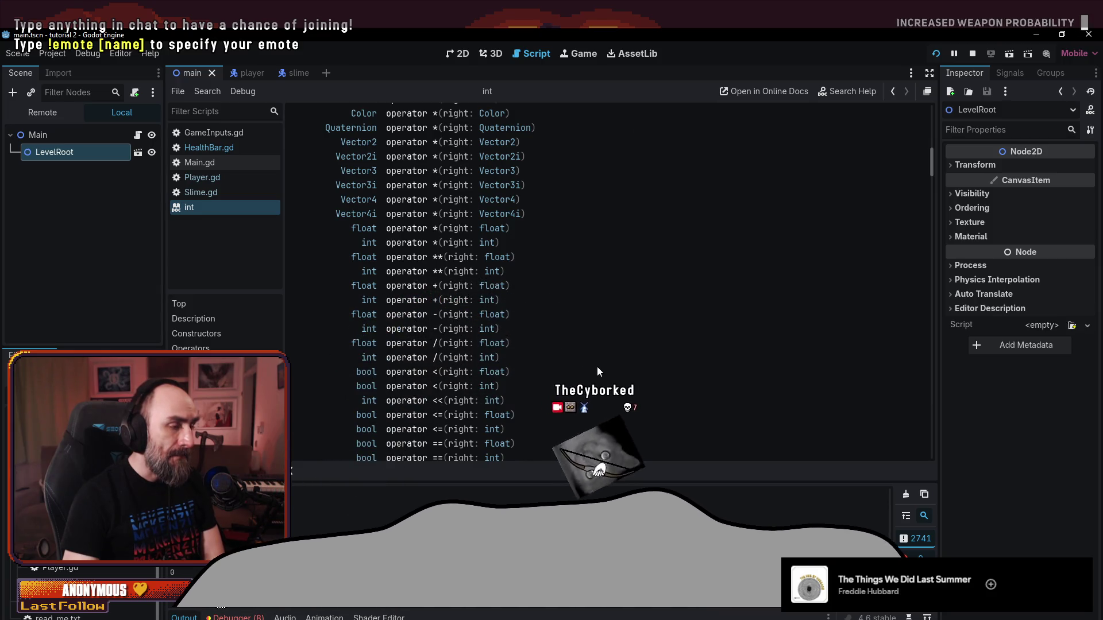
scroll(595, 365, down, 5)
scroll(595, 365, down, 5)
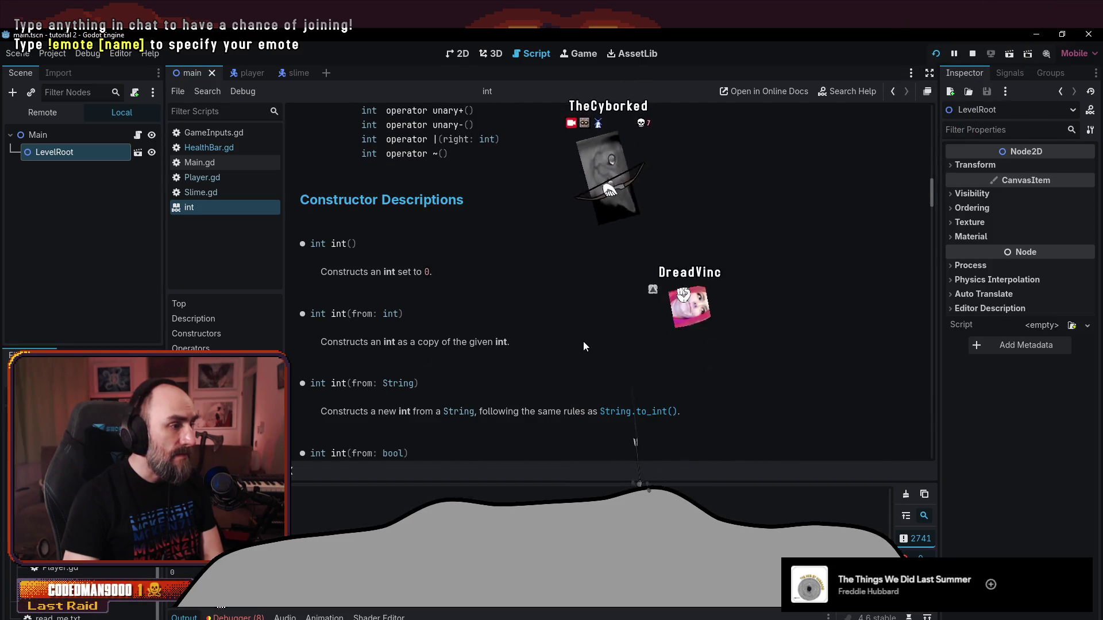
scroll(584, 342, down, 1)
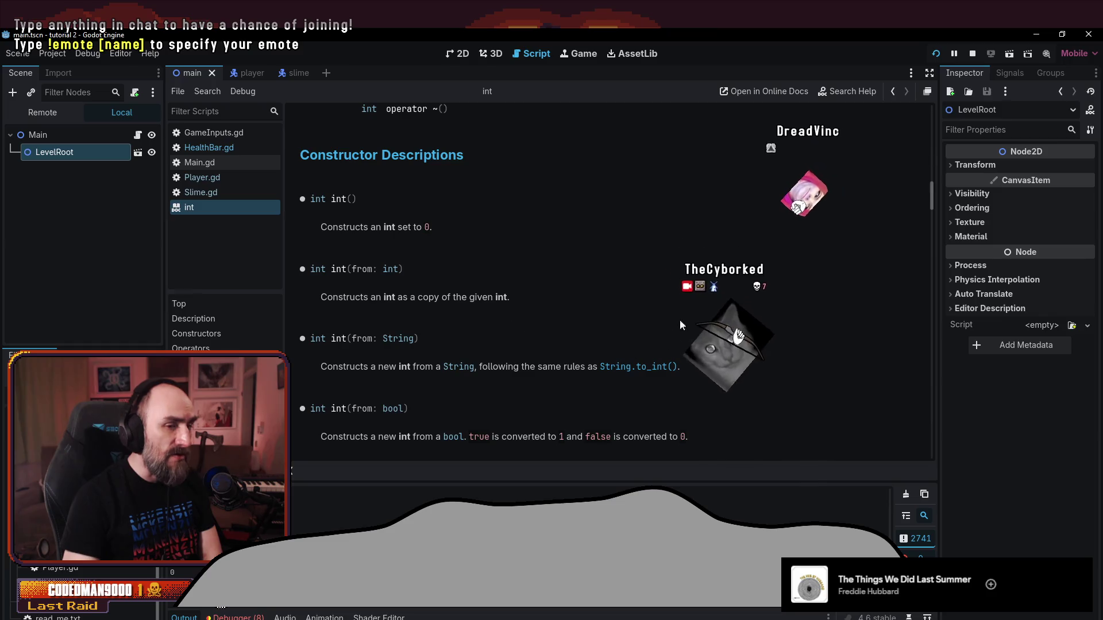
click(290, 73)
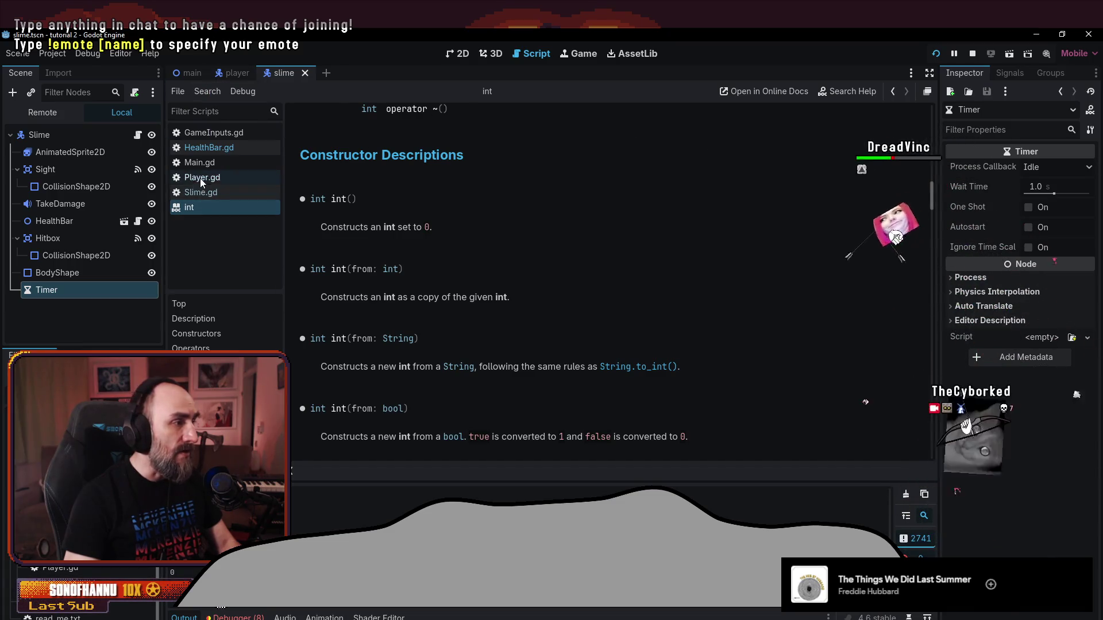
- On HealthBar.gd line 8, compute new_width as float(new_health) / float(max_health)
click(199, 194)
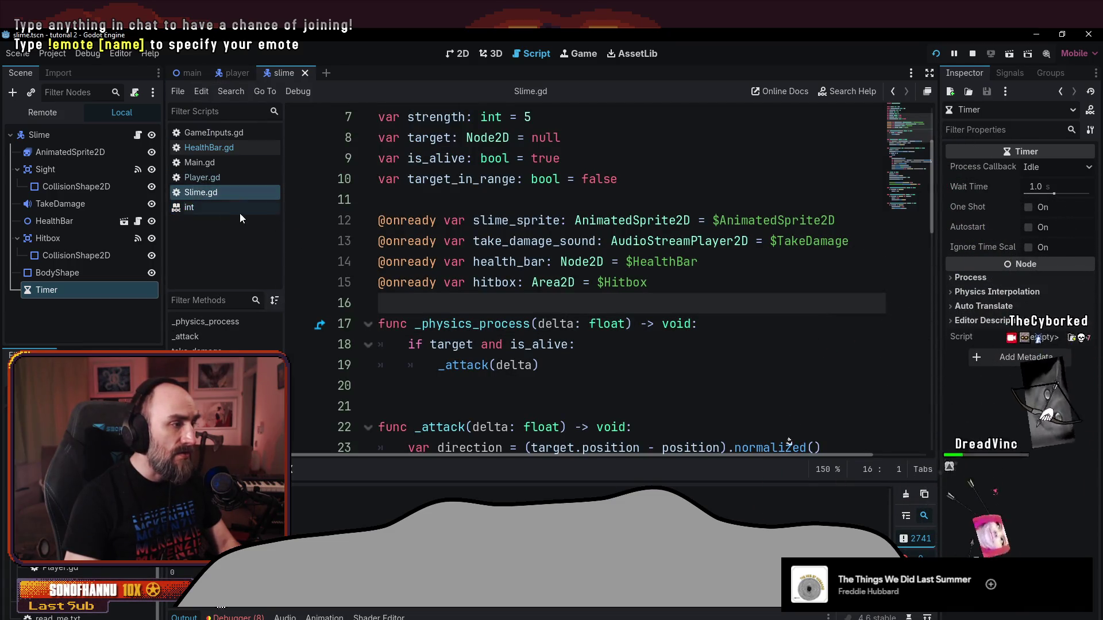
click(206, 148)
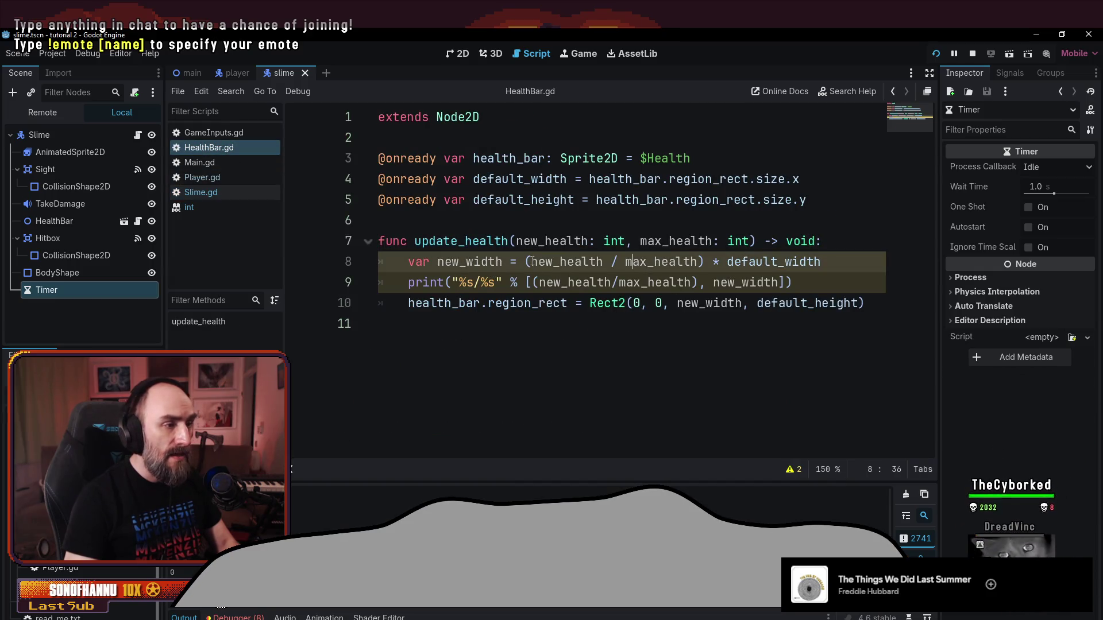
text(float)
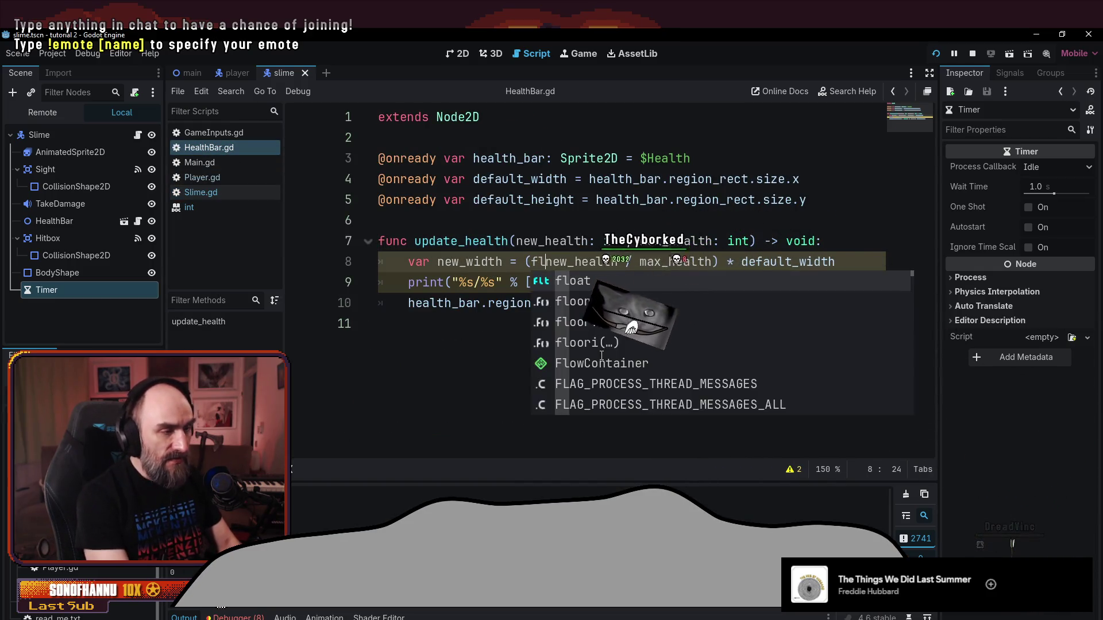
text(()
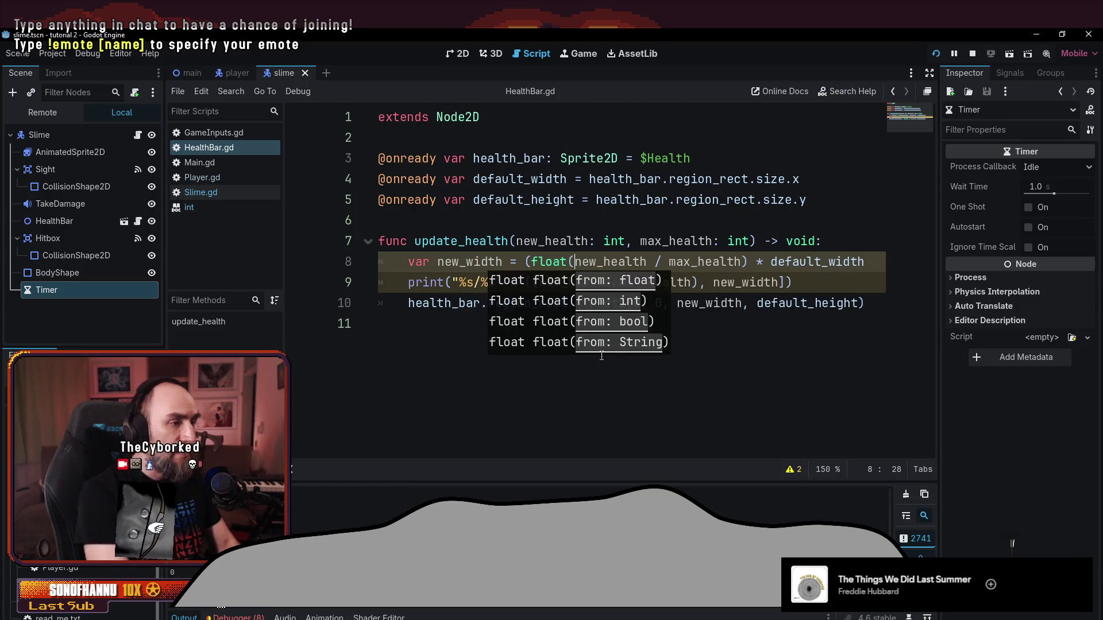
key(Right)
key(Right)
key(Right)
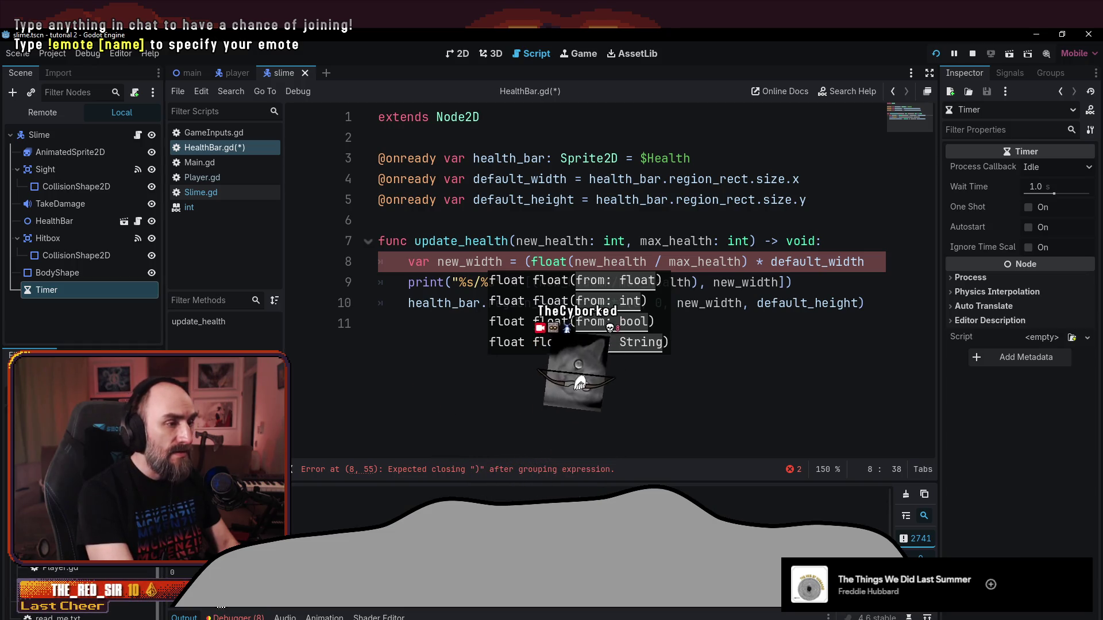
text() / )
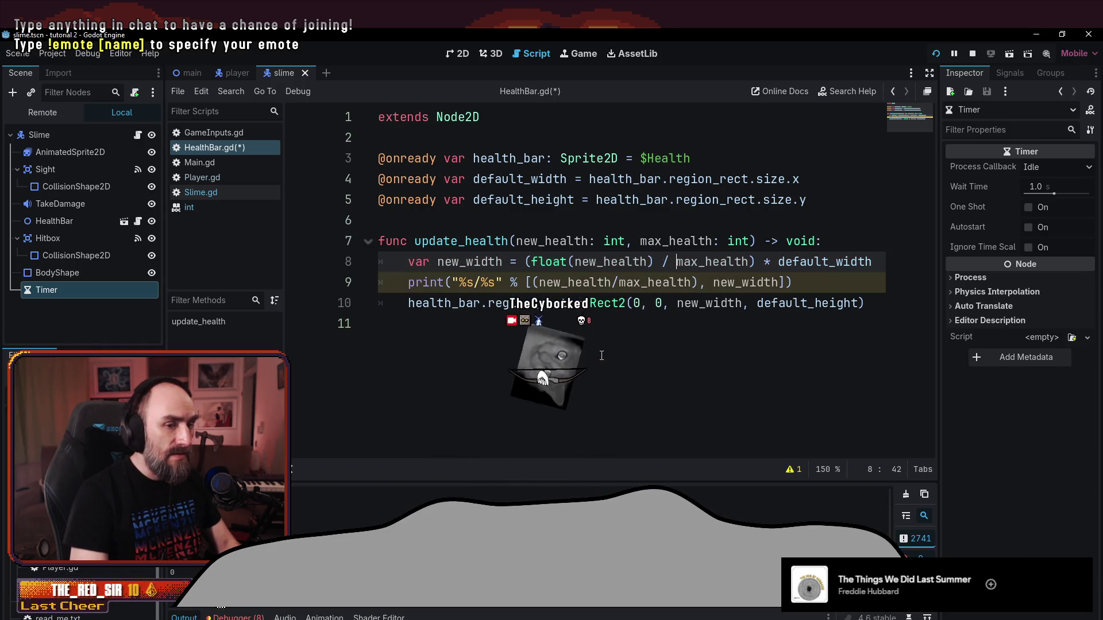
text(float()
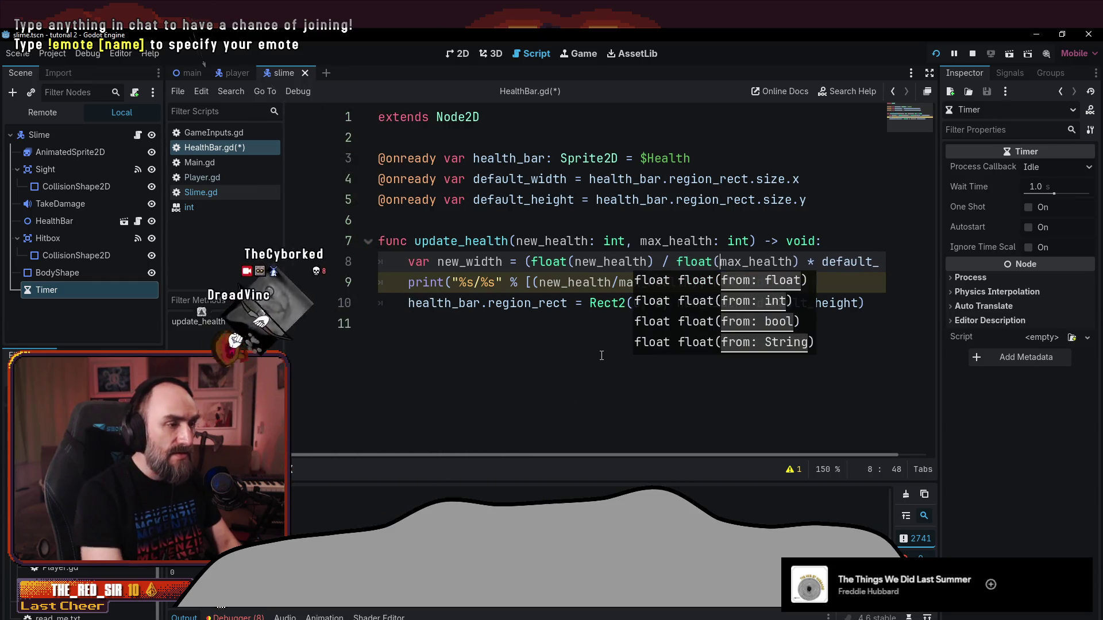
key(ctrl+Right)
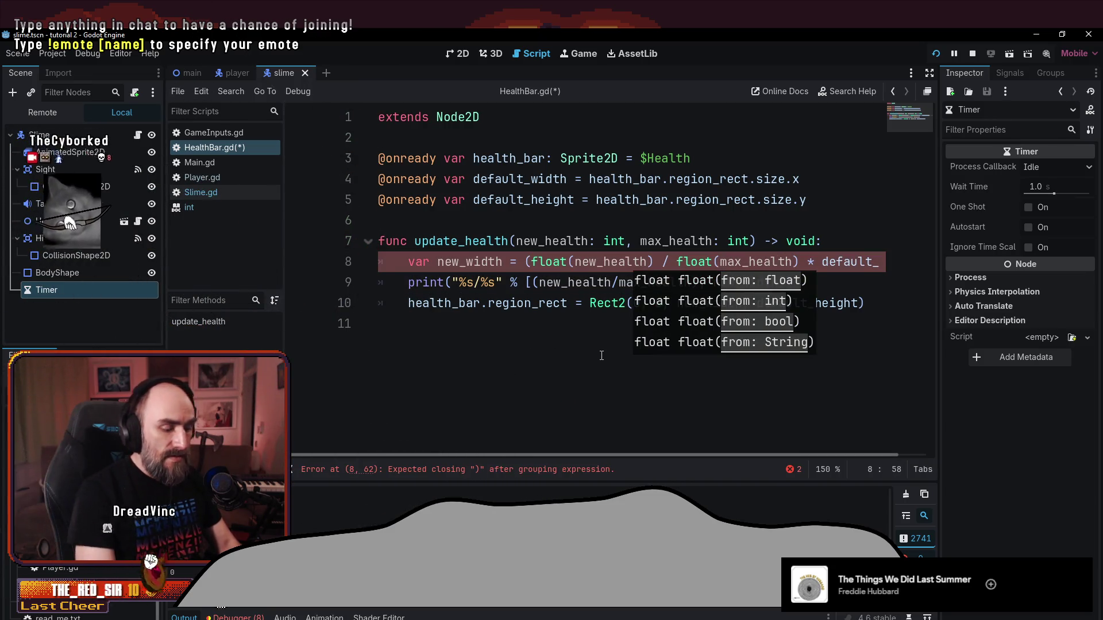
text())
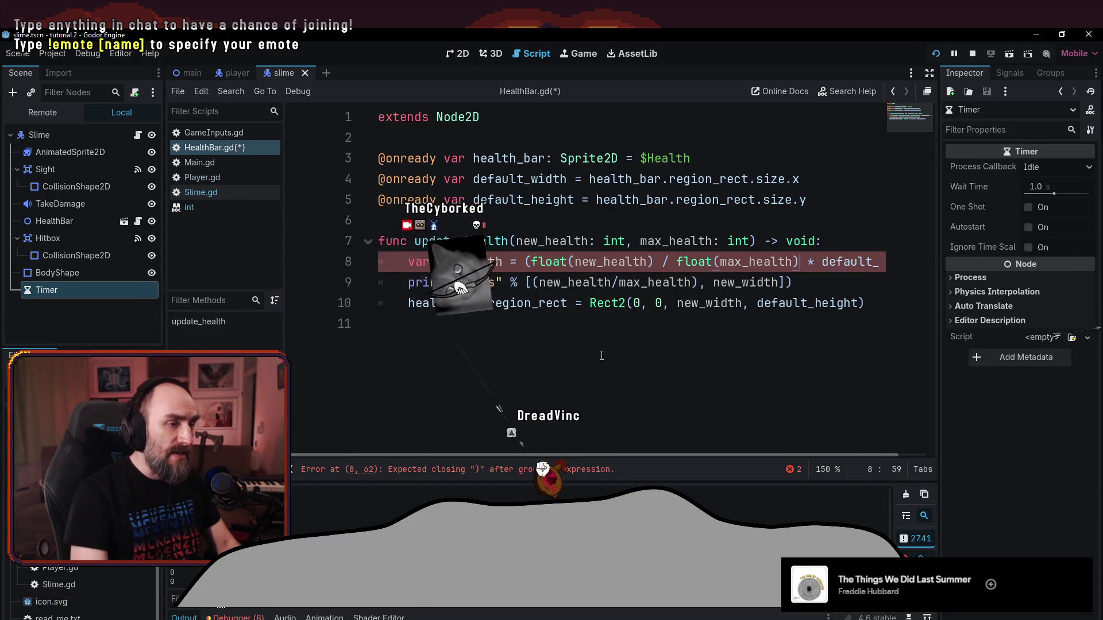
text())
- Comment out the debug print line with #, save HealthBar.gd, and run the game
key(Down)
key(Home)
key(Home)
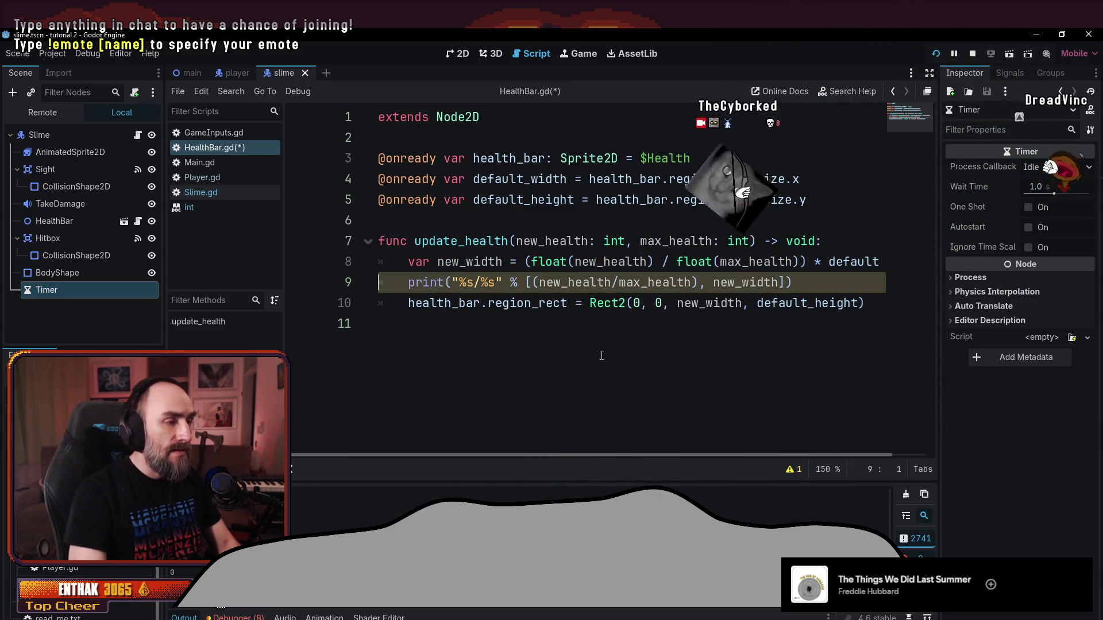
key(Home)
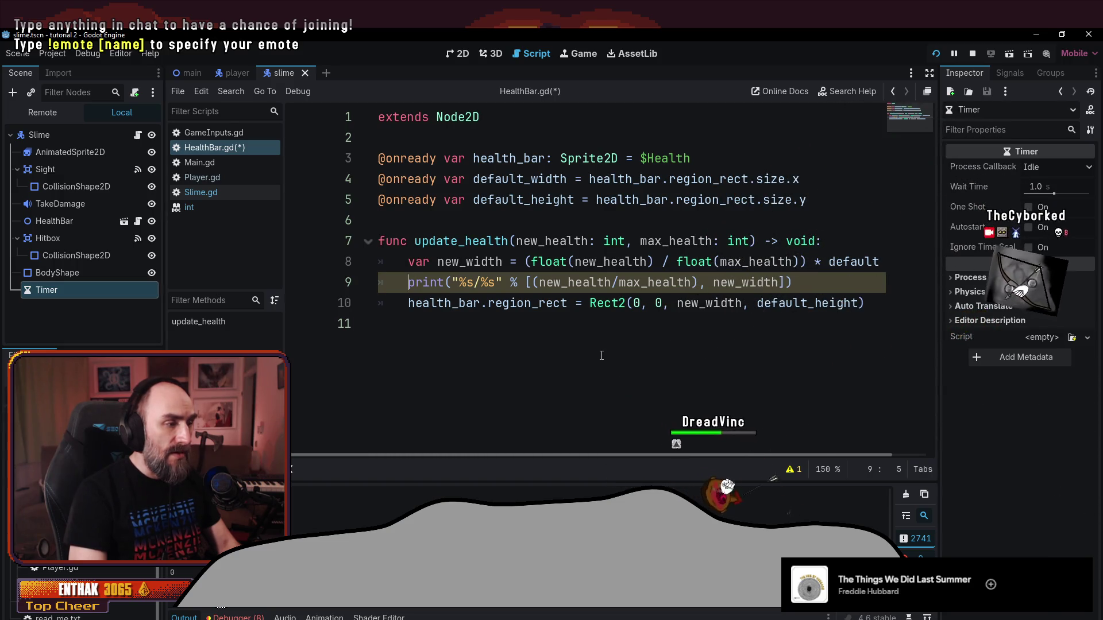
text(#)
key(ctrl+s)
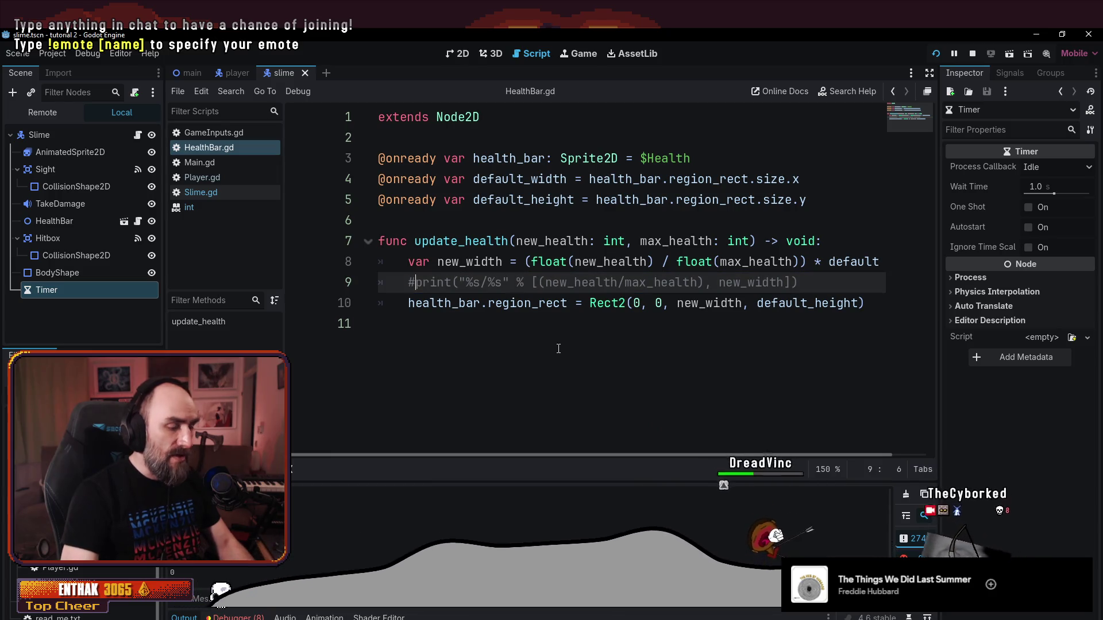
key(F5)
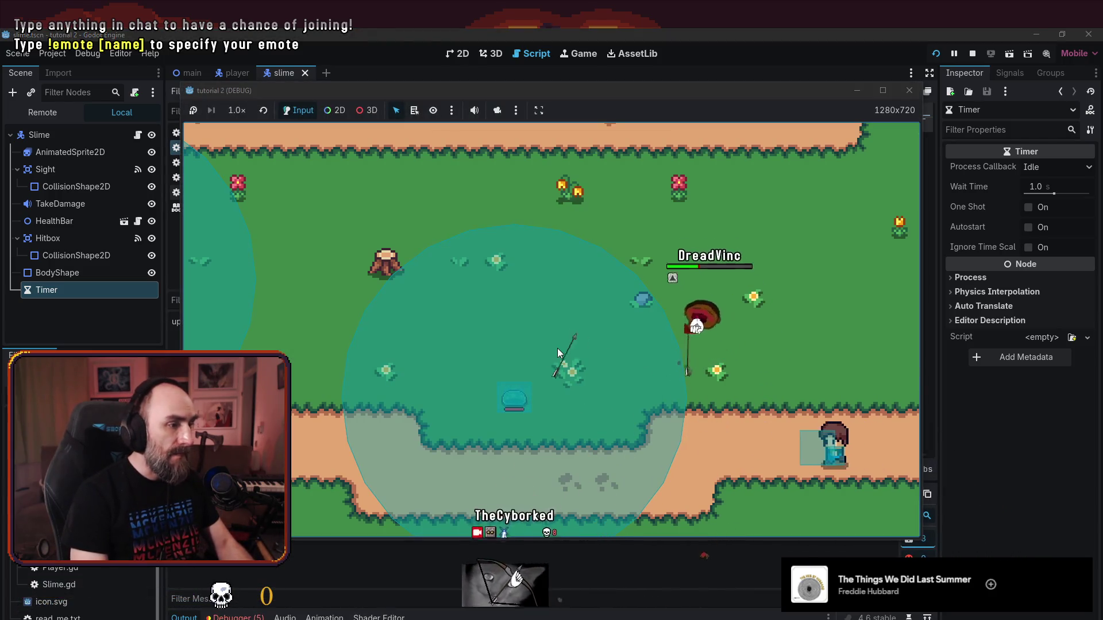
- Walk the player left toward the slime, then stop the test run
key(Left)
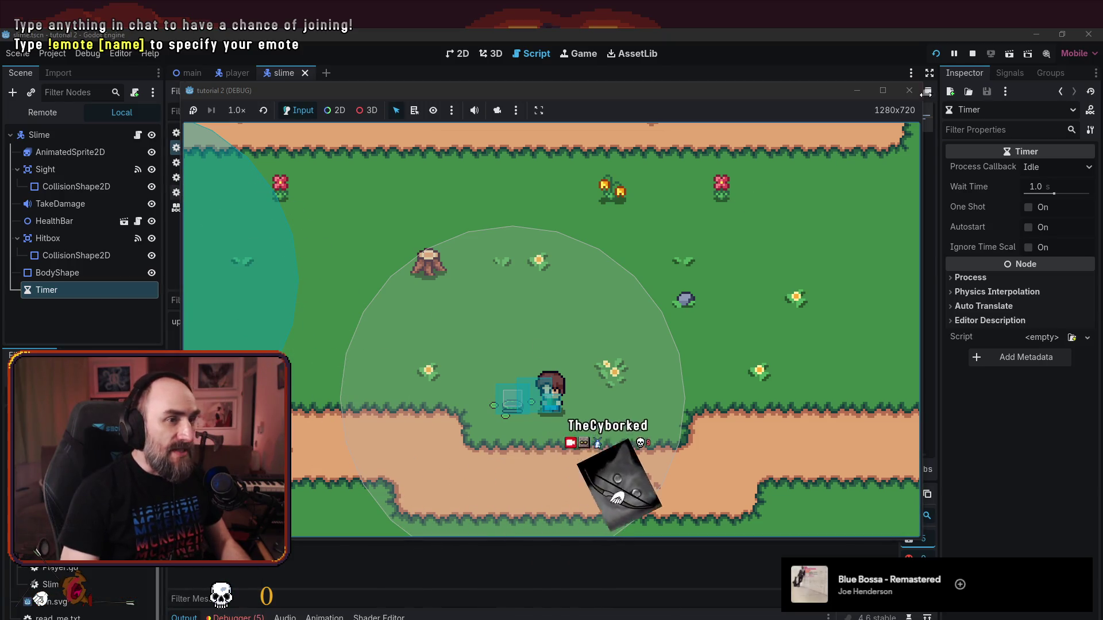
key(F8)
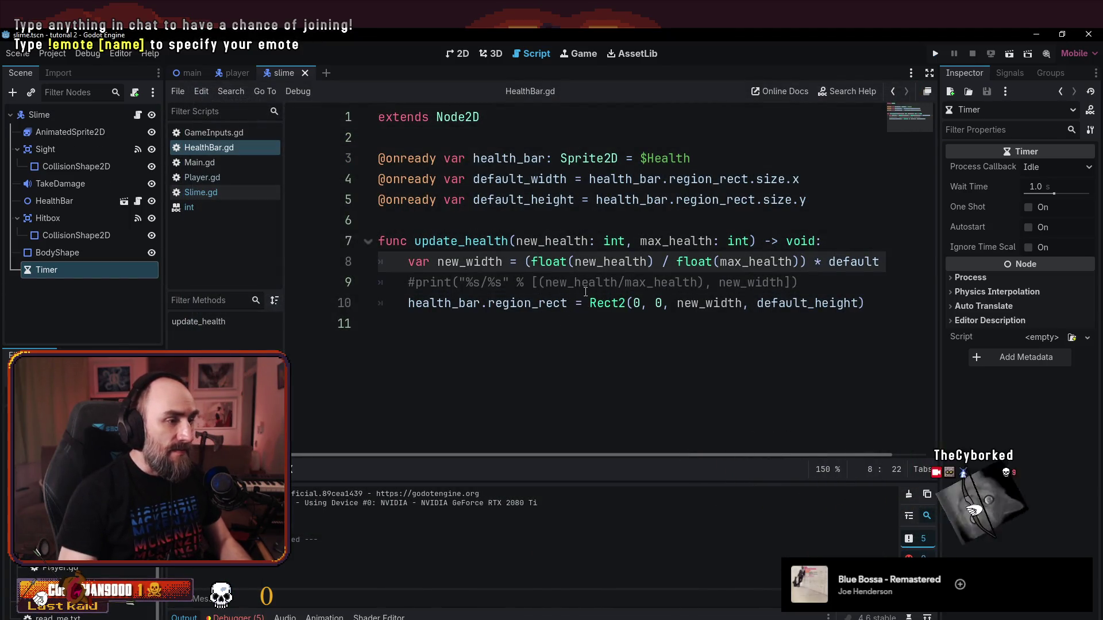
- Delete the commented-out print line from HealthBar.gd
click(586, 291)
key(shift+Down)
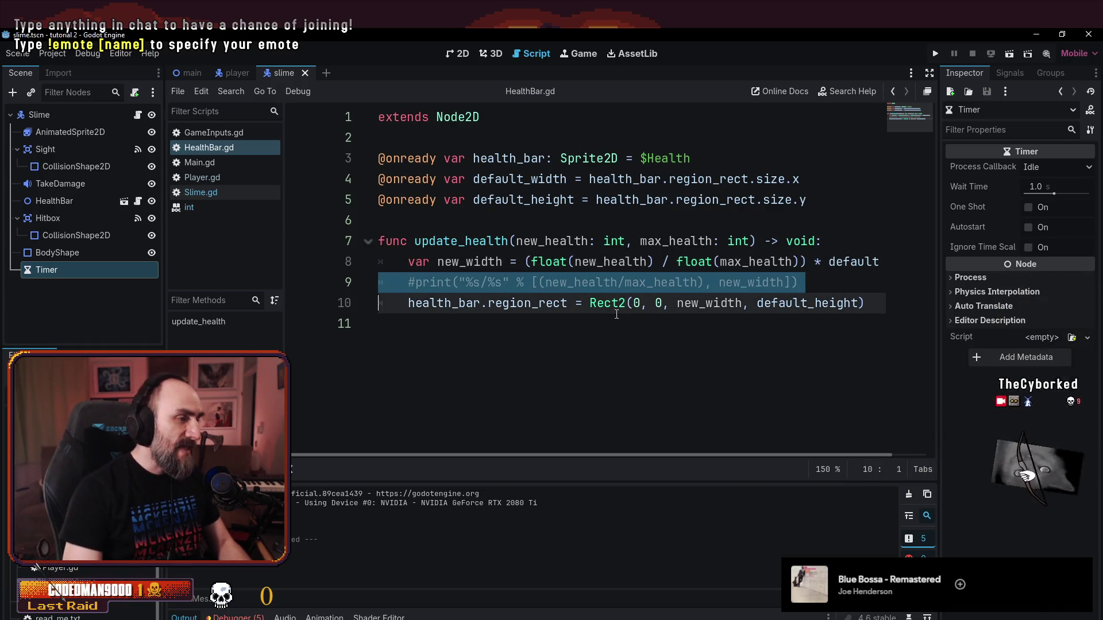
key(Delete)
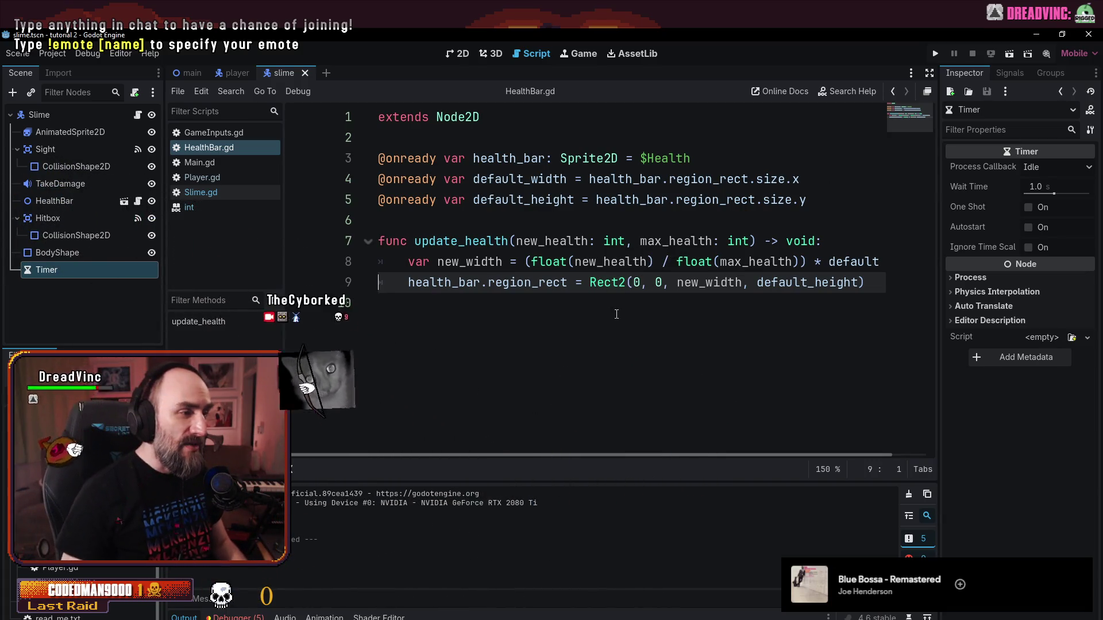
- Close the int documentation page and return to the HealthBar.gd code
right_click(208, 210)
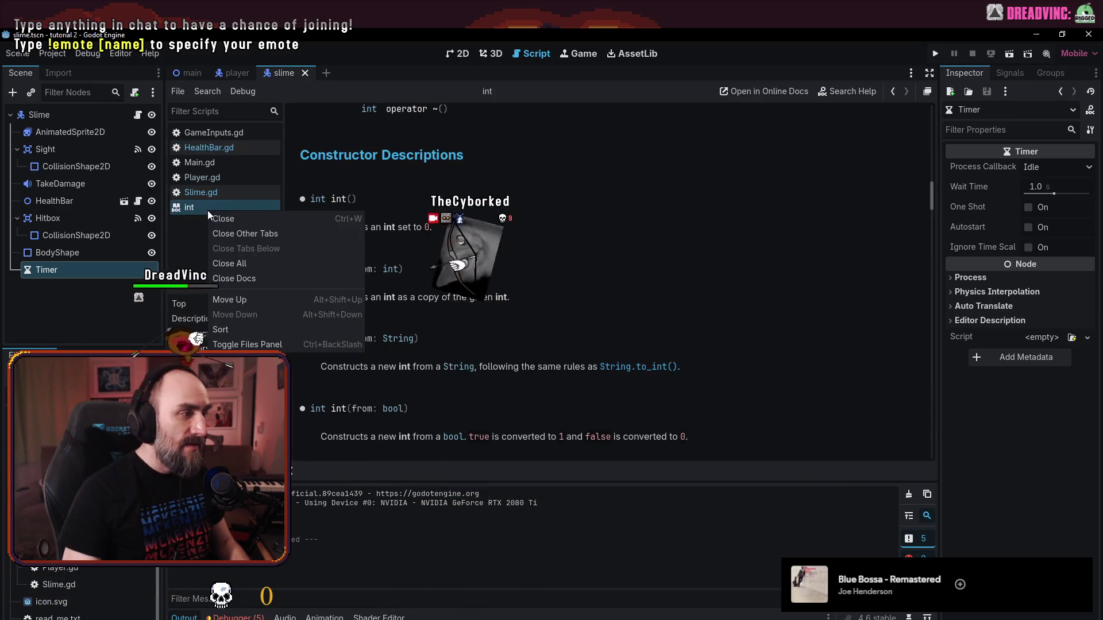
click(264, 220)
click(533, 261)
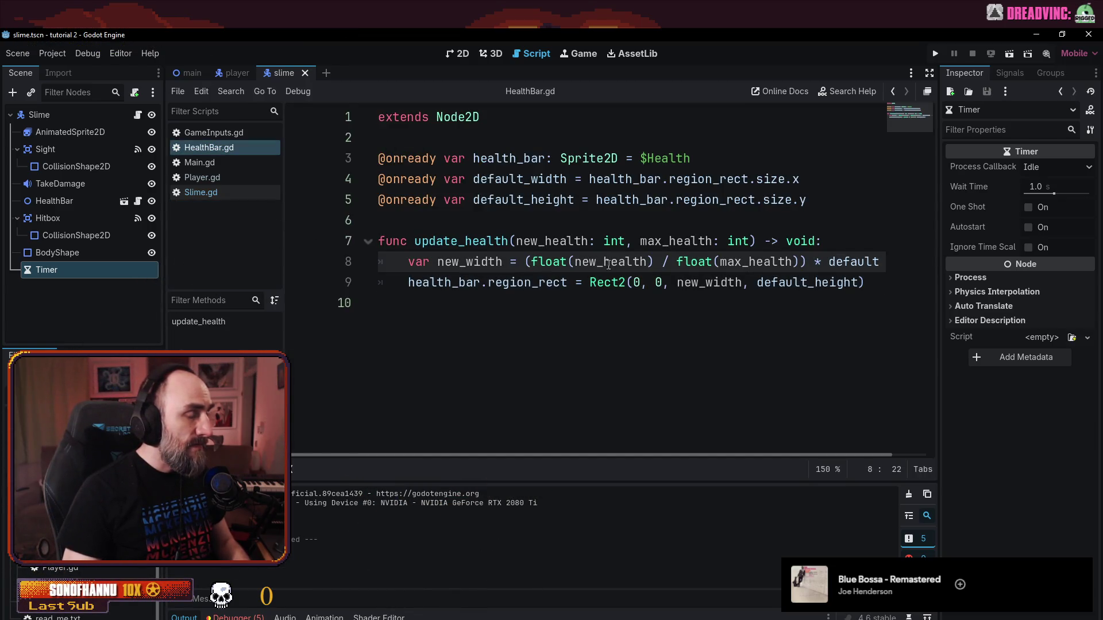
click(699, 348)
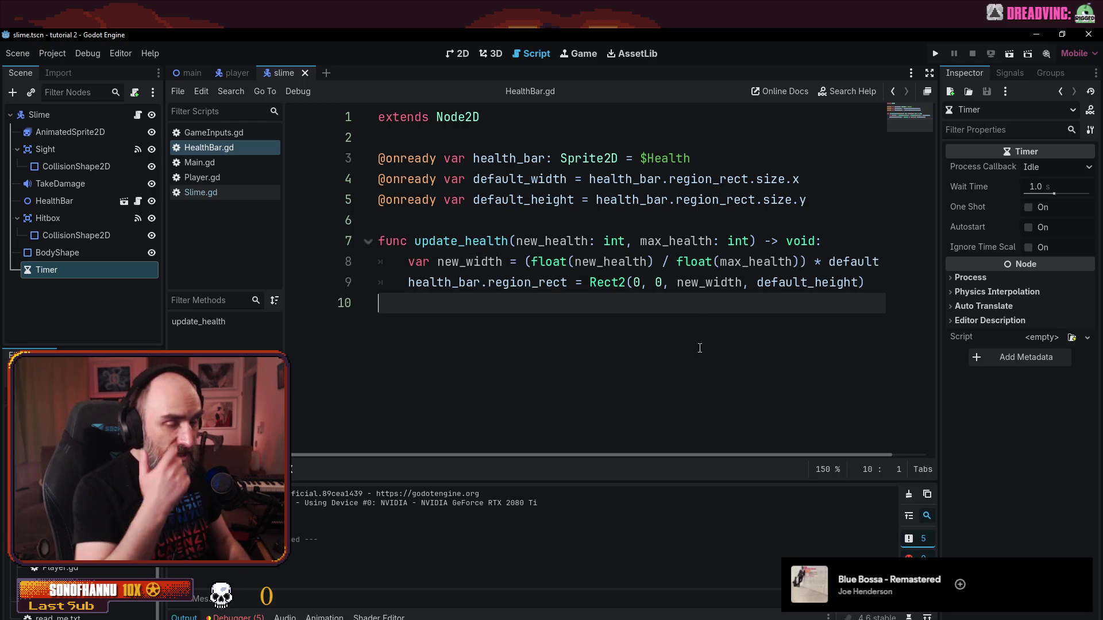
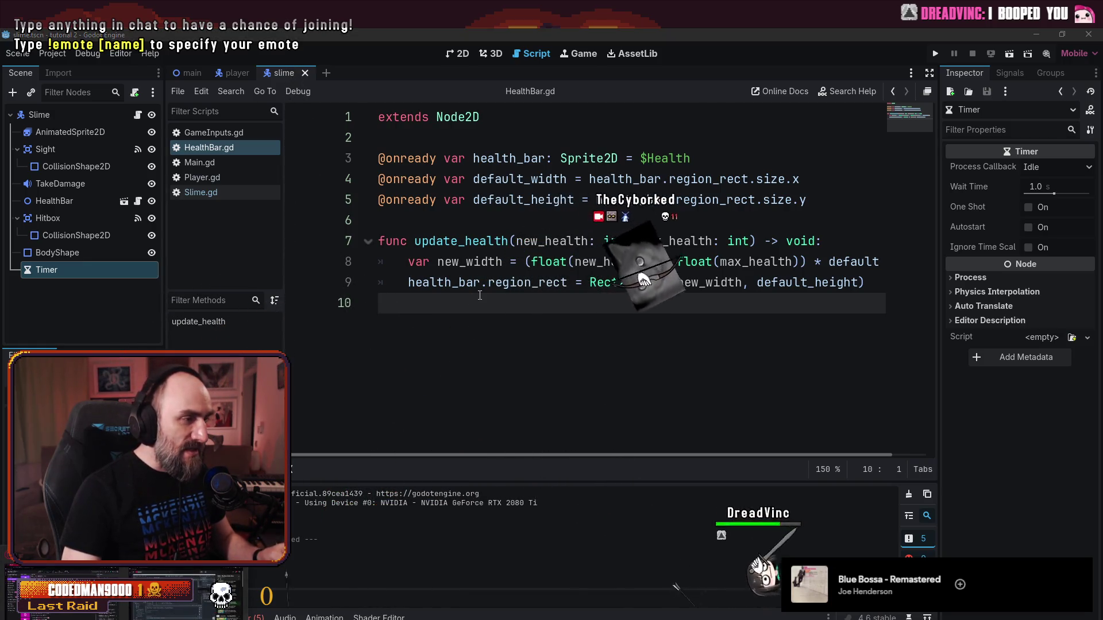
- Play and then pause a stretch of the tutorial video in the browser
click(106, 613)
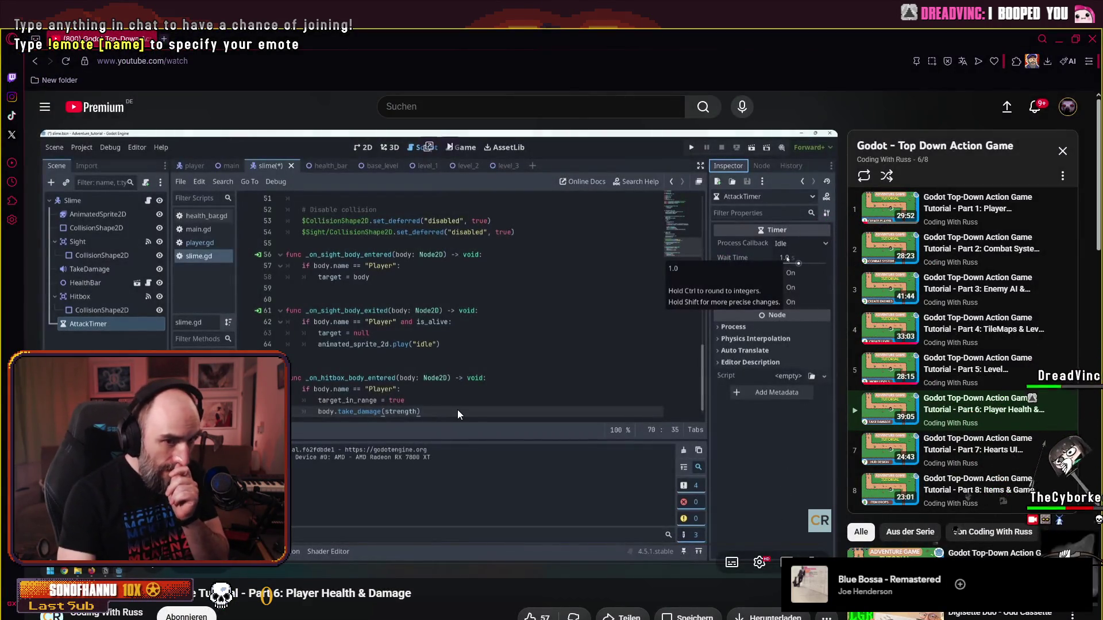
click(457, 409)
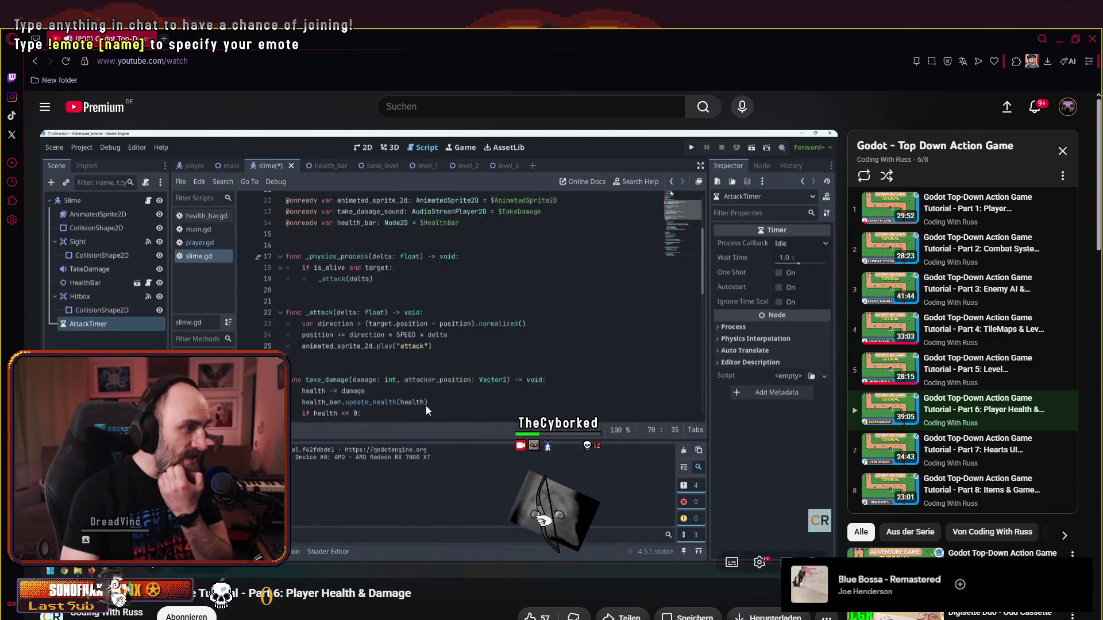
click(429, 381)
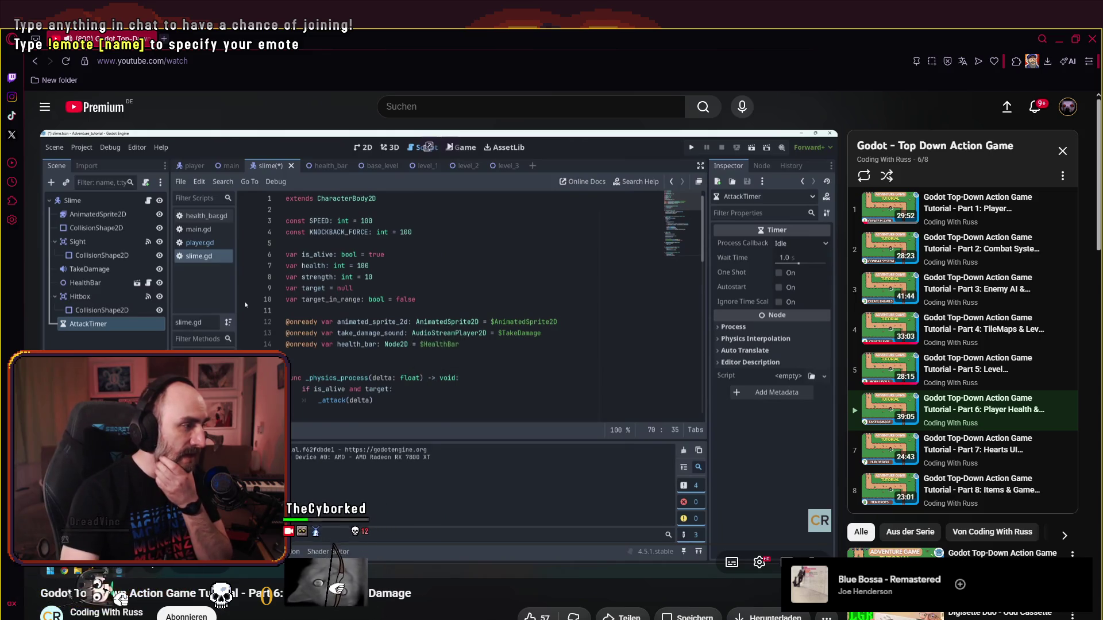
- Back in Godot, rename the slime's Timer node to AttackTimer
key(alt+Tab)
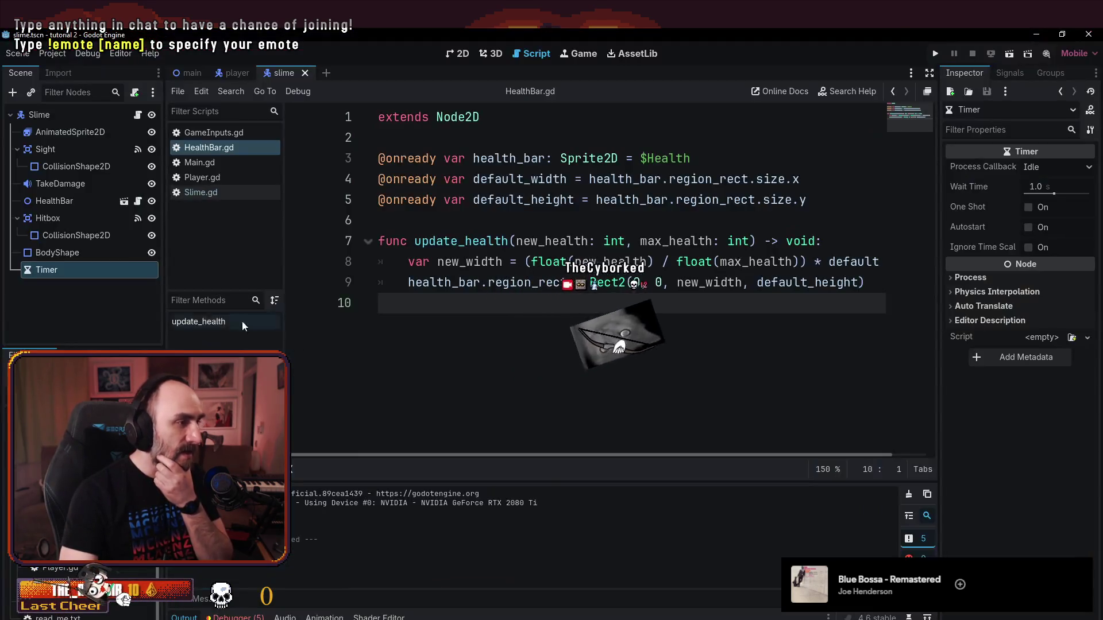
double_click(41, 272)
text(Attack)
key(Return)
text(Timer)
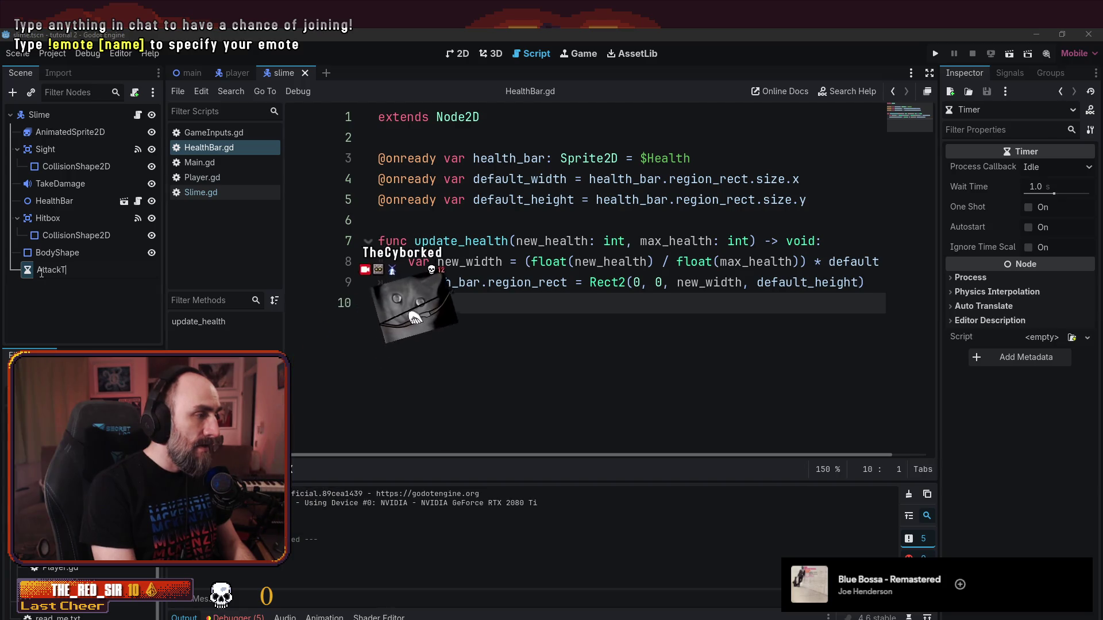
key(Return)
click(565, 314)
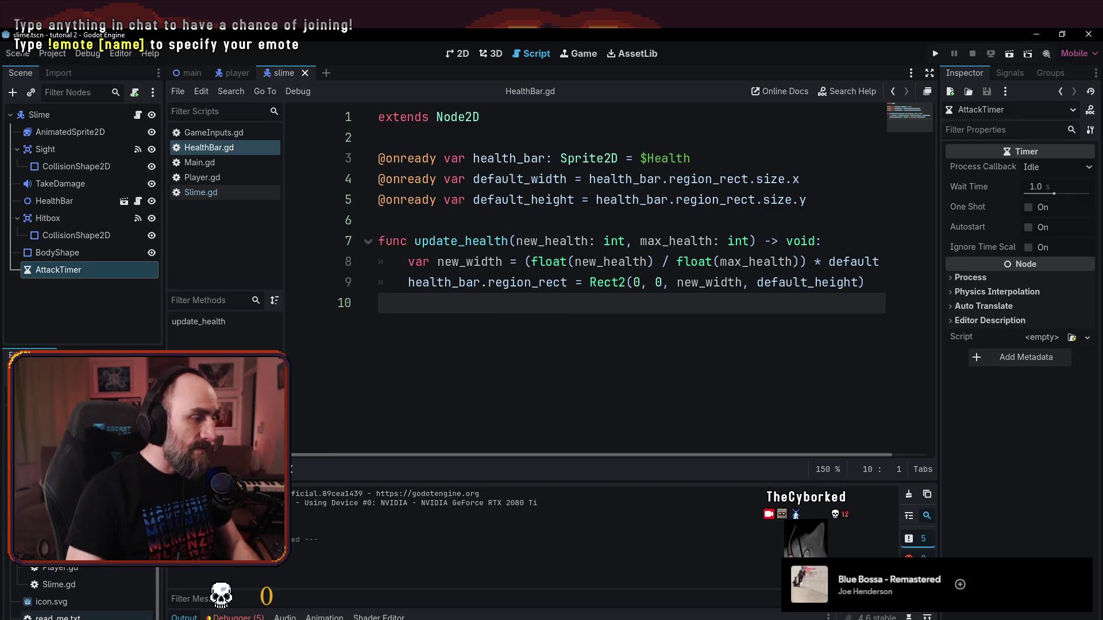
- Watch the next part of the tutorial video, then return to Godot
key(alt+Tab)
click(356, 332)
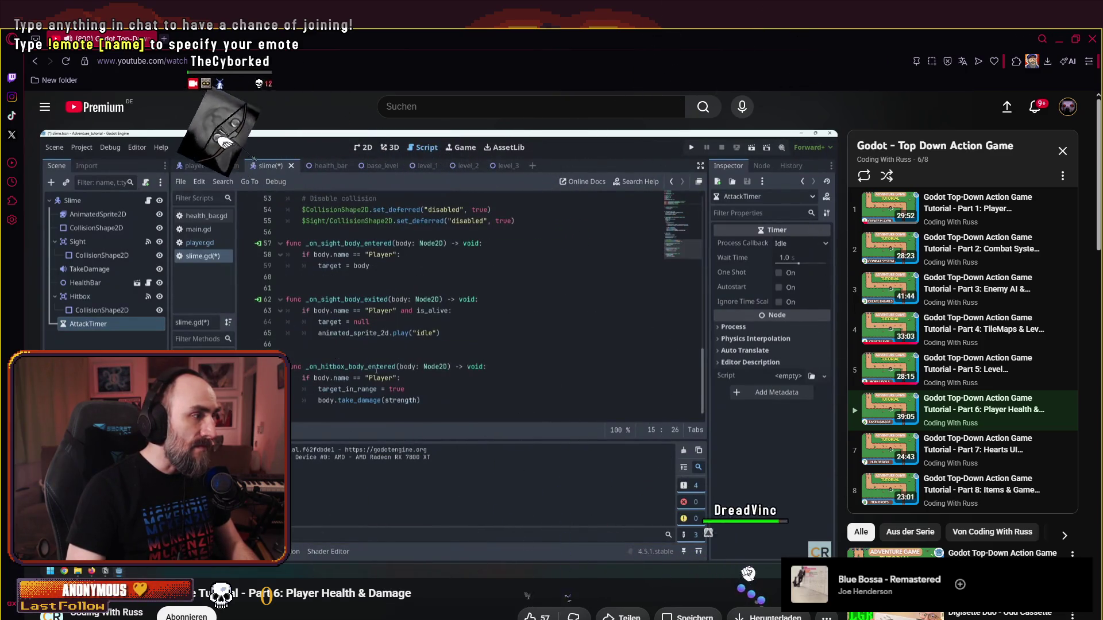
key(space)
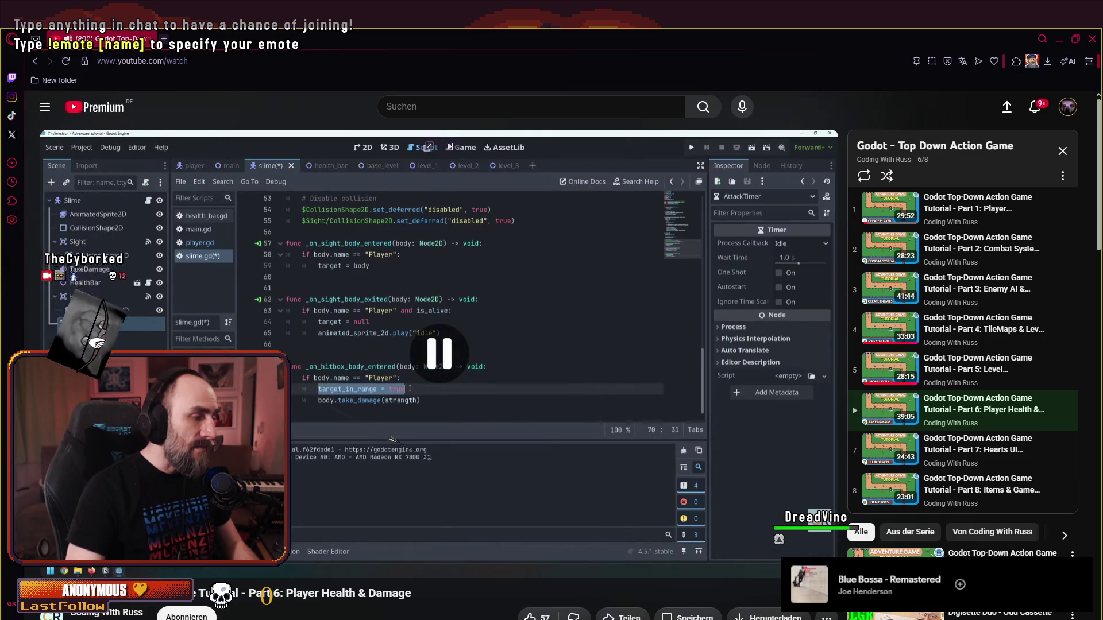
key(alt+Tab)
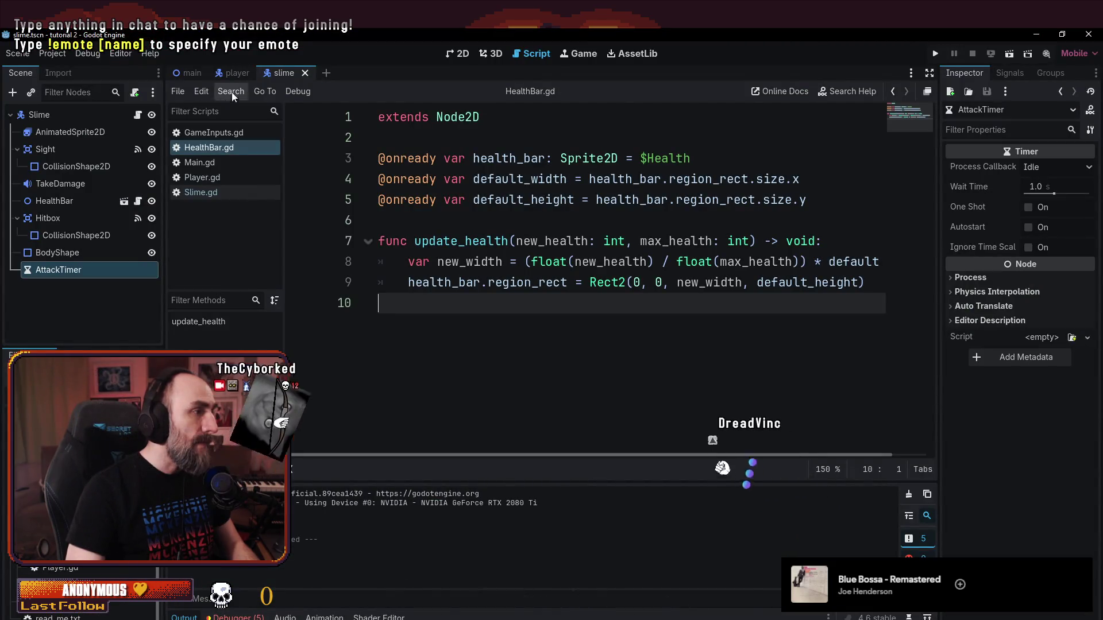
click(210, 191)
scroll(508, 324, up, 2)
scroll(508, 325, down, 3)
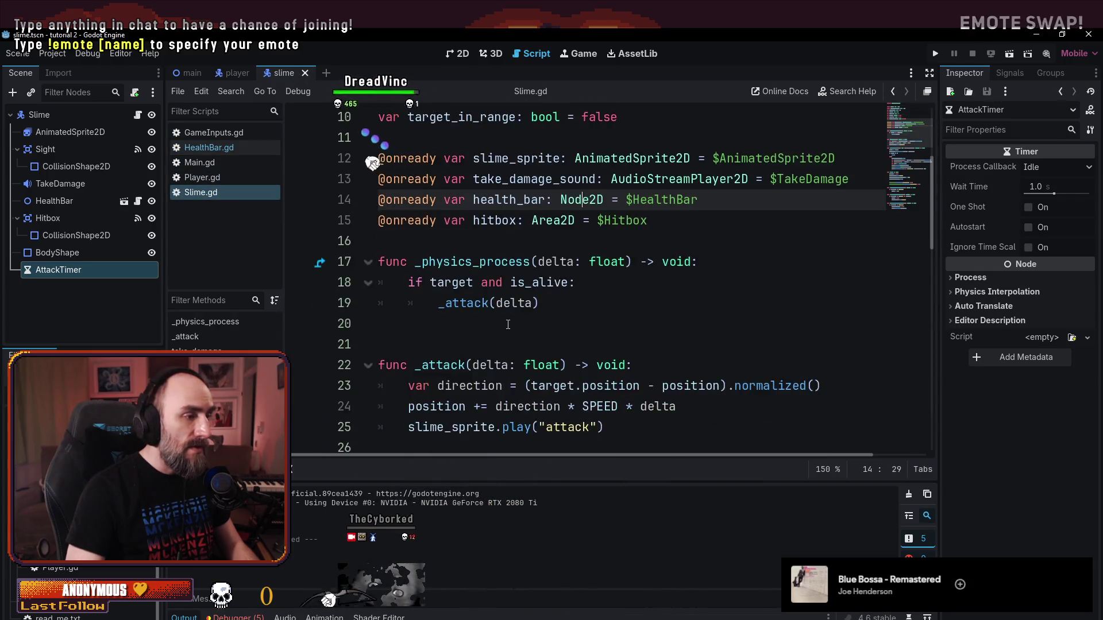
scroll(508, 325, up, 2)
mouse_move(39, 268)
mouse_down()
mouse_move(425, 353)
mouse_move(436, 370)
mouse_up()
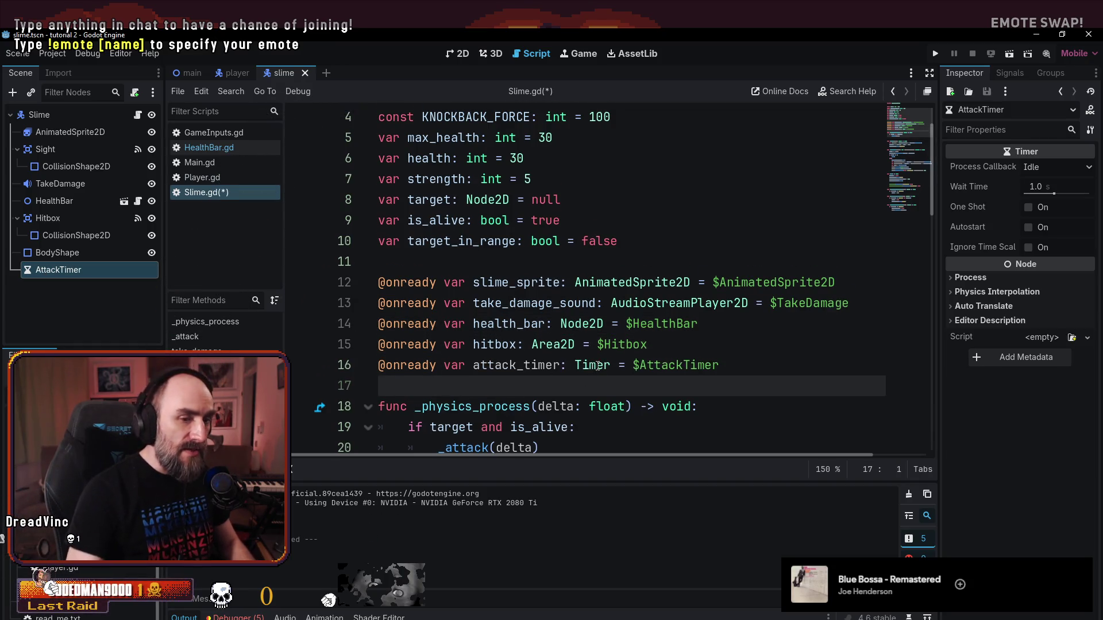
scroll(597, 366, down, 15)
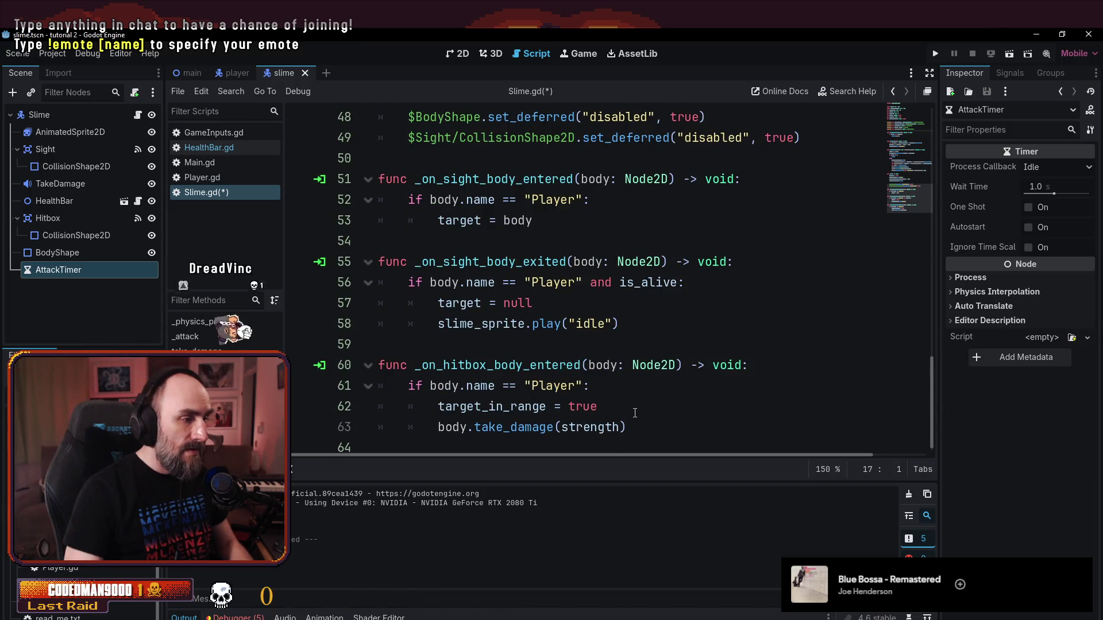
key(alt+Tab)
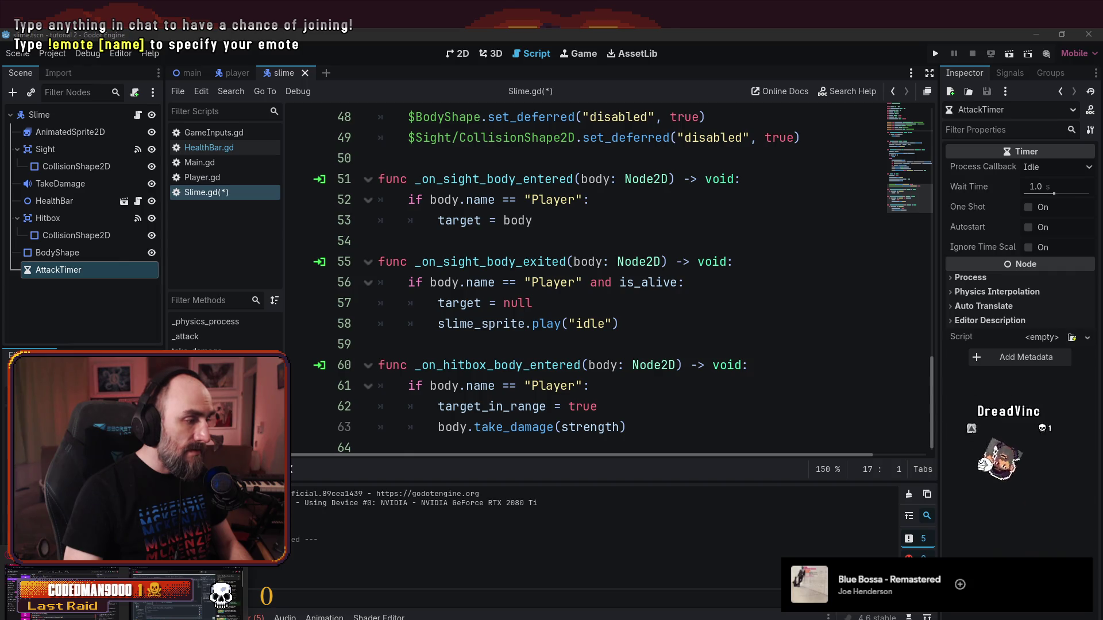
click(176, 603)
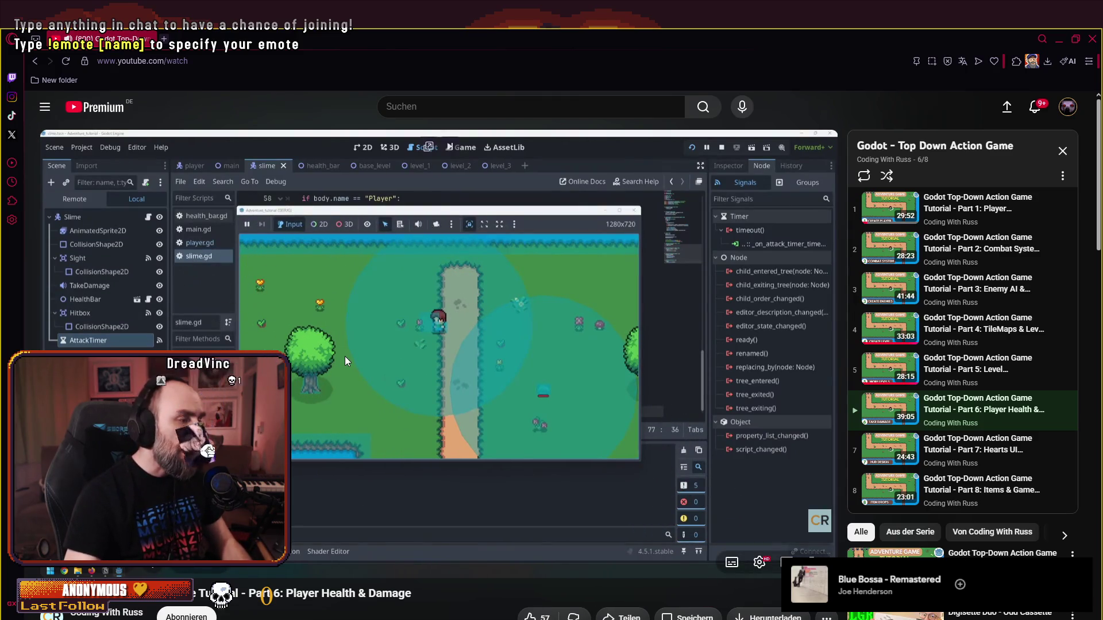
- Pause the tutorial and add attack_timer.start() after body.take_damage(strength) in Slime.gd
key(space)
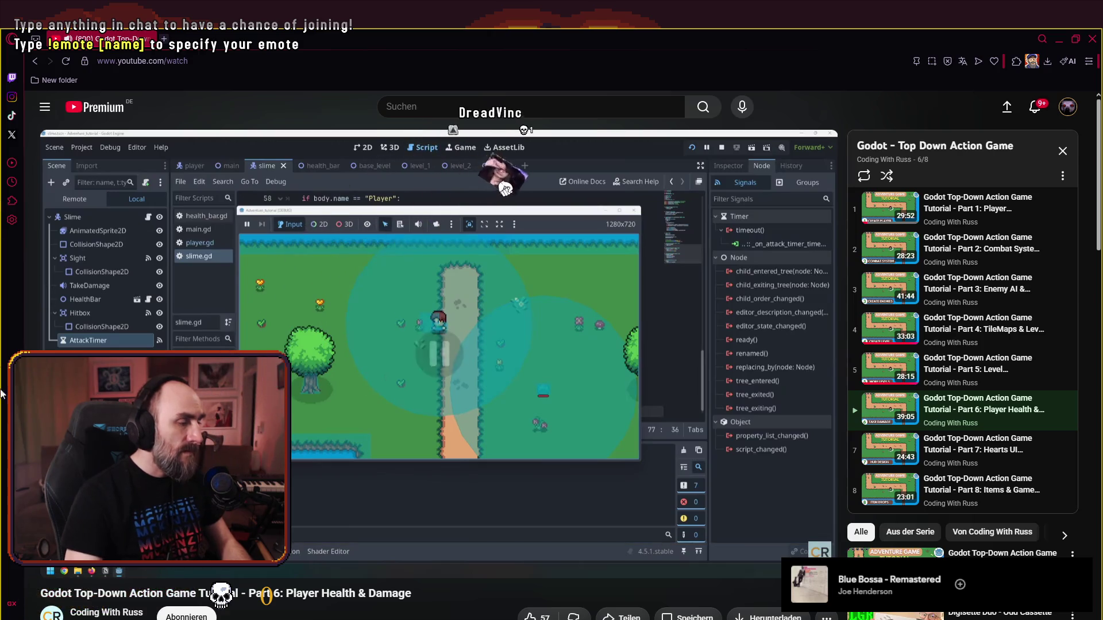
key(alt+Tab)
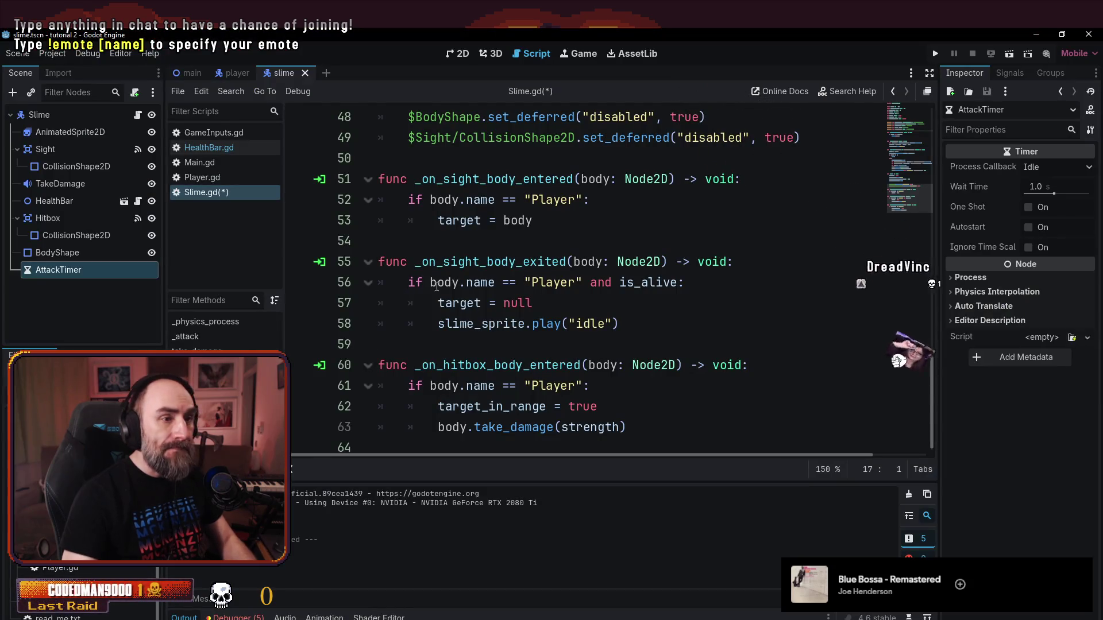
click(640, 262)
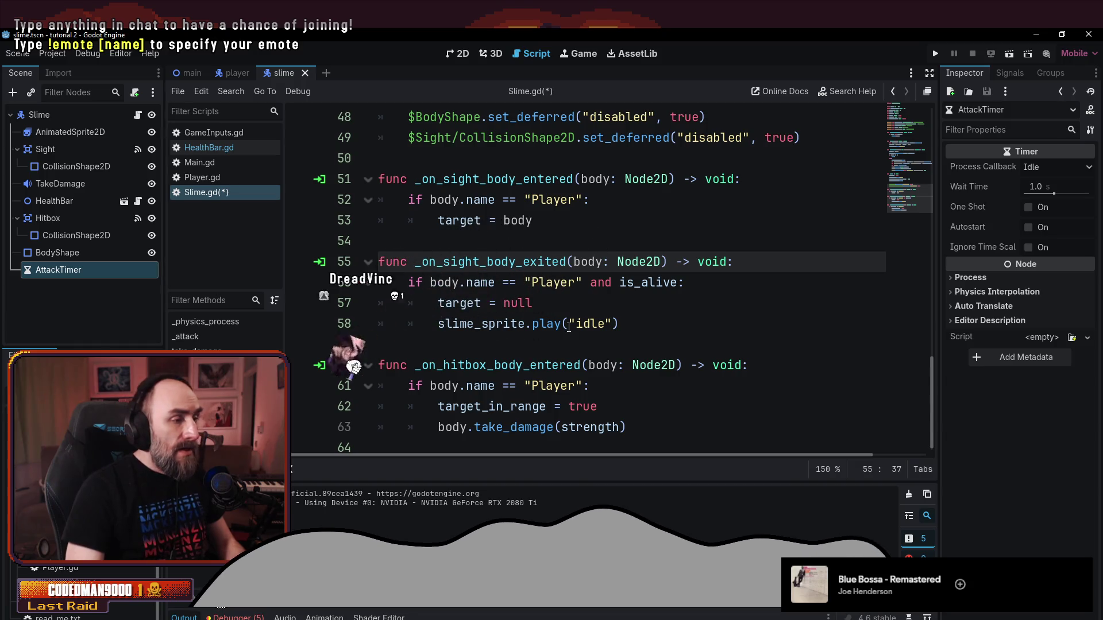
click(666, 426)
key(Return)
text(atta)
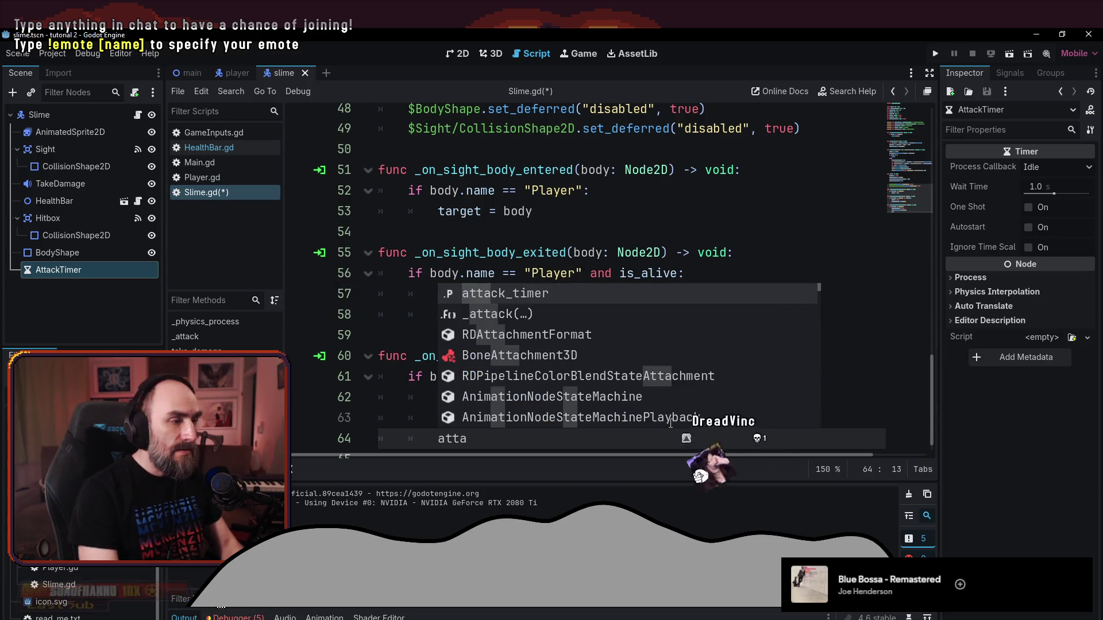
key(Return)
text(.stat)
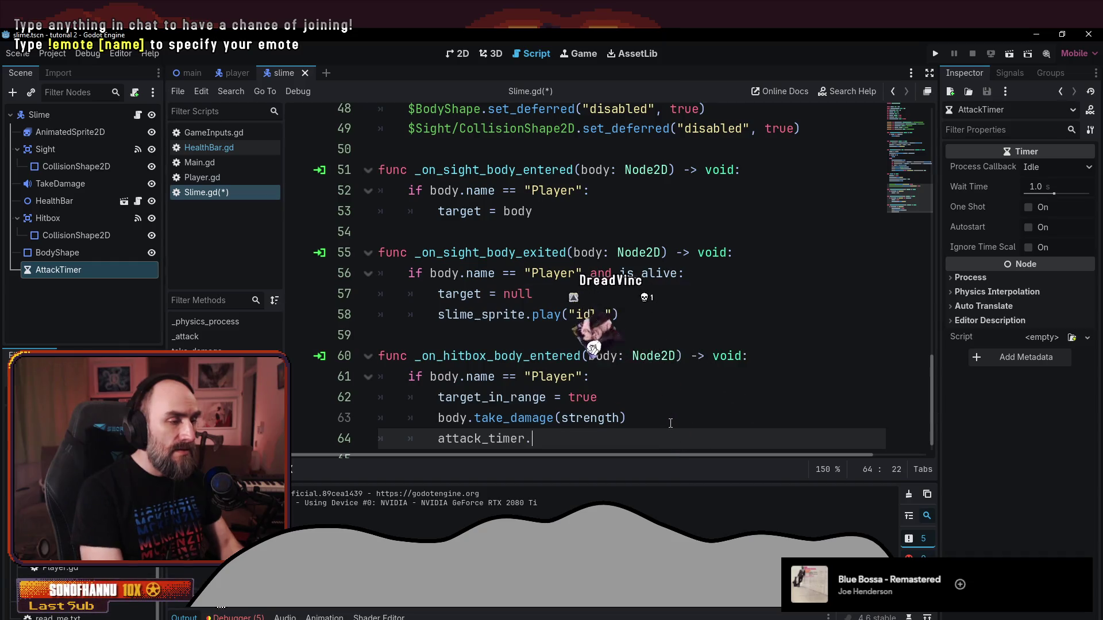
key(Return)
key(Return)
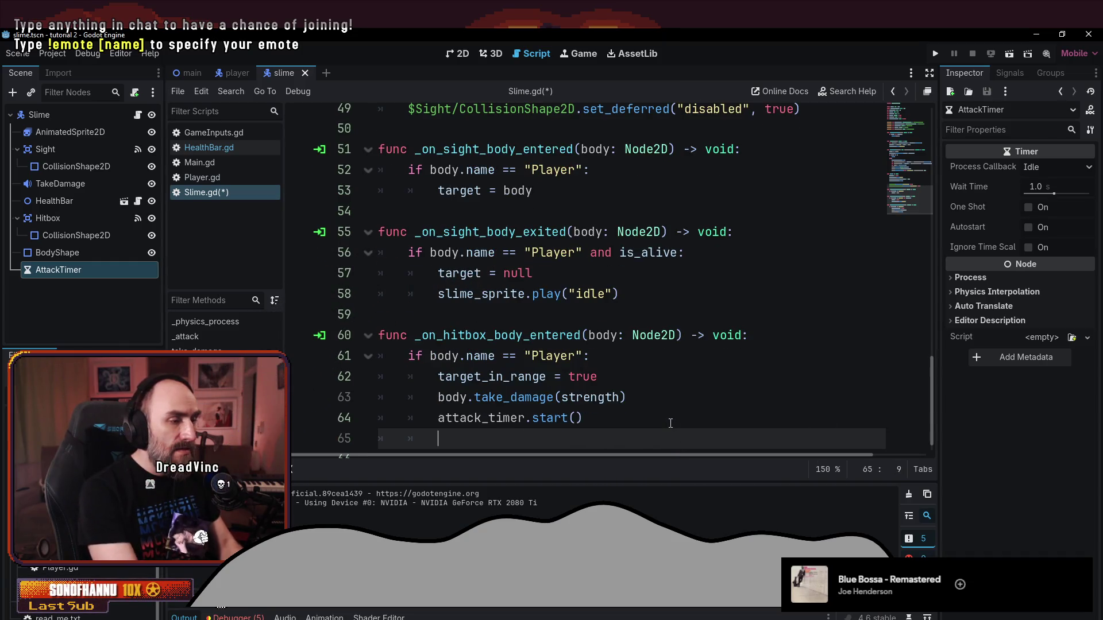
key(Return)
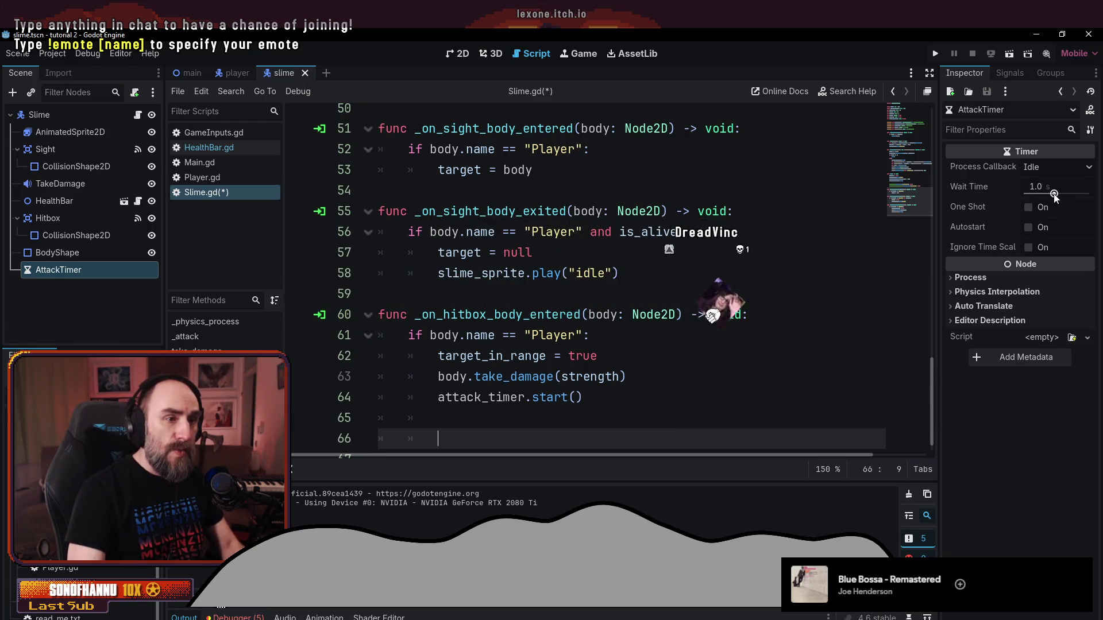
- Give AttackTimer a 2.0 second Wait Time and show its signals list
drag(1055, 198, 1058, 197)
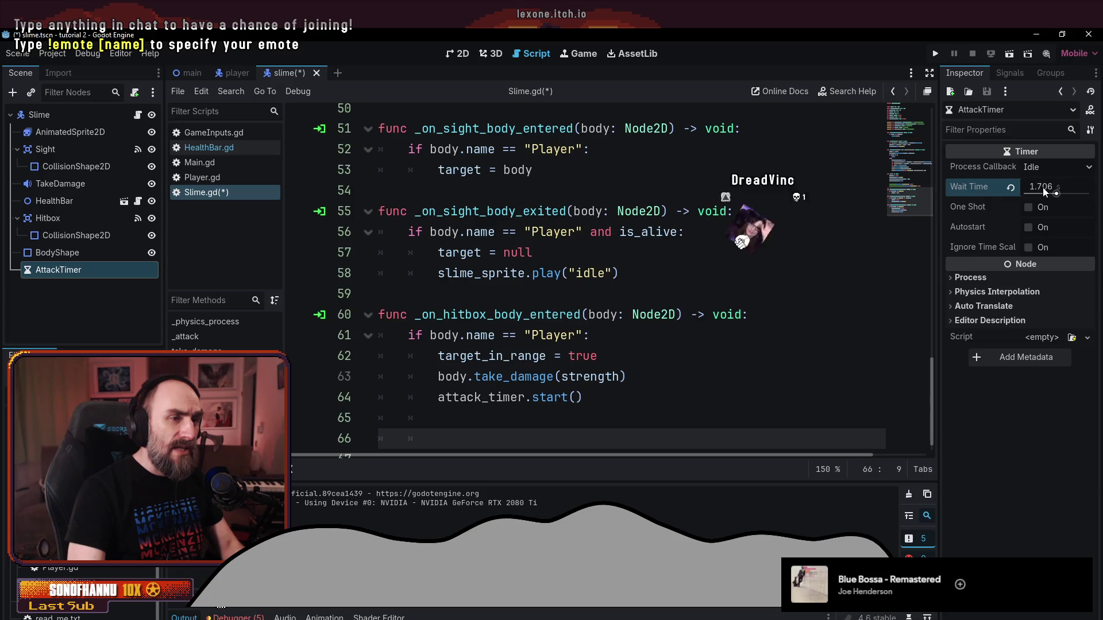
key(Home)
key(ctrl+a)
text(2)
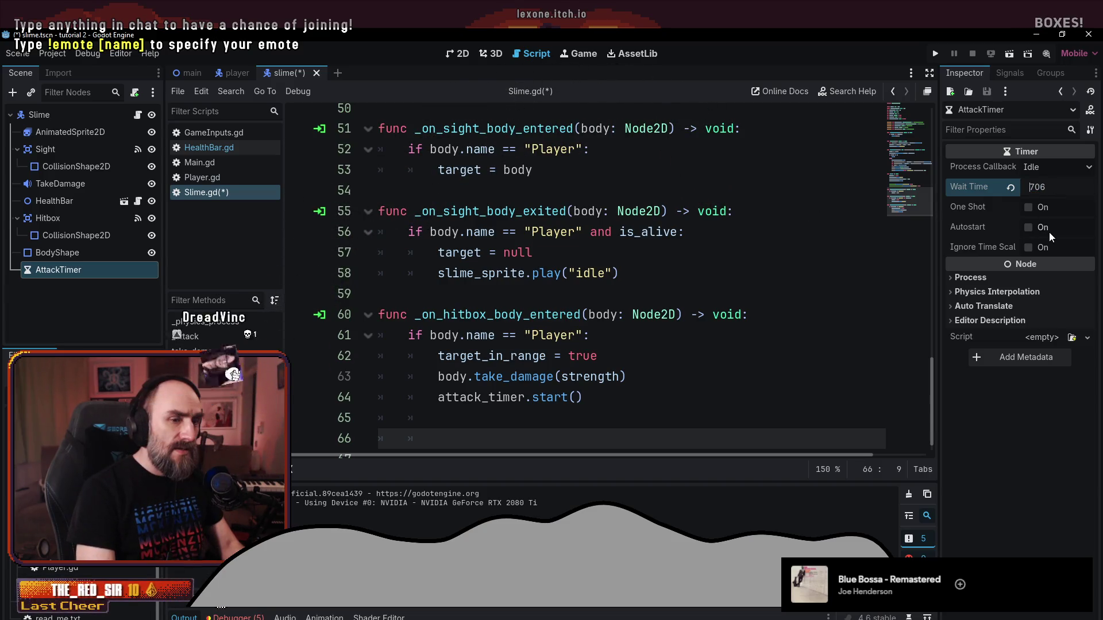
key(Return)
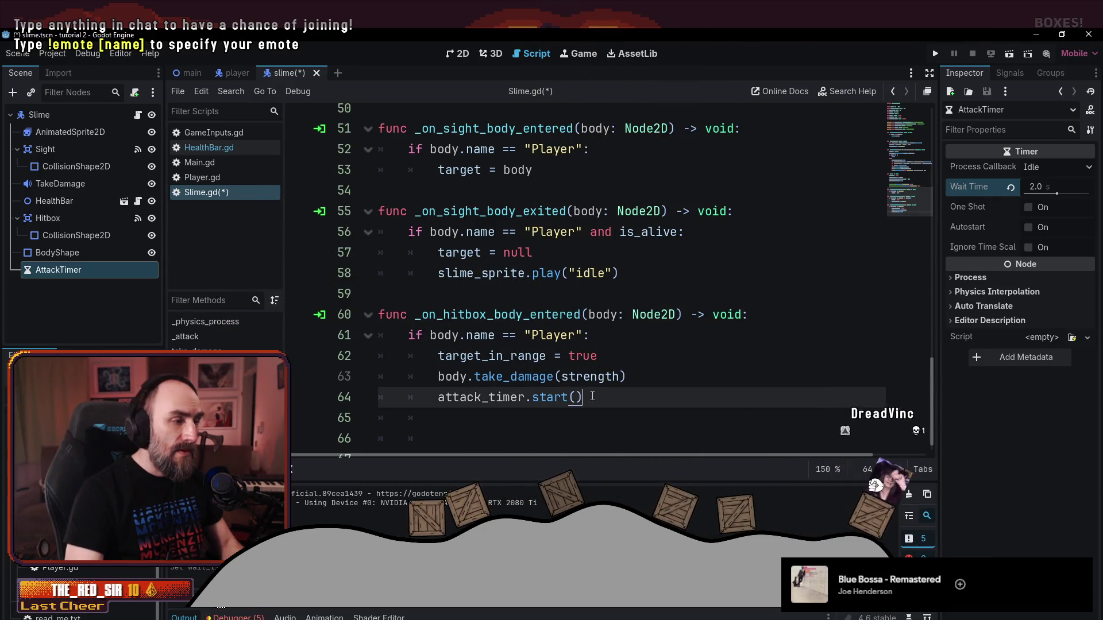
click(703, 396)
click(993, 71)
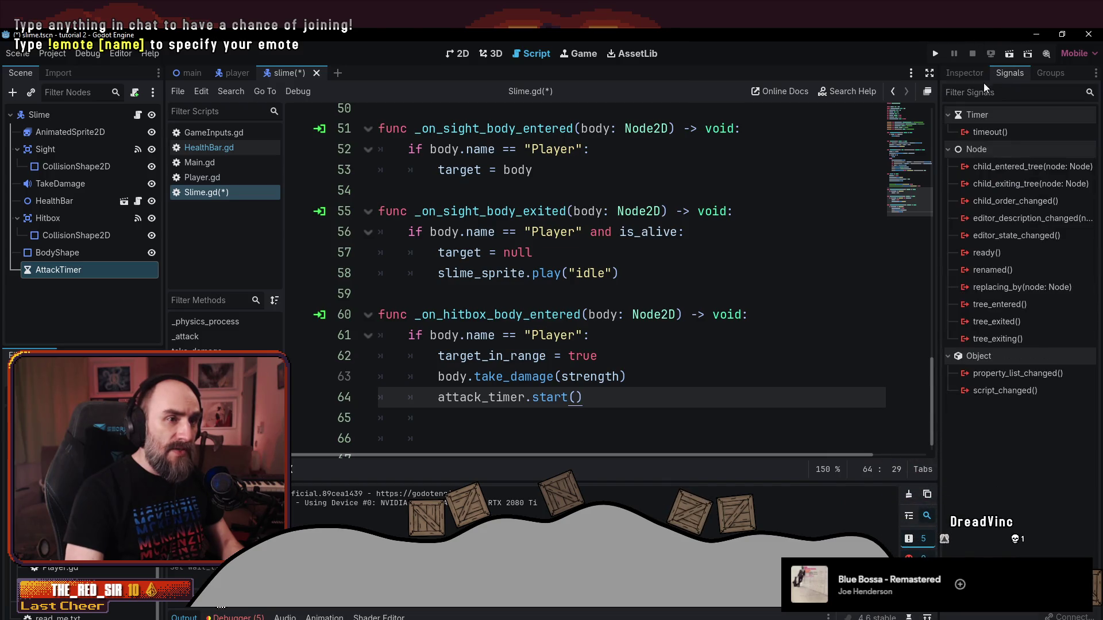
- Connect AttackTimer's timeout signal to a new _on_attack_timer_timeout method
click(991, 133)
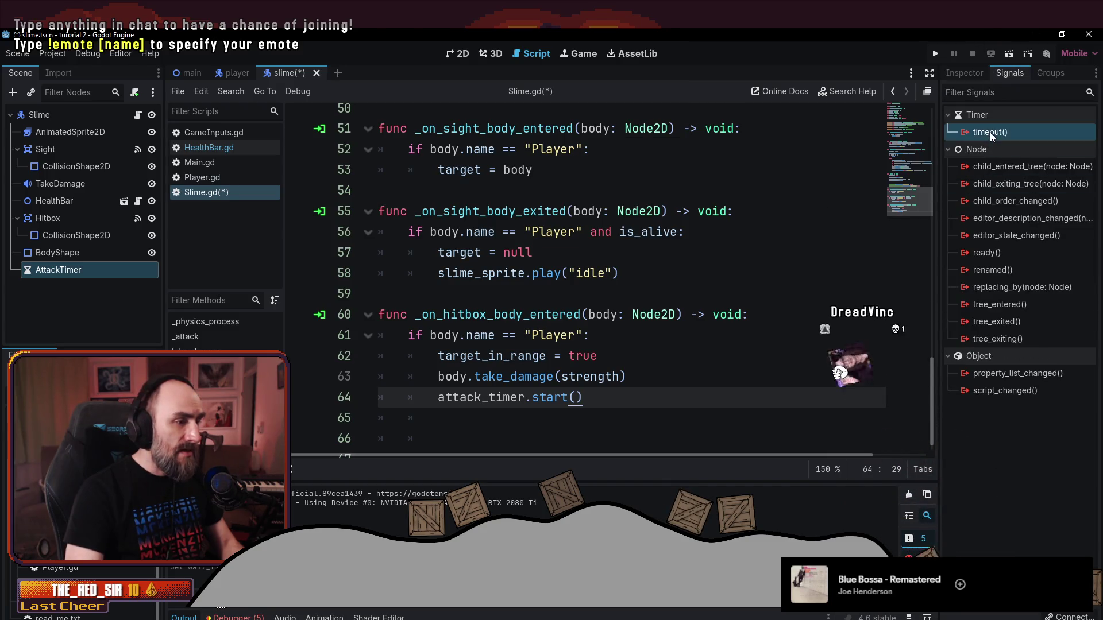
double_click(991, 132)
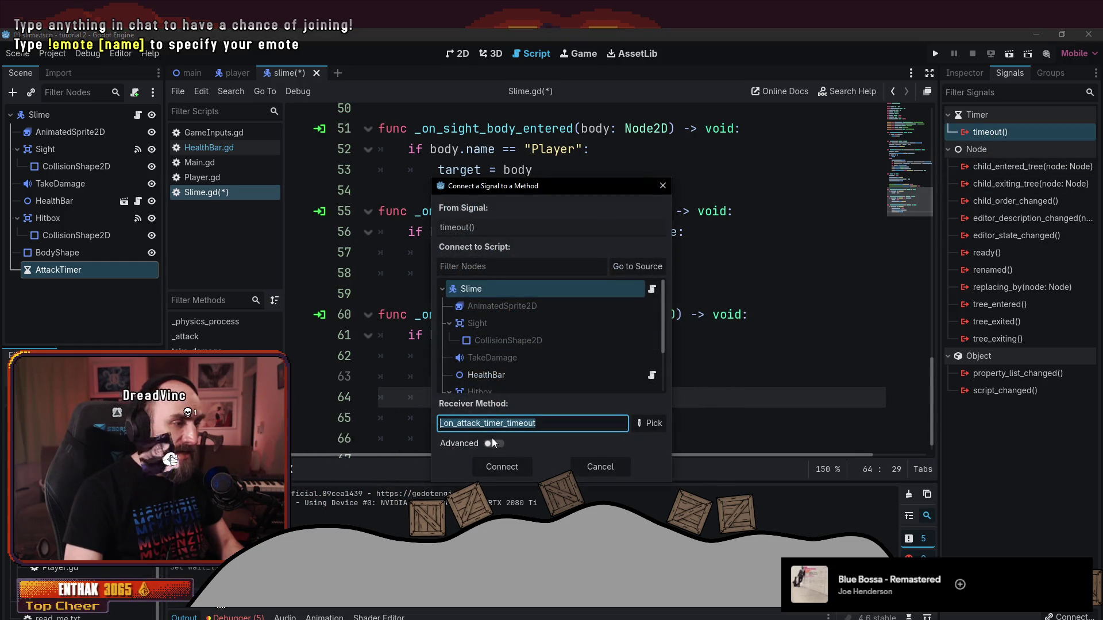
click(508, 465)
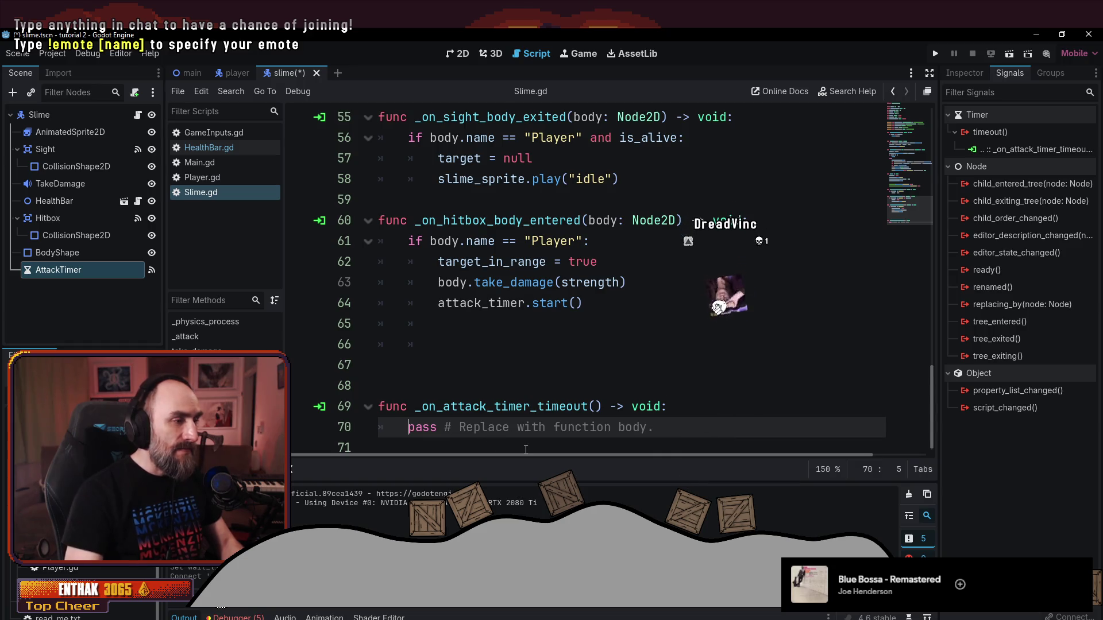
- Write target.take_damage(strength) in the new timeout handler
text(target.)
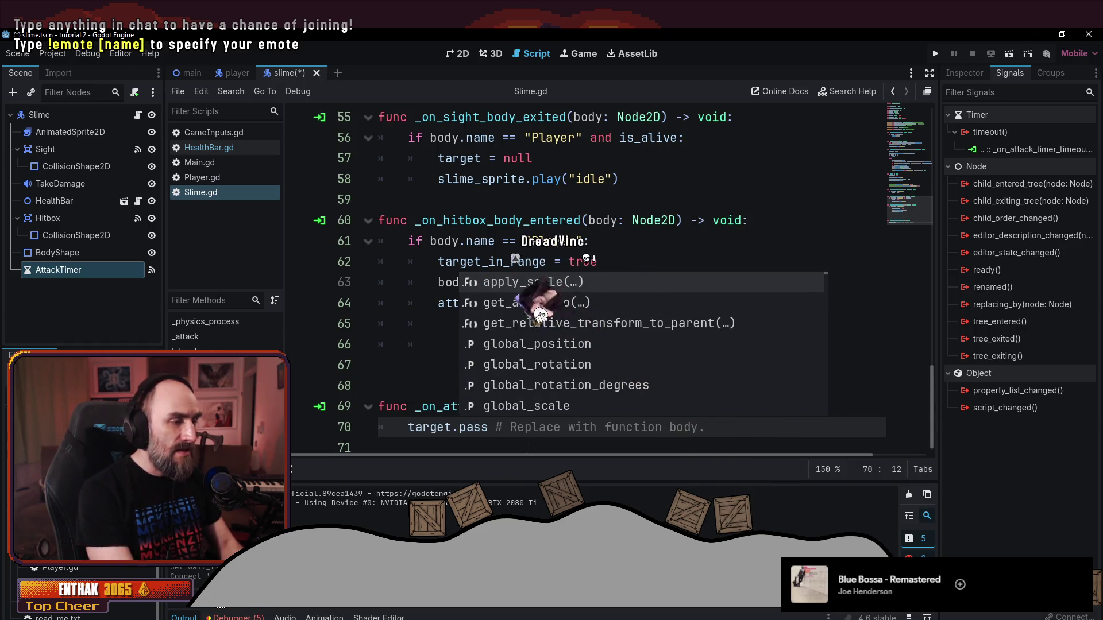
text(take)
key(shift+End)
key(Delete)
text(_d)
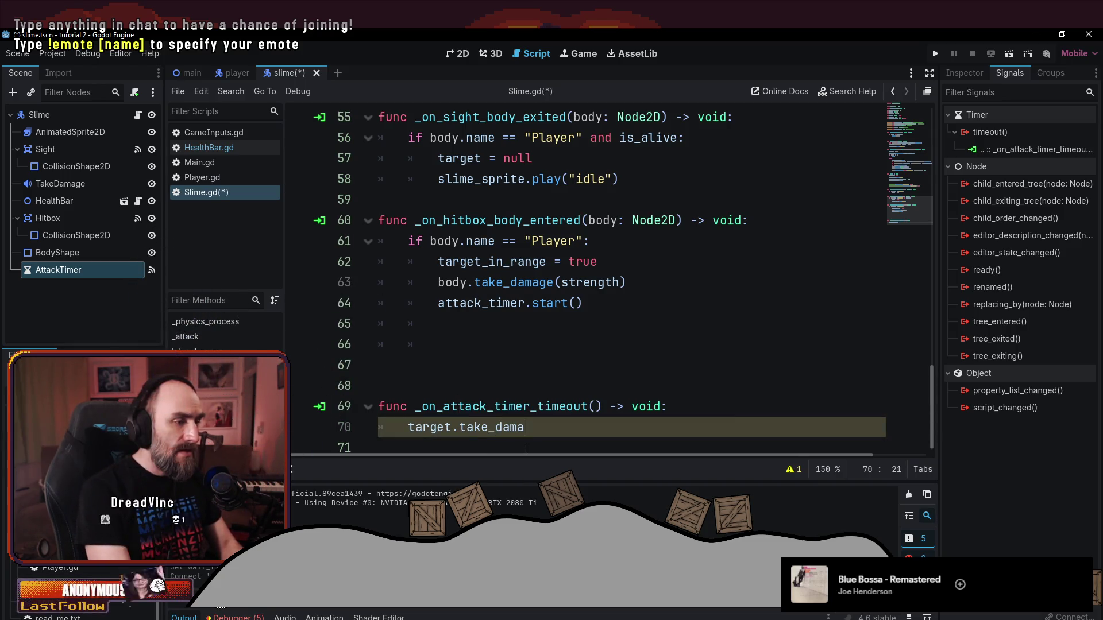
text(())
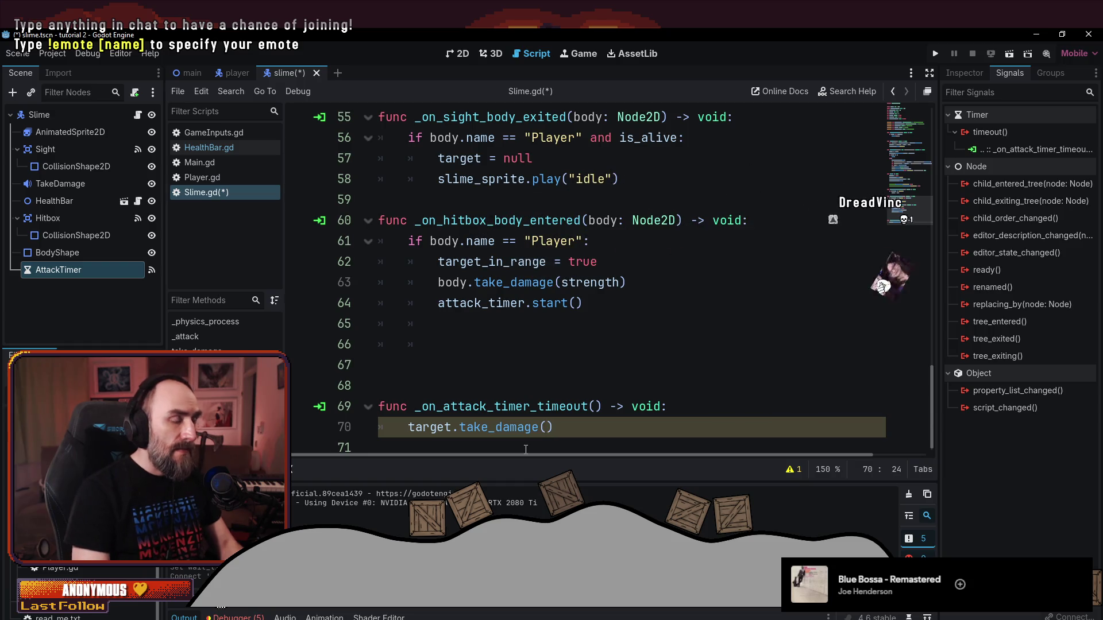
text(strength)
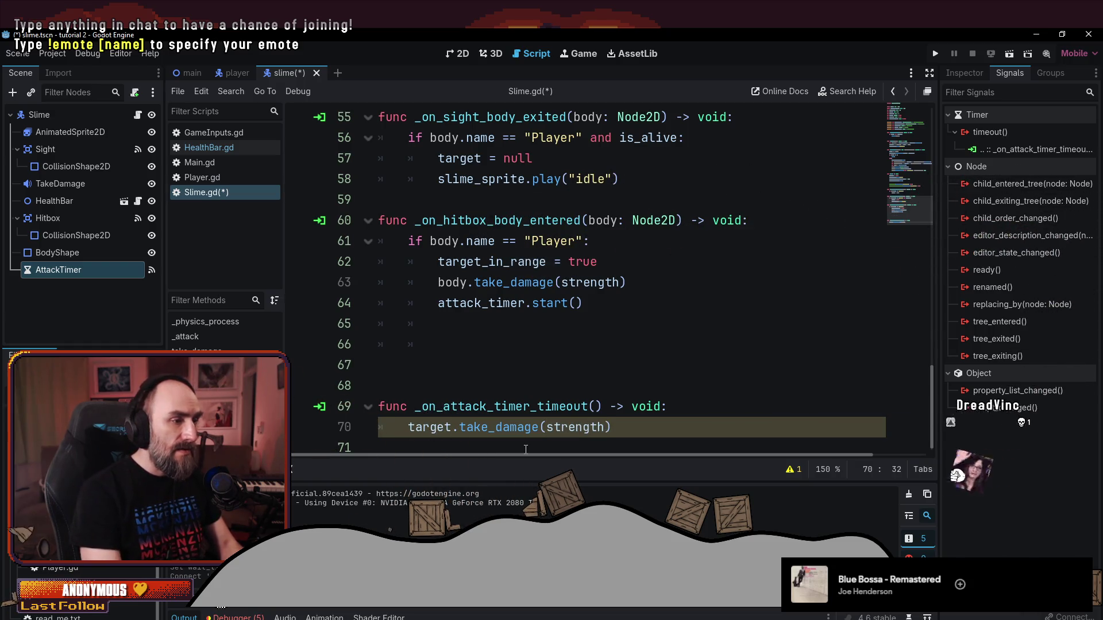
key(End)
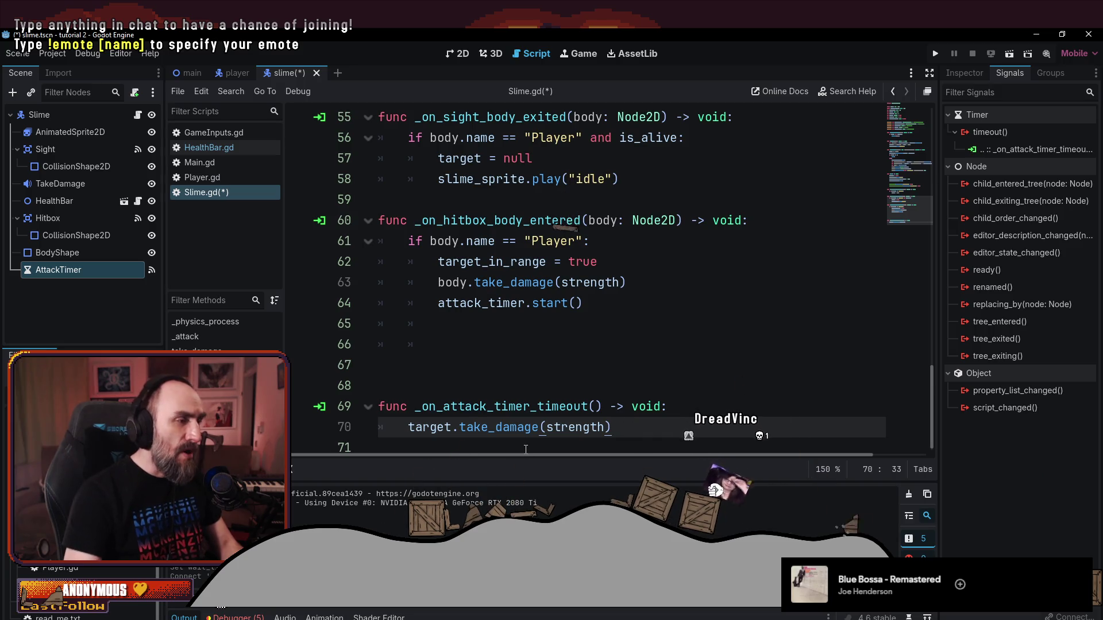
- Wrap the damage call in an 'if target:' check and save Slime.gd
double_click(457, 283)
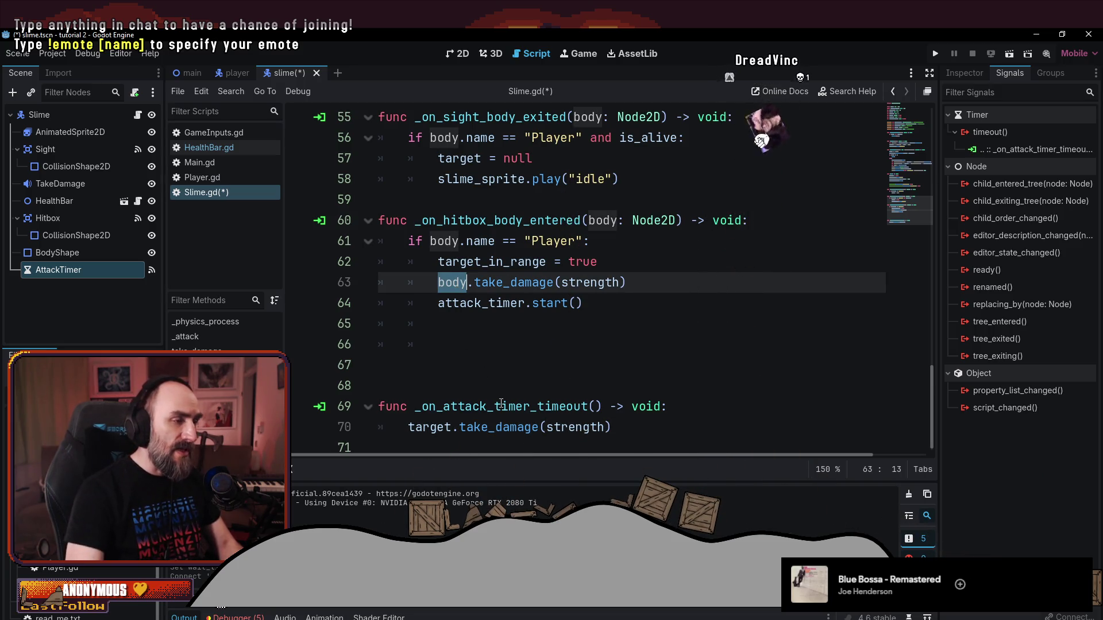
scroll(501, 404, up, 2)
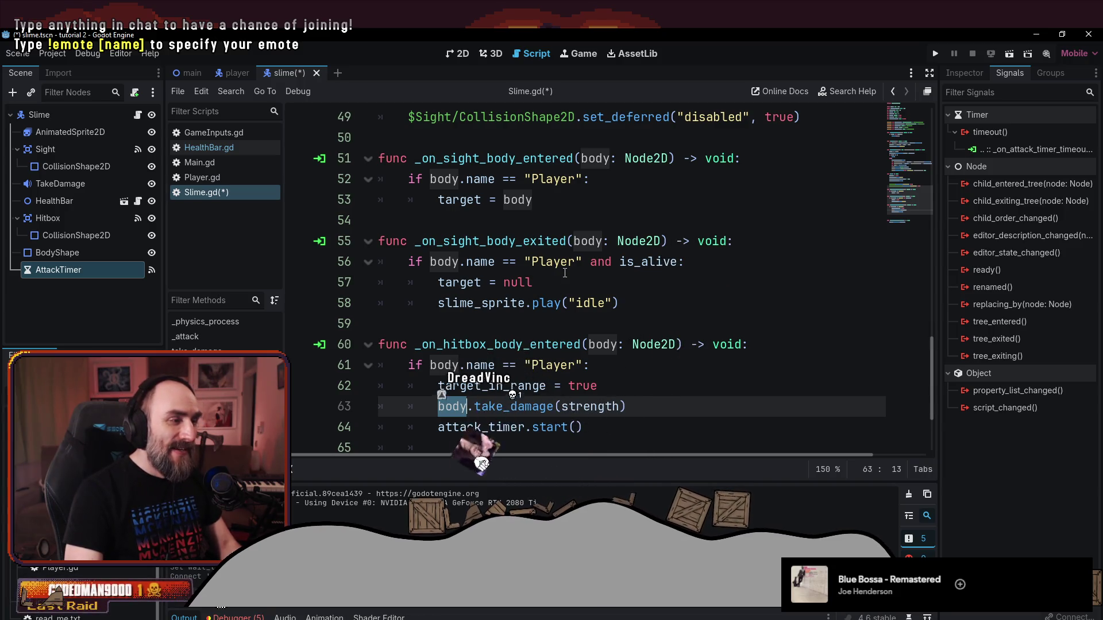
scroll(566, 278, down, 2)
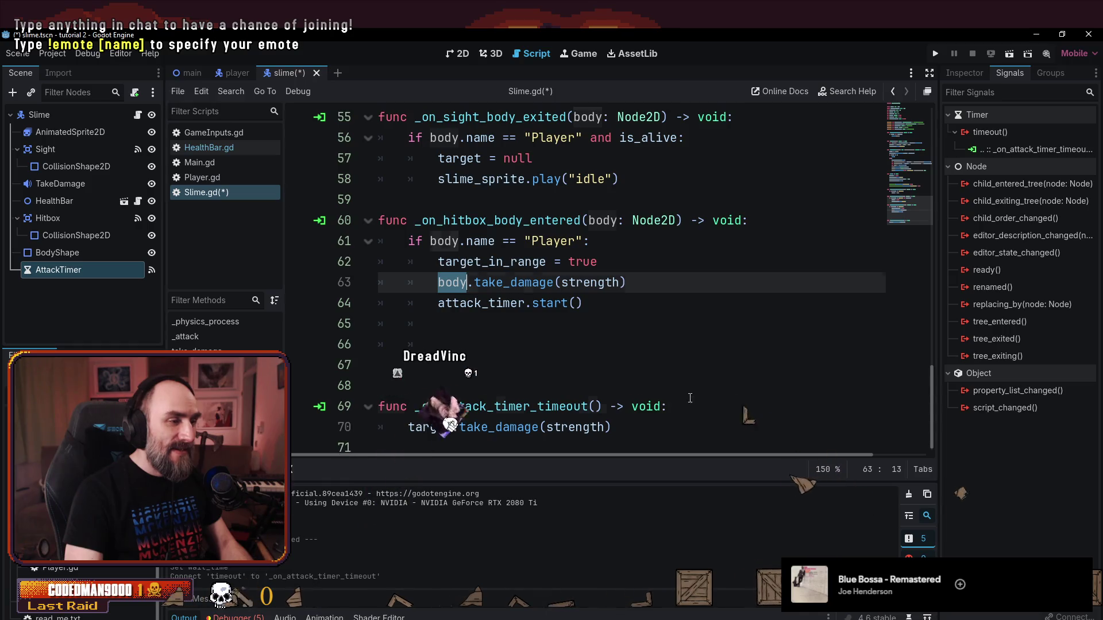
click(700, 401)
key(Return)
text(if)
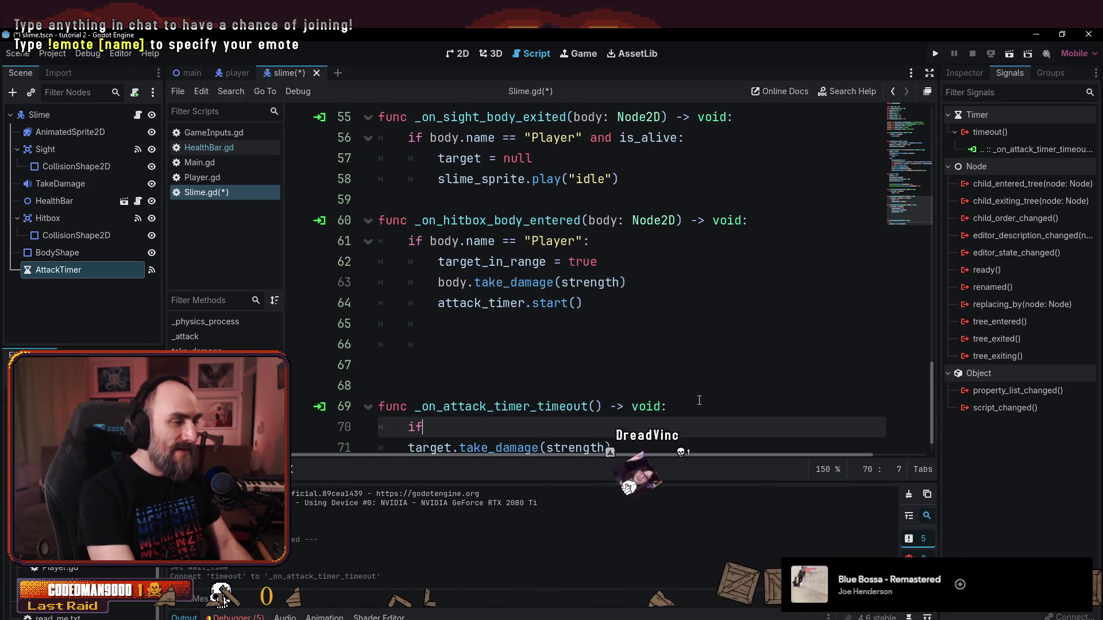
text( target:)
key(Down)
key(Home)
key(Tab)
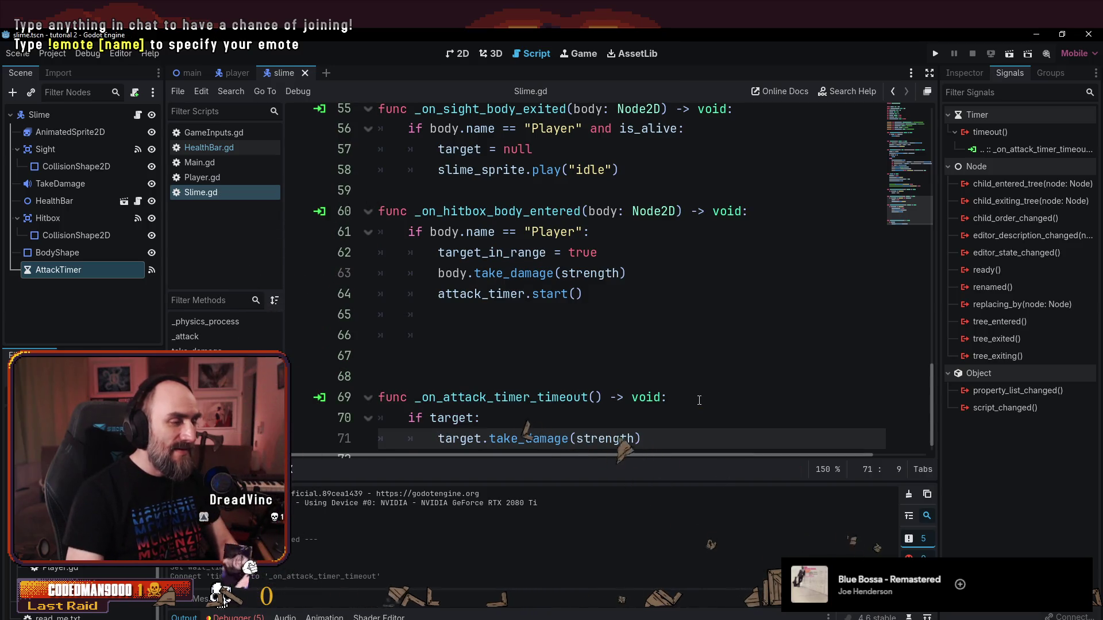
key(ctrl+s)
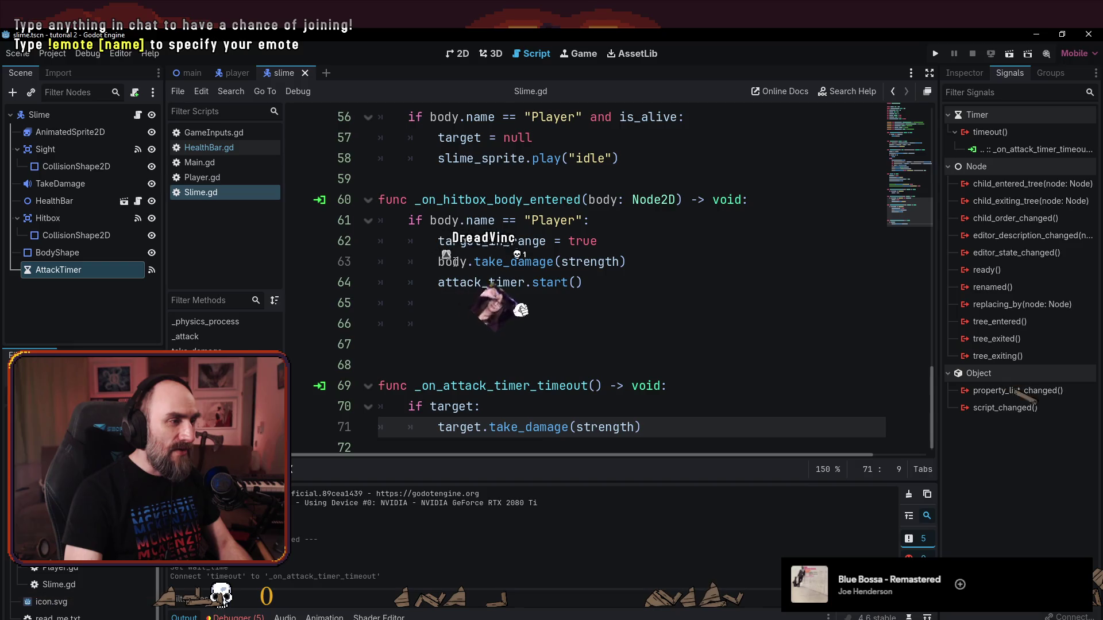
double_click(453, 262)
click(610, 199)
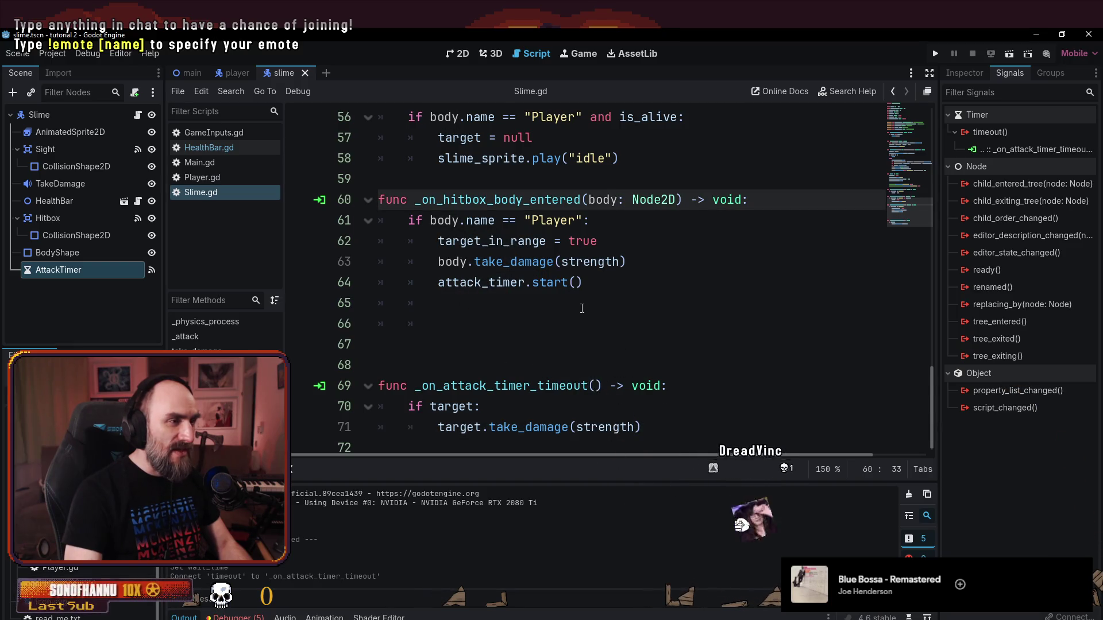
scroll(582, 308, up, 1)
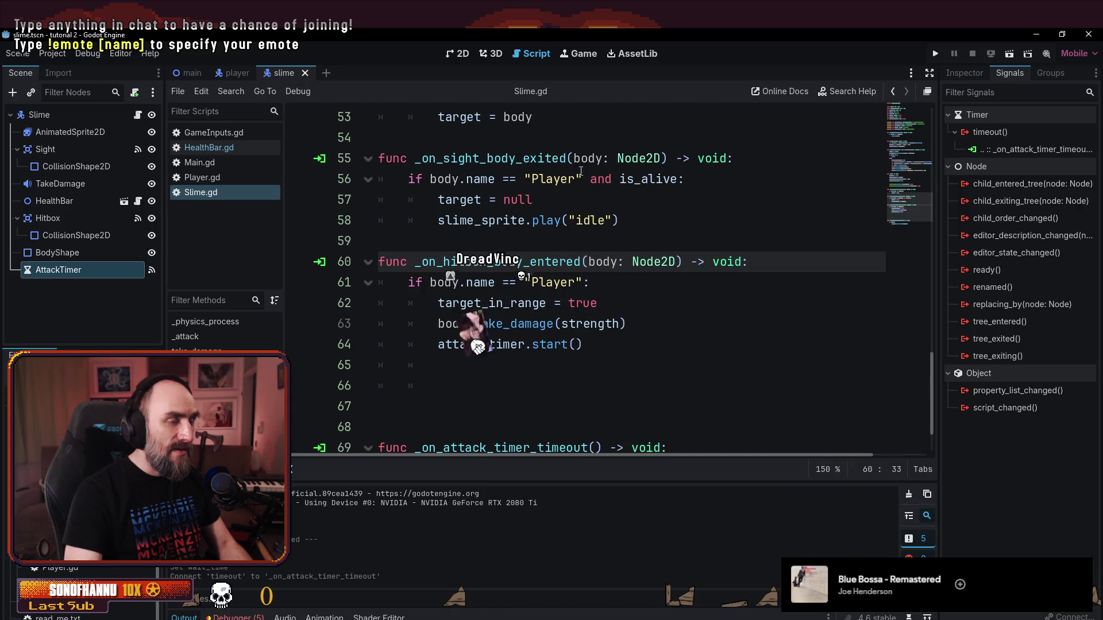
click(517, 303)
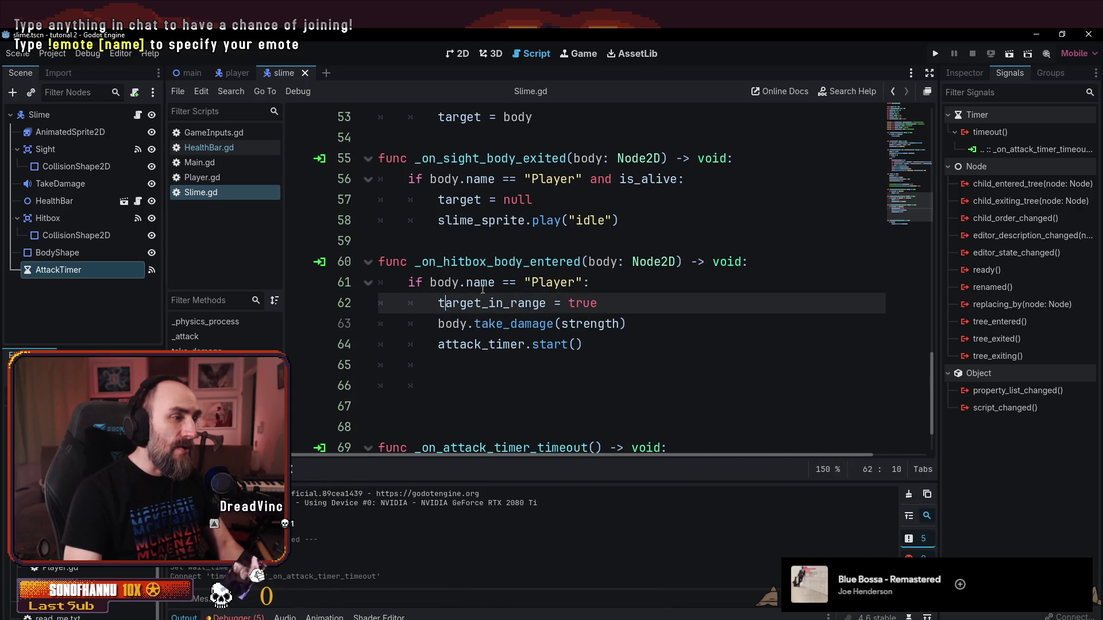
click(494, 261)
click(474, 282)
double_click(603, 262)
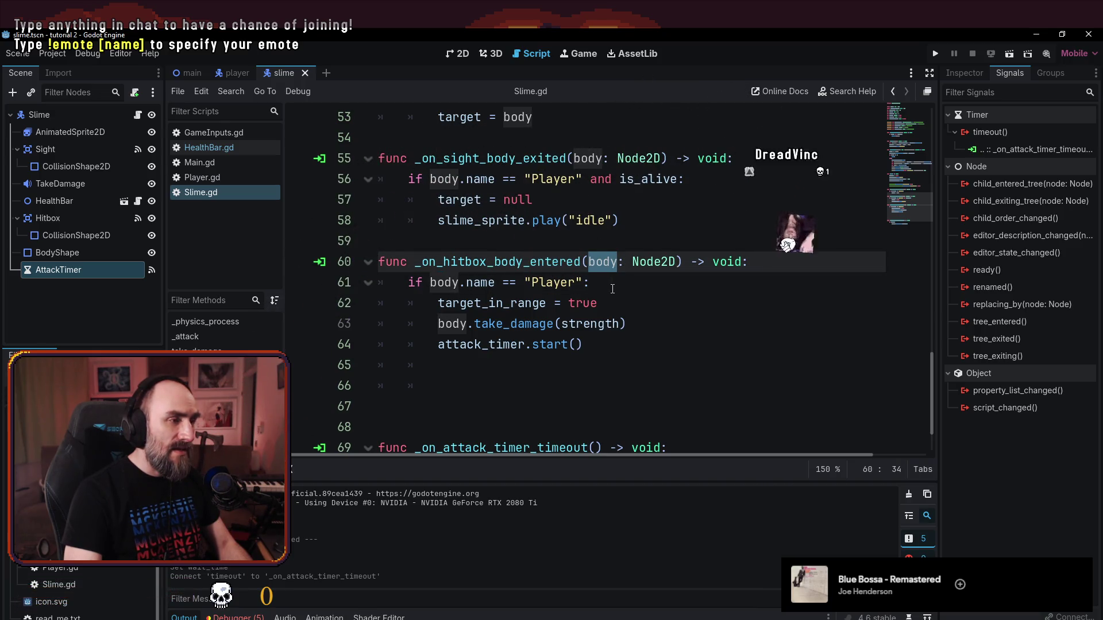
click(457, 323)
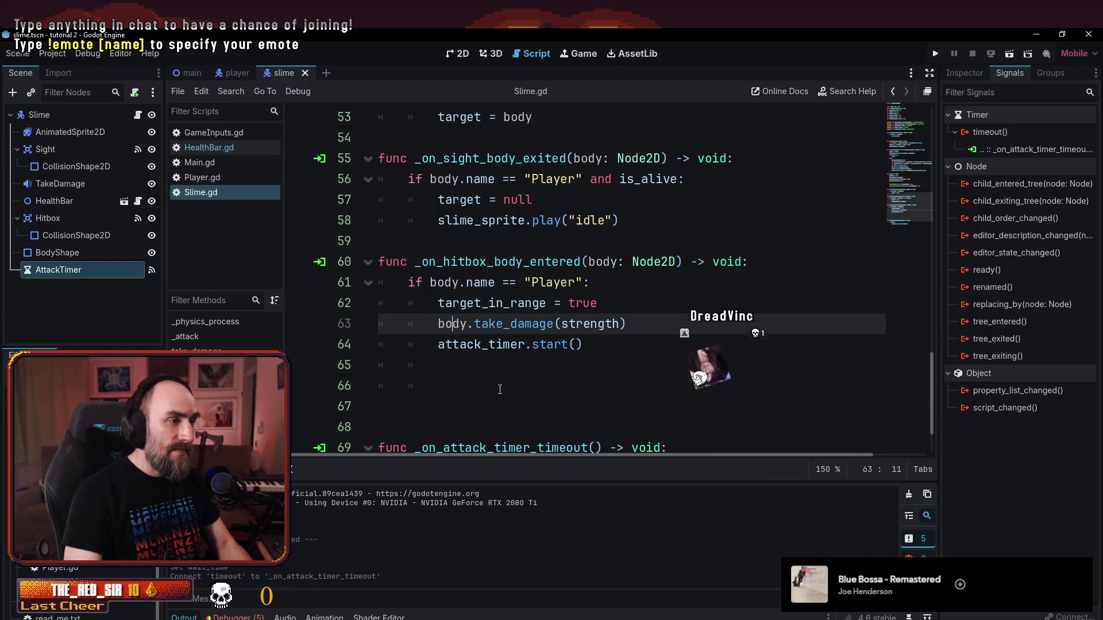
scroll(511, 344, up, 1)
scroll(510, 344, up, 2)
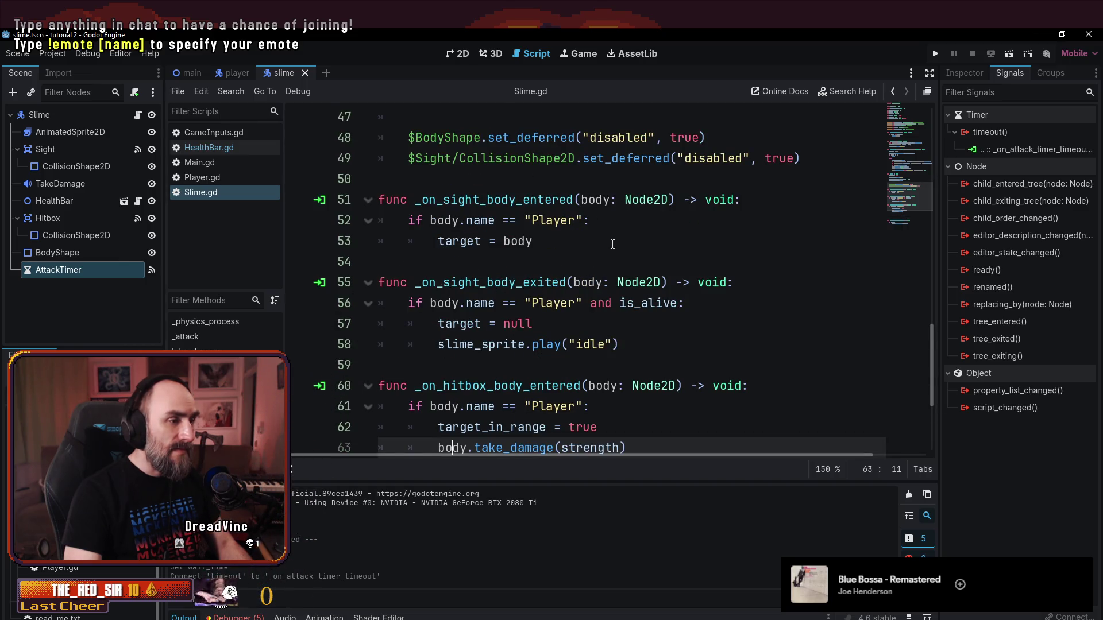
scroll(471, 282, down, 3)
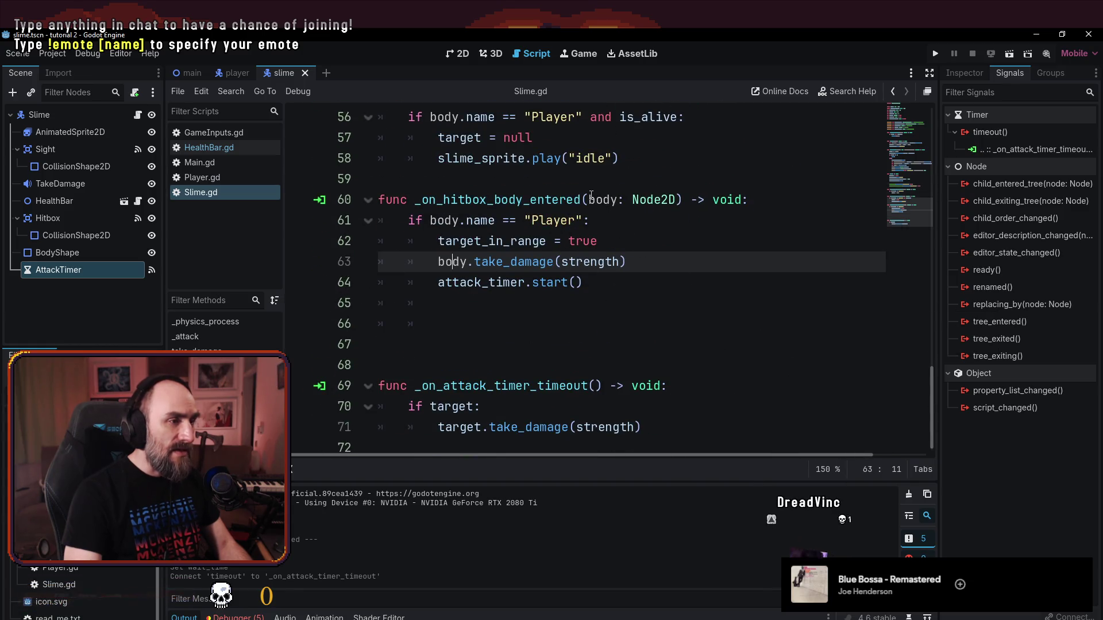
drag(588, 200, 661, 200)
key(BackSpace)
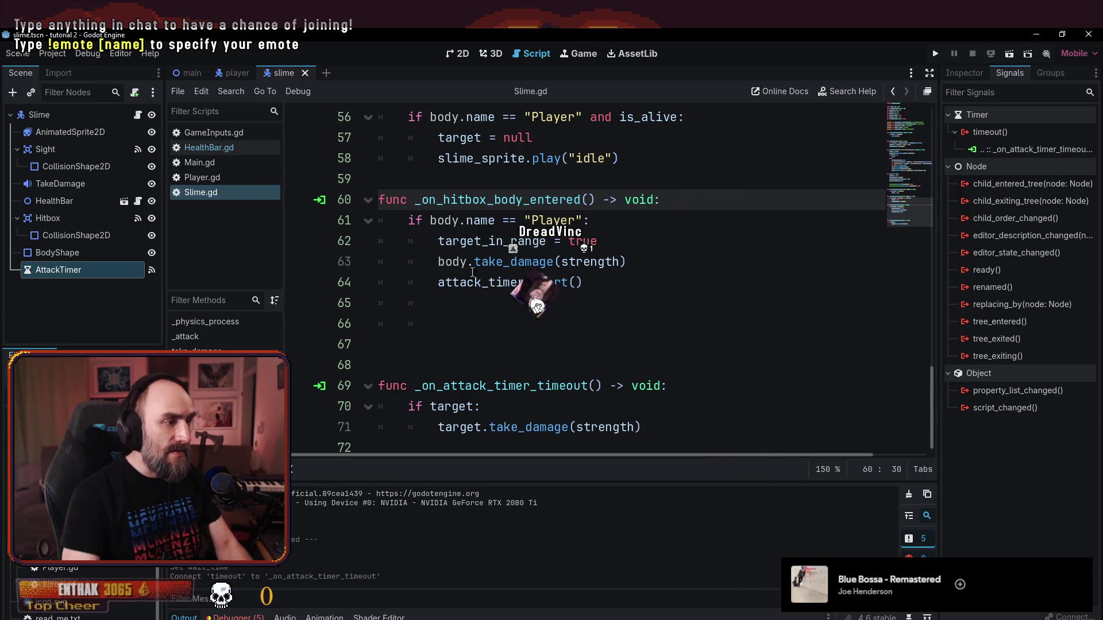
double_click(453, 262)
text(target)
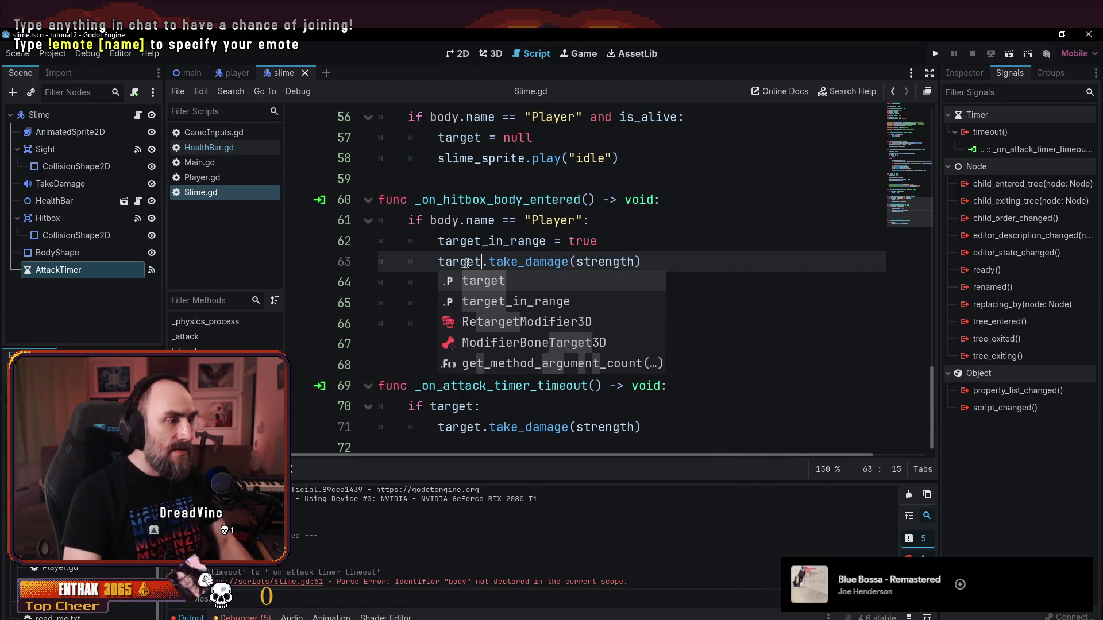
click(729, 241)
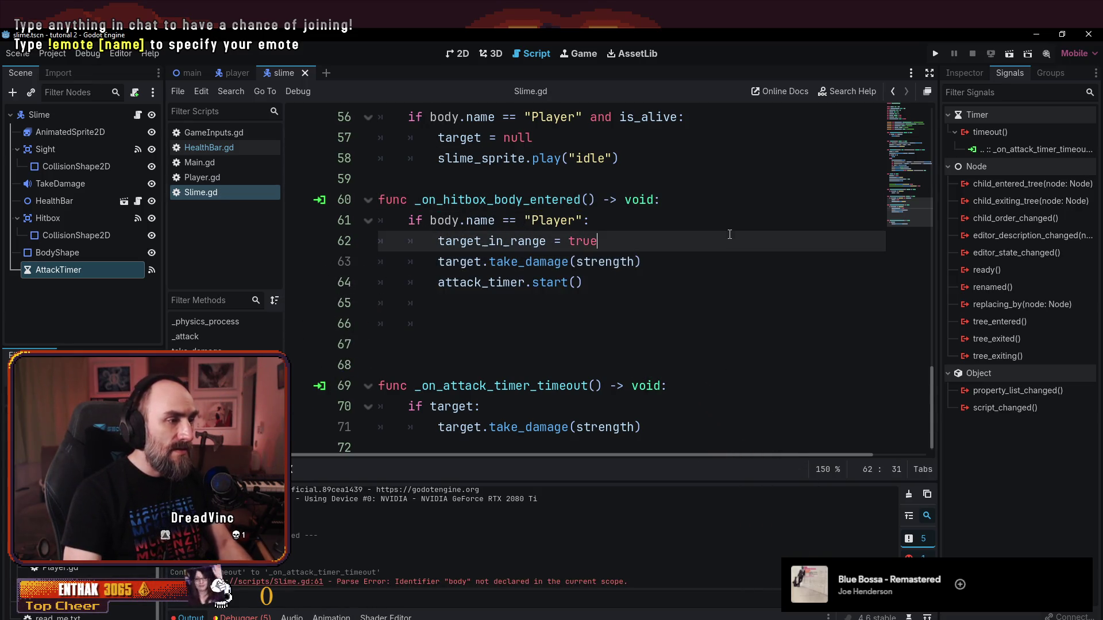
click(660, 286)
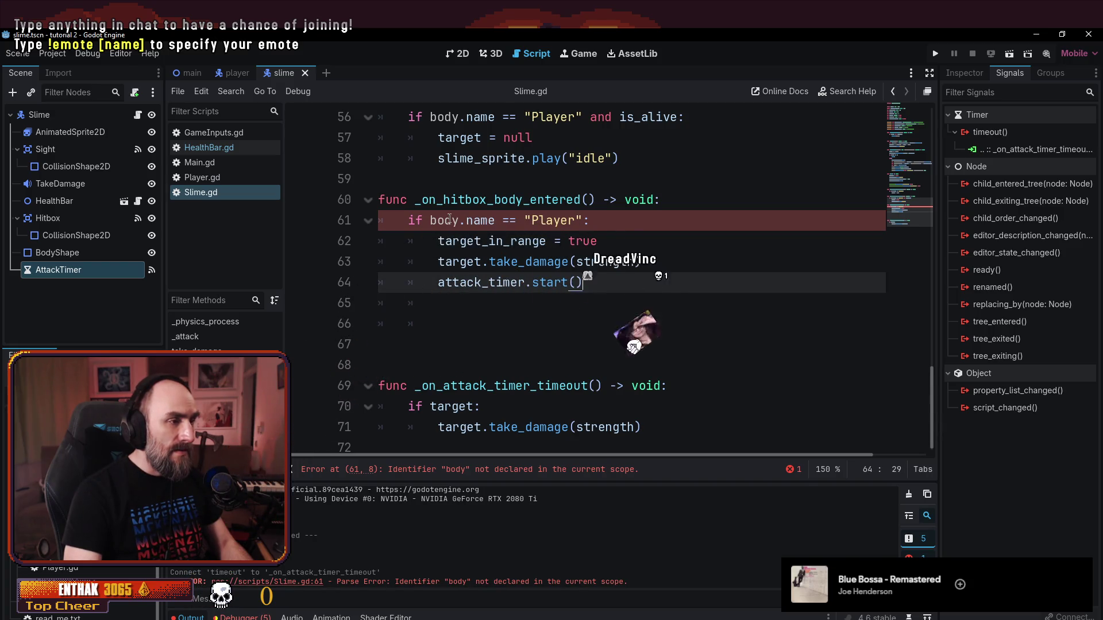
triple_click(449, 219)
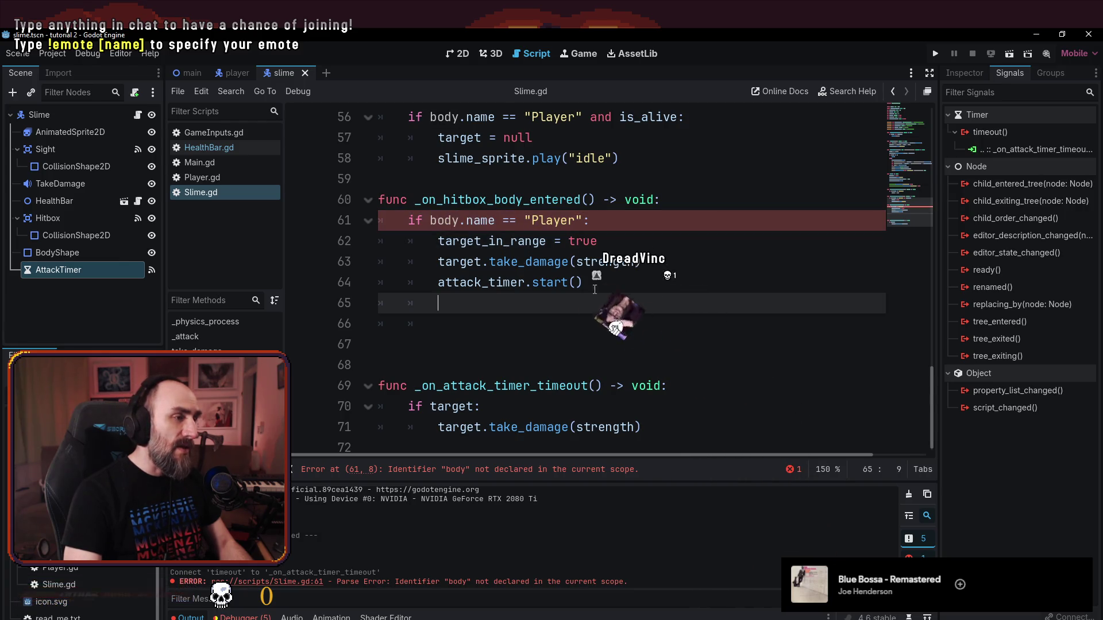
double_click(444, 221)
text(target)
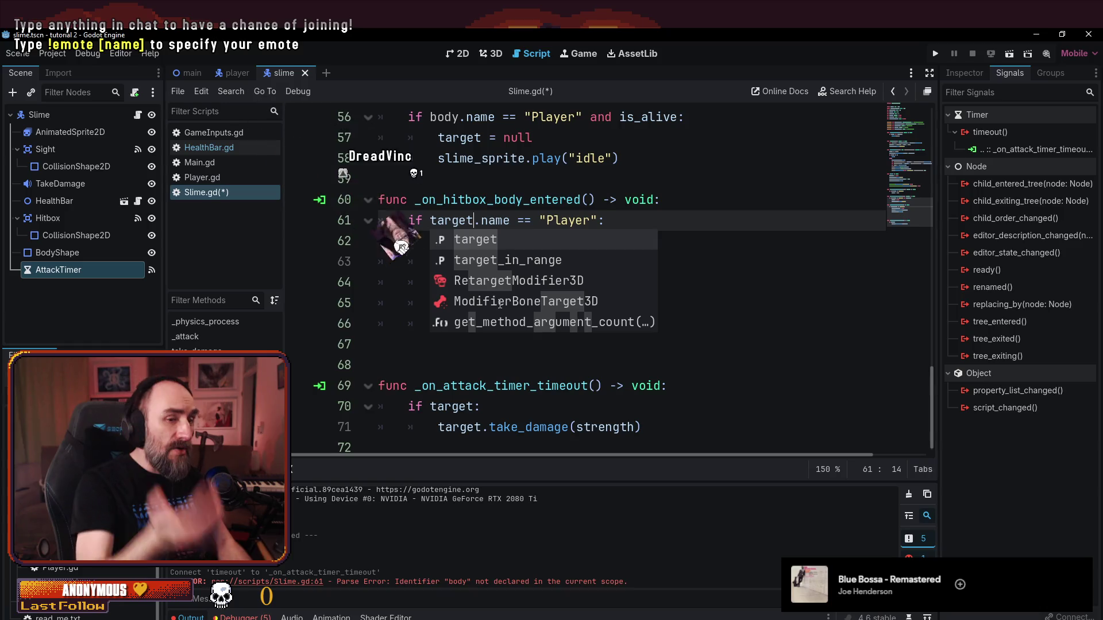
key(ctrl+z)
key(ctrl+z)
key(ctrl+z)
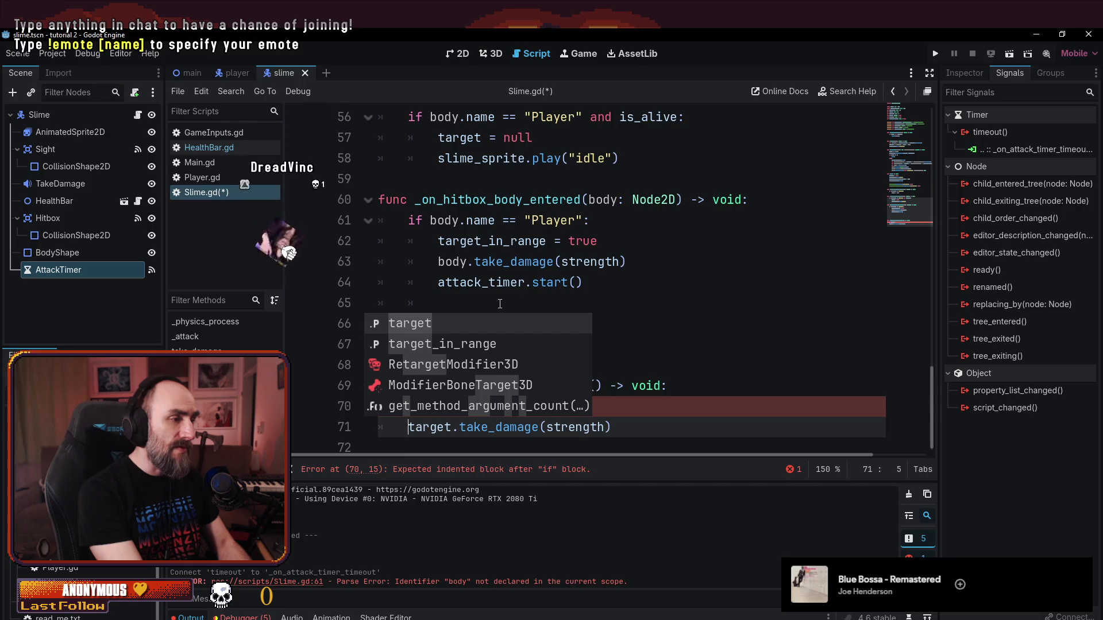
click(456, 254)
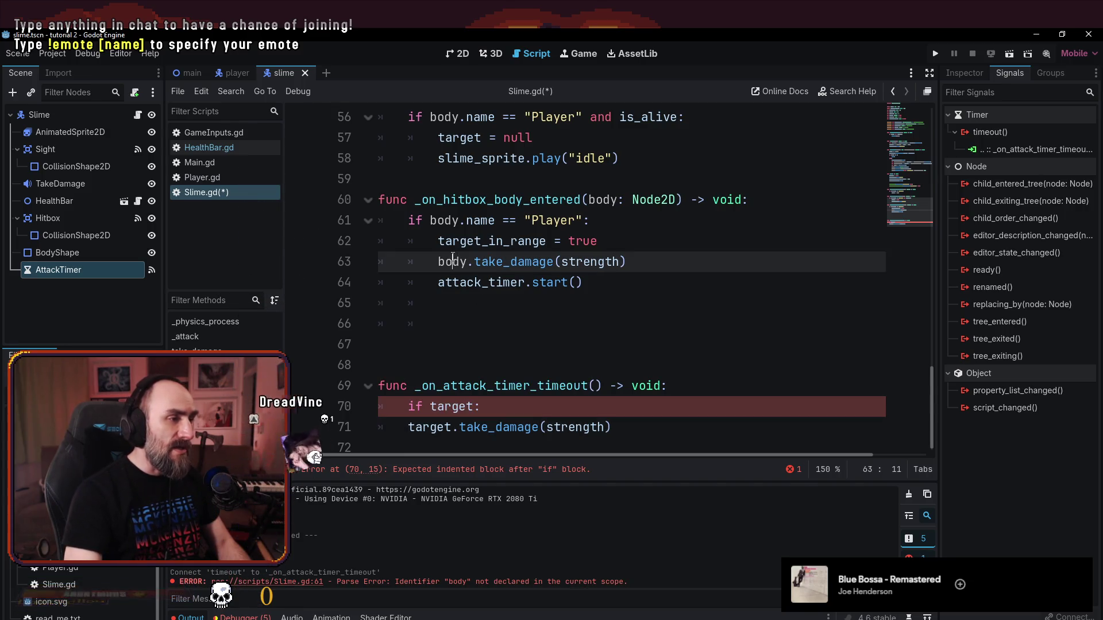
click(564, 398)
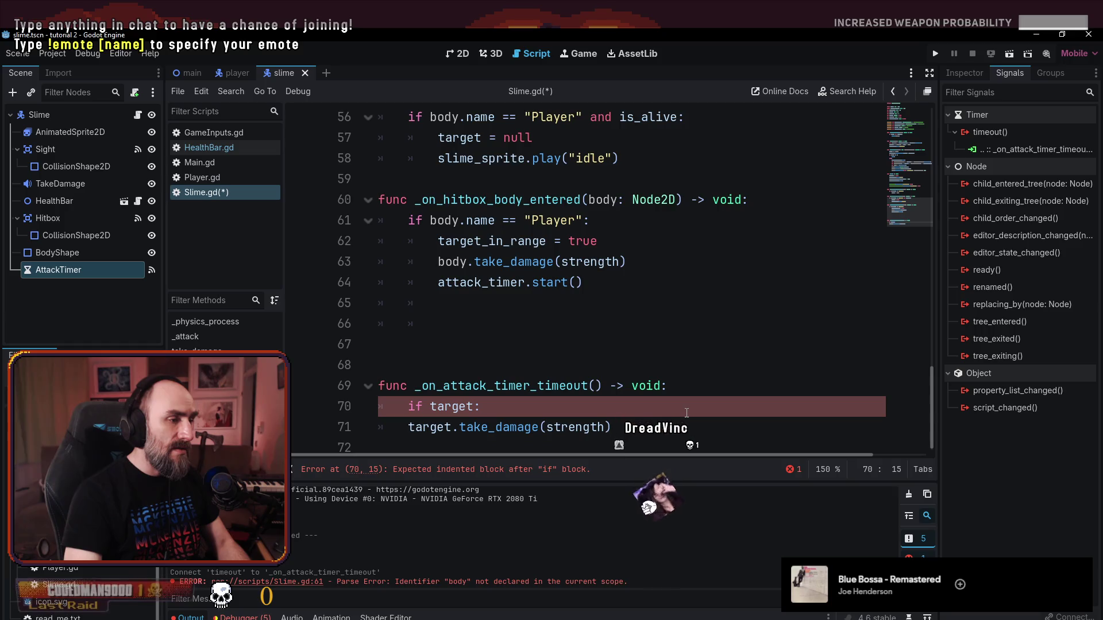
click(540, 427)
mouse_move(479, 385)
mouse_down()
mouse_move(402, 406)
mouse_move(612, 427)
mouse_move(482, 388)
mouse_move(501, 403)
mouse_up()
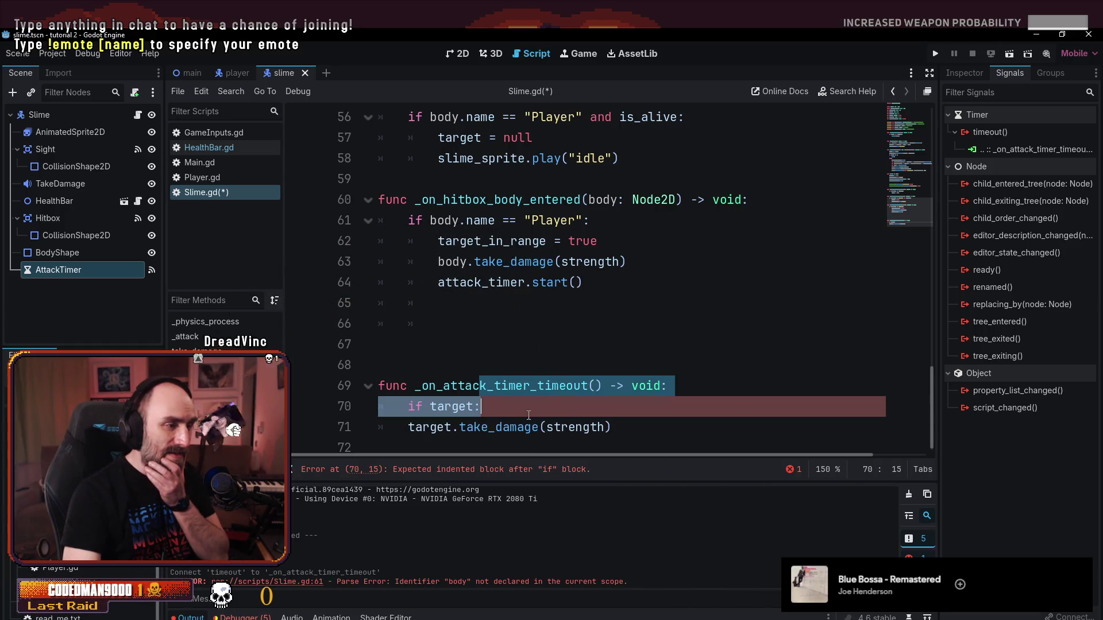
click(488, 242)
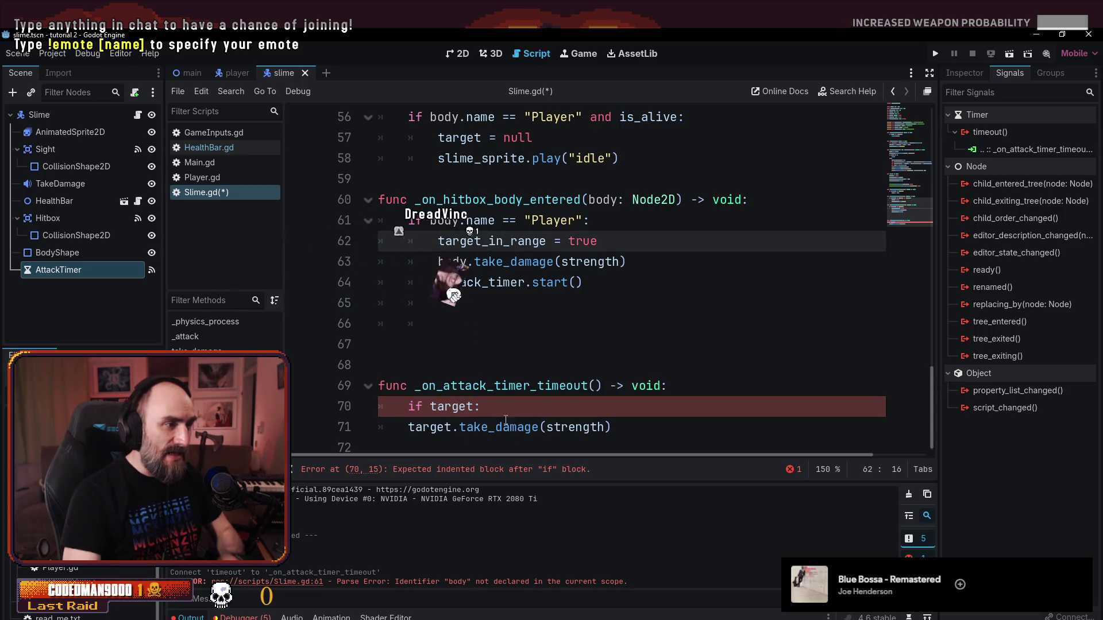
click(536, 412)
key(ctrl+s)
click(424, 428)
key(Home)
key(Tab)
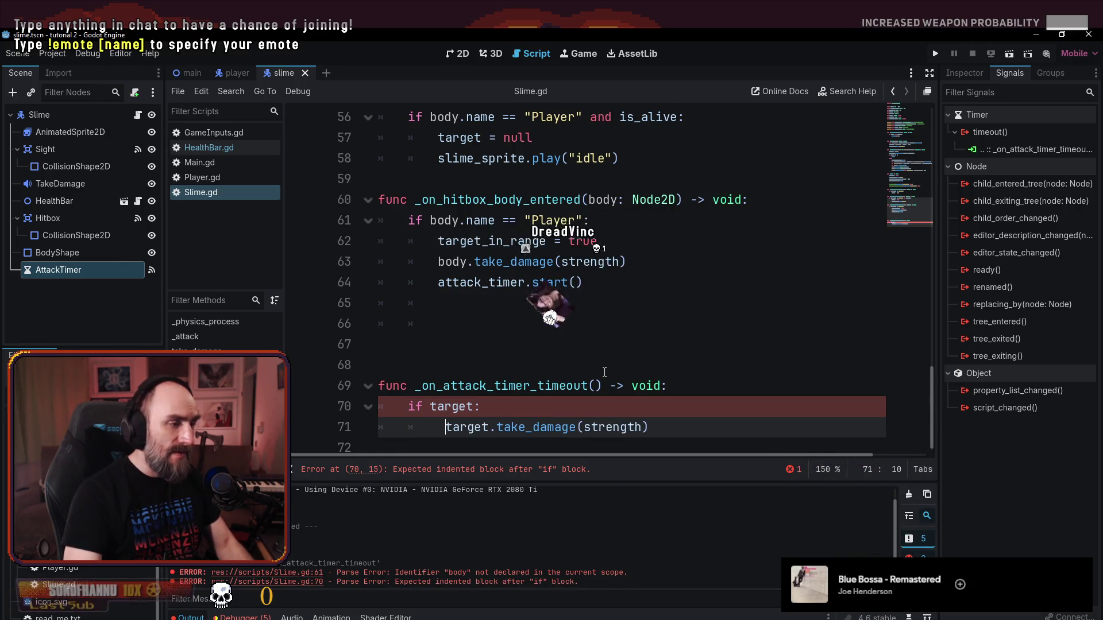
key(BackSpace)
key(ctrl+s)
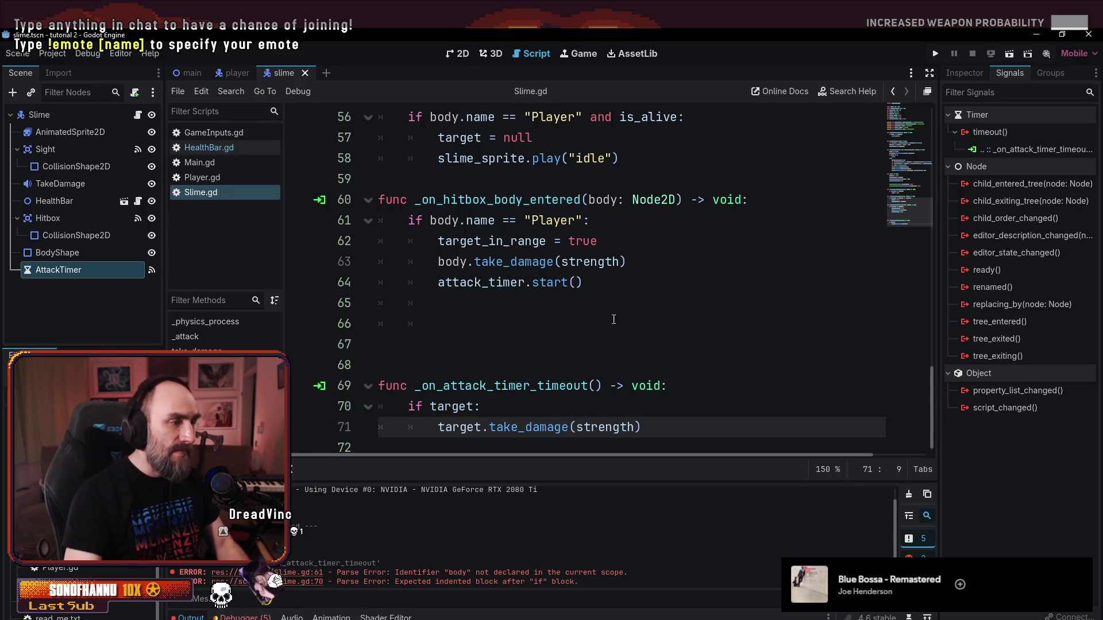
click(618, 305)
key(F5)
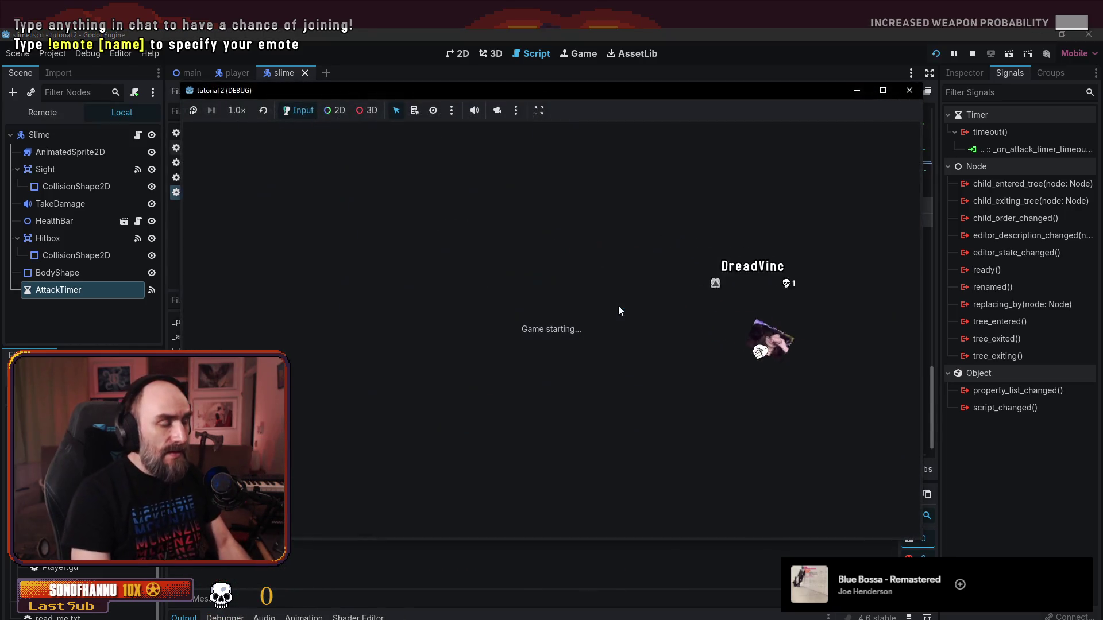
key(Left)
key(Up)
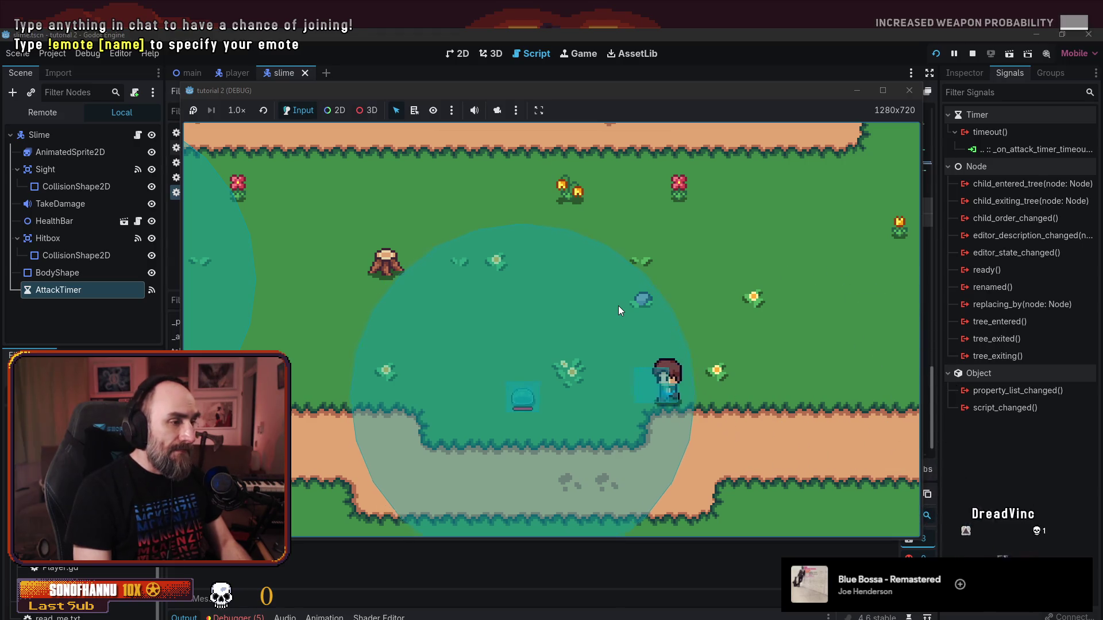
key(Left)
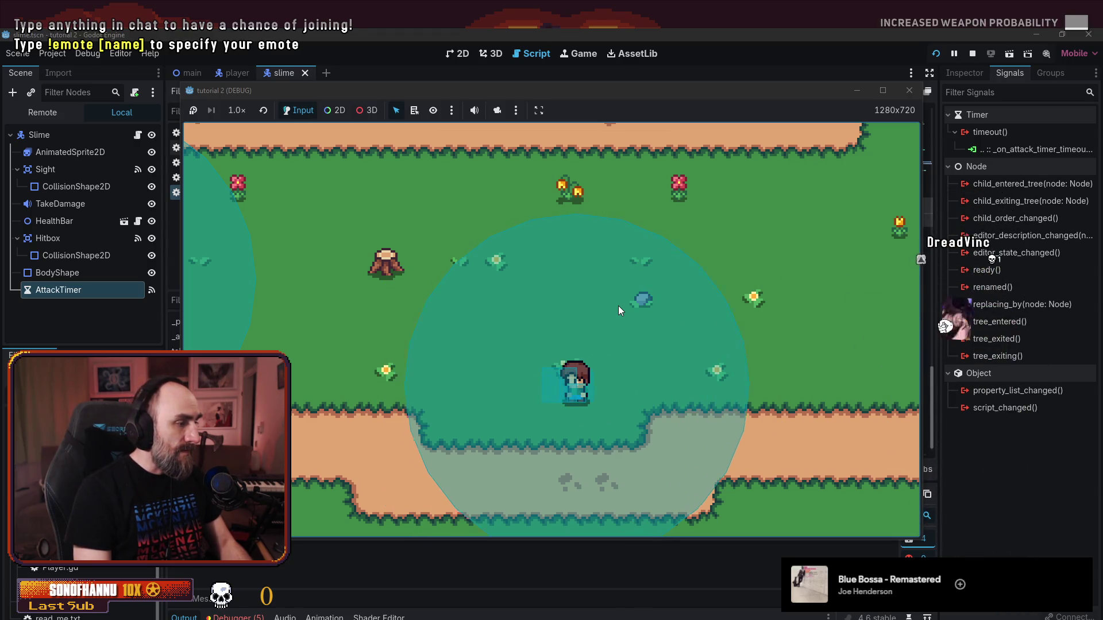
key(Right)
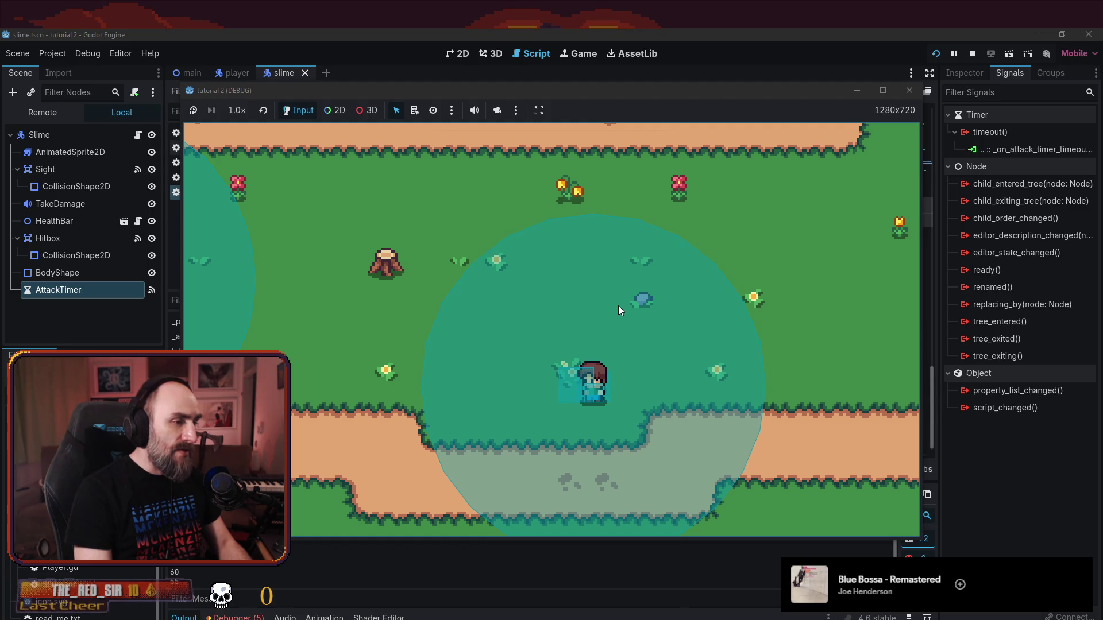
key(Right)
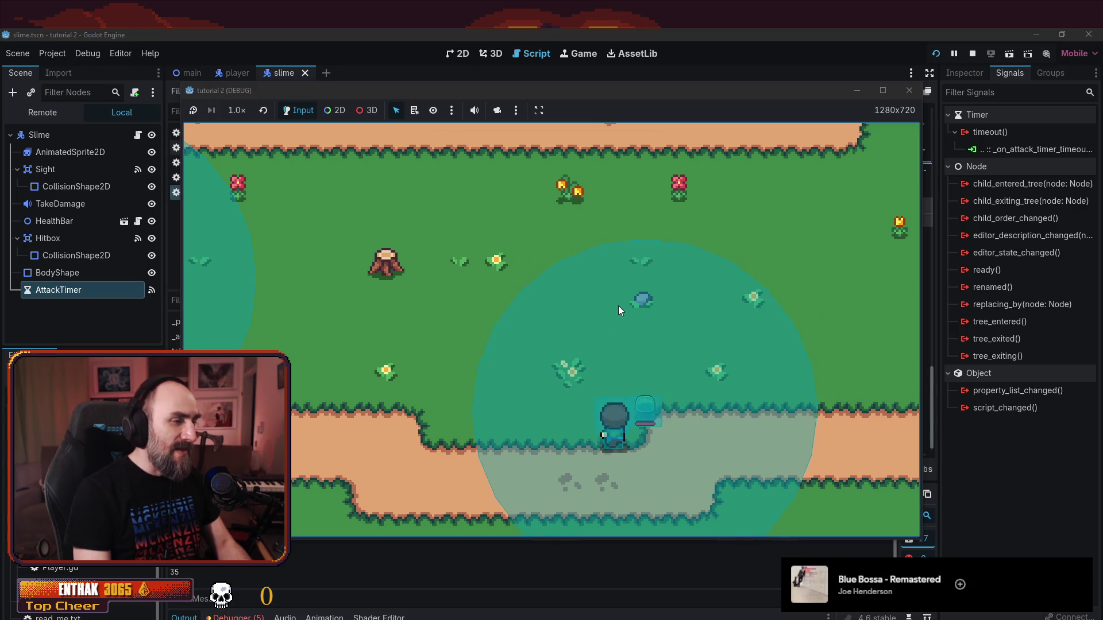
key(Left)
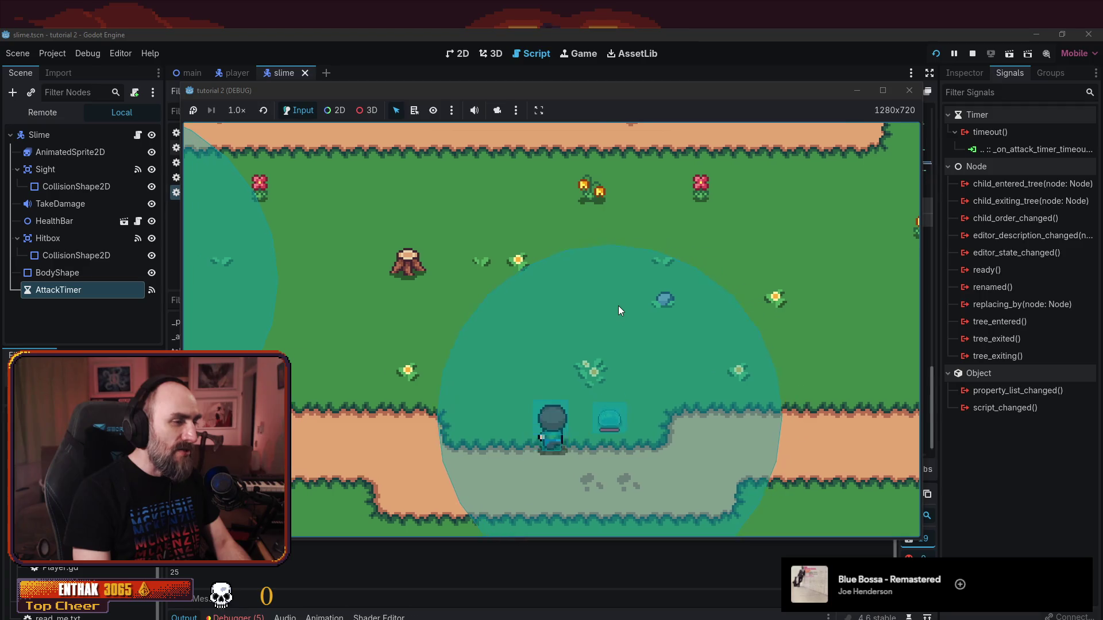
key(Right)
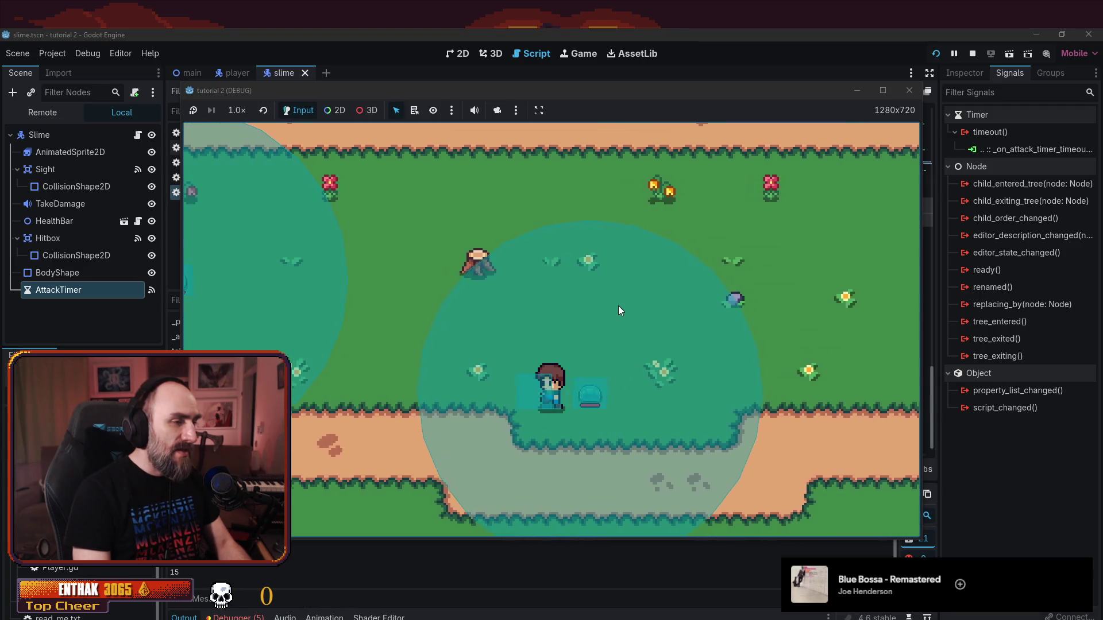
key(Left)
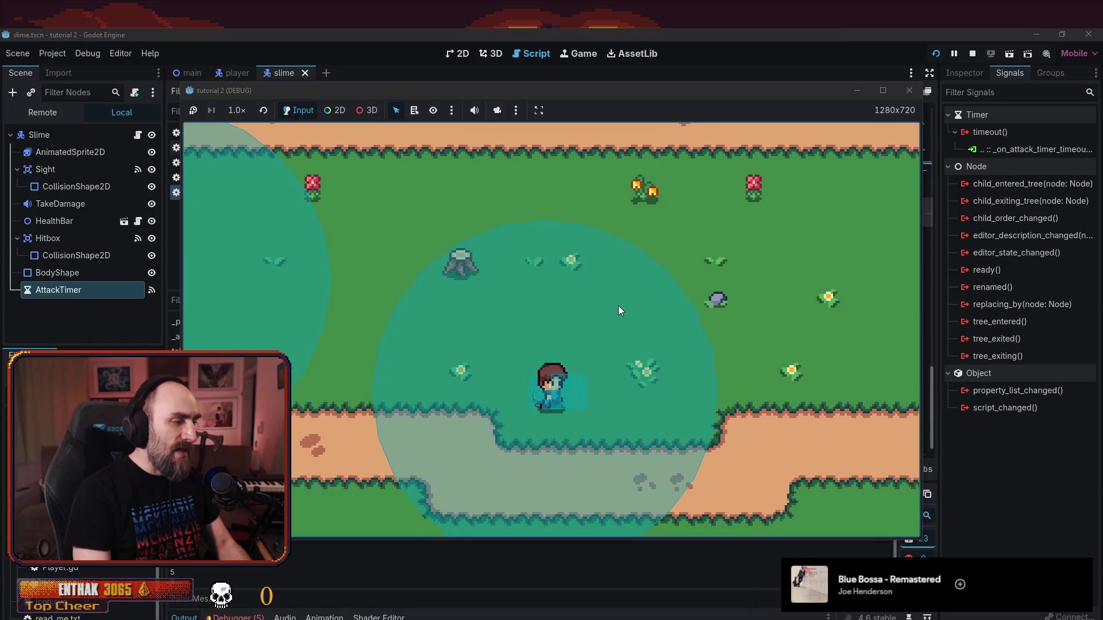
key(Right)
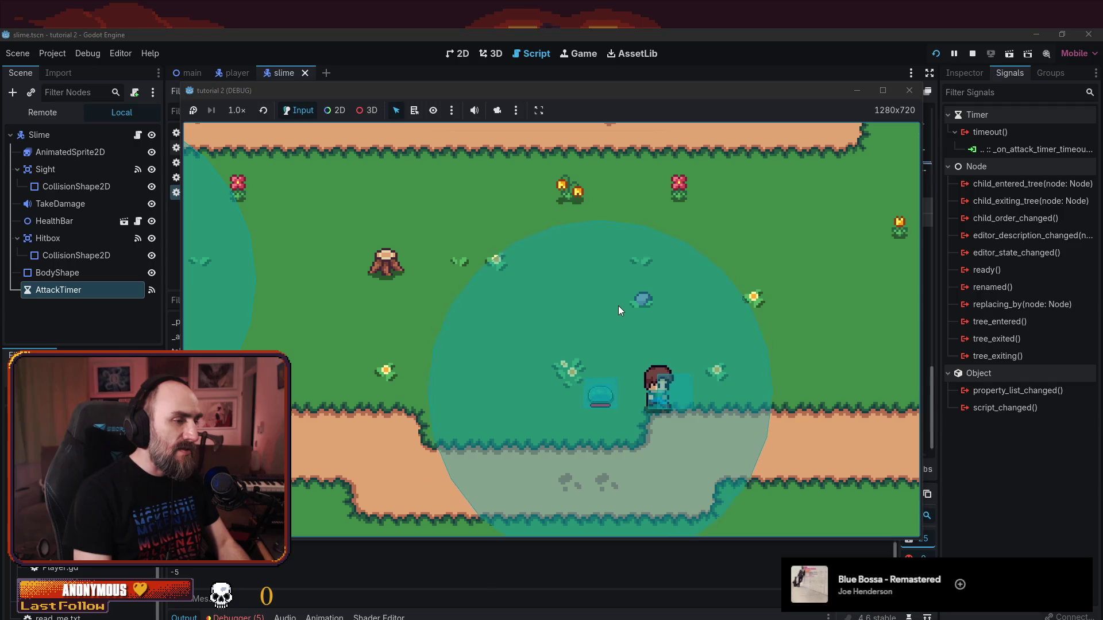
key(Right)
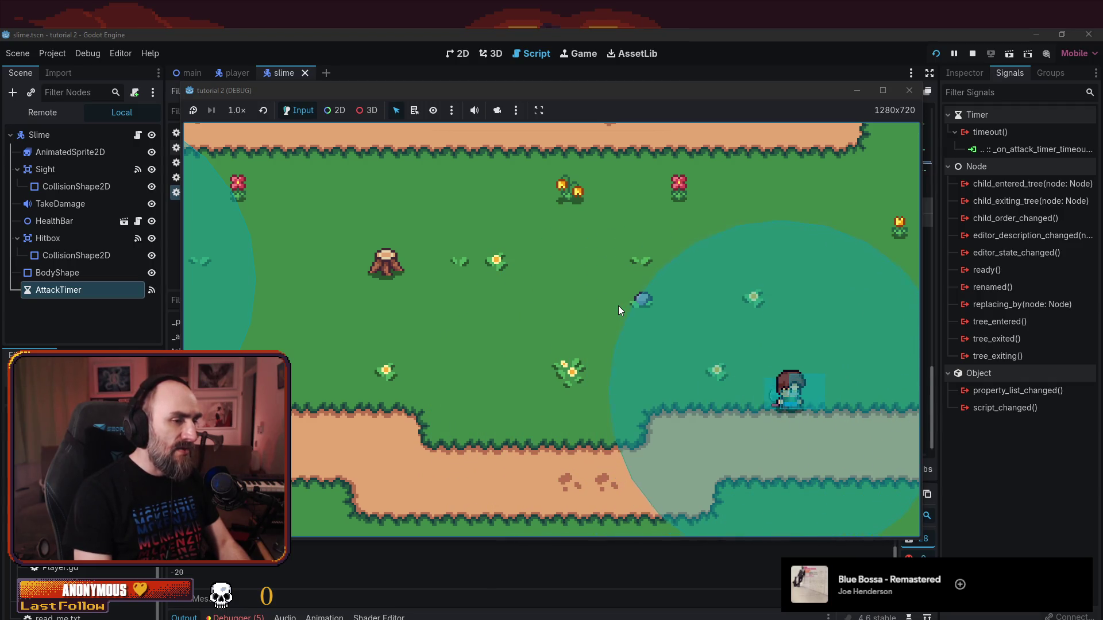
key(Down)
key(Left)
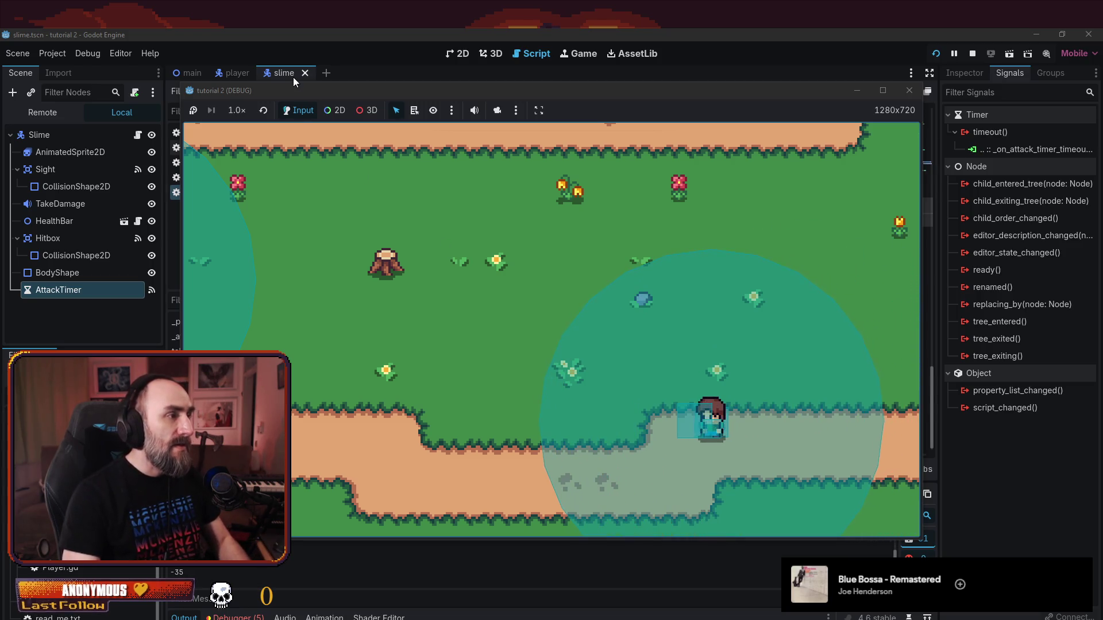
key(Escape)
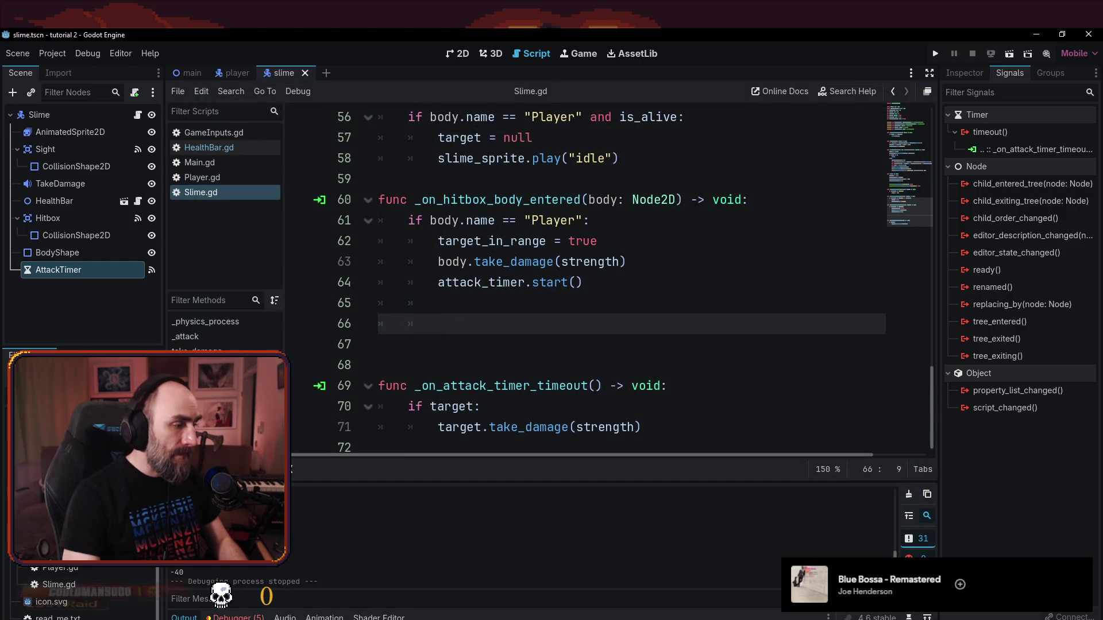
key(alt+Tab)
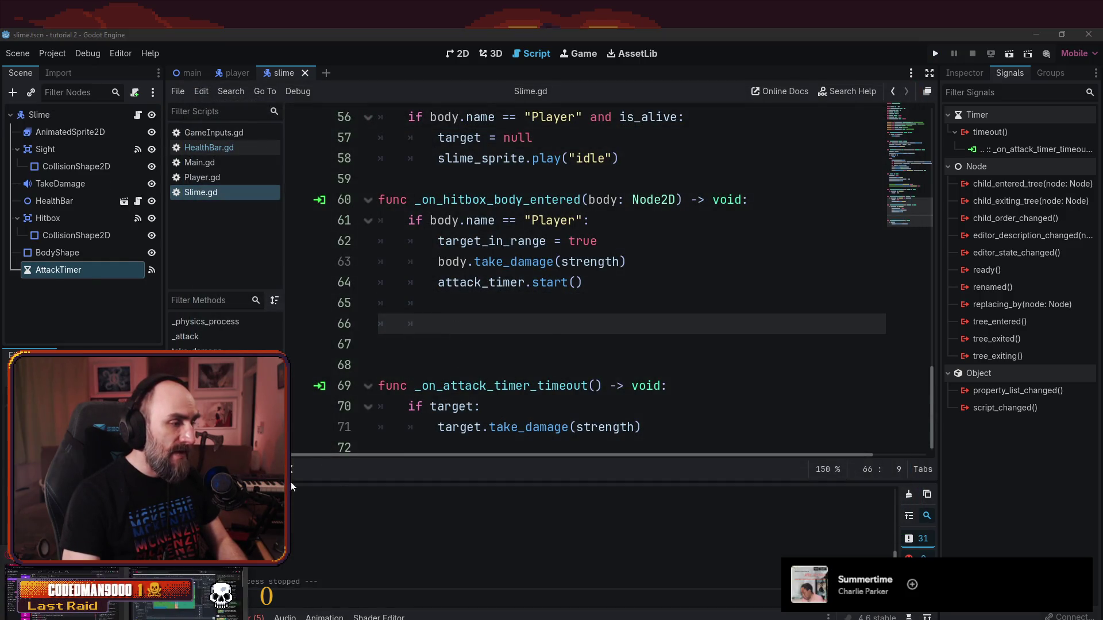
click(165, 603)
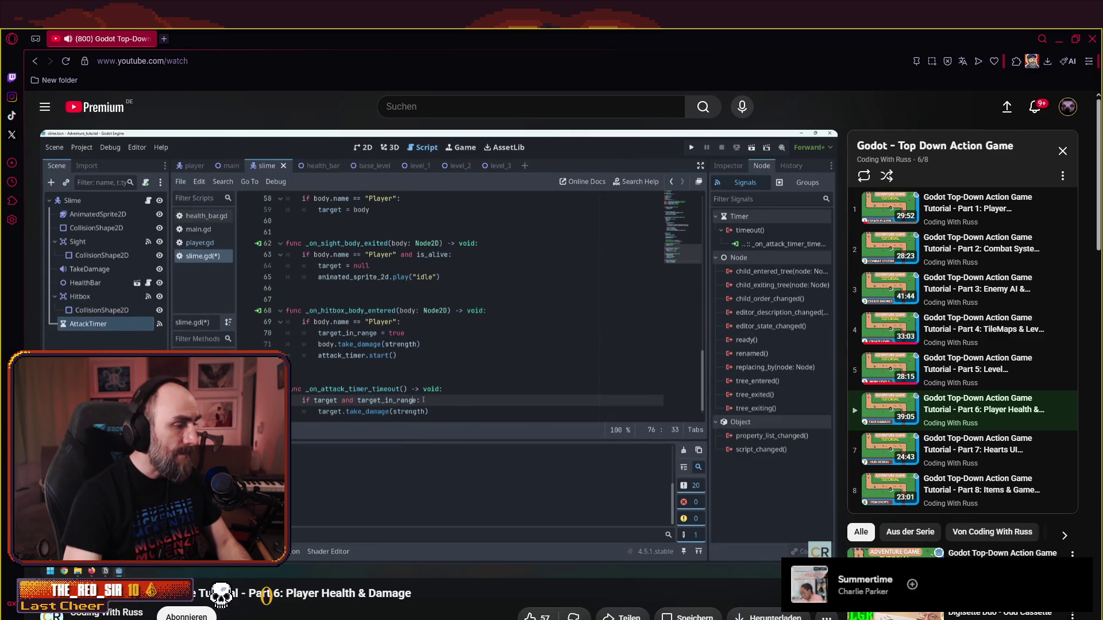
key(alt+Tab)
click(531, 363)
click(499, 303)
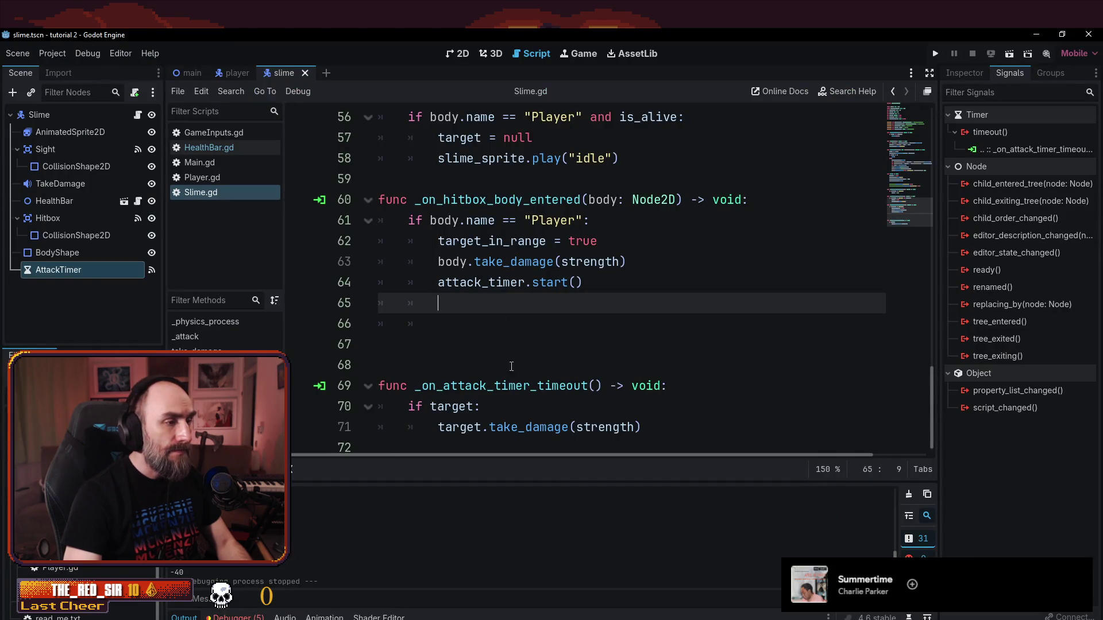
- Change the timeout check to 'if target and target_in_range:'
click(502, 406)
text(and target_)
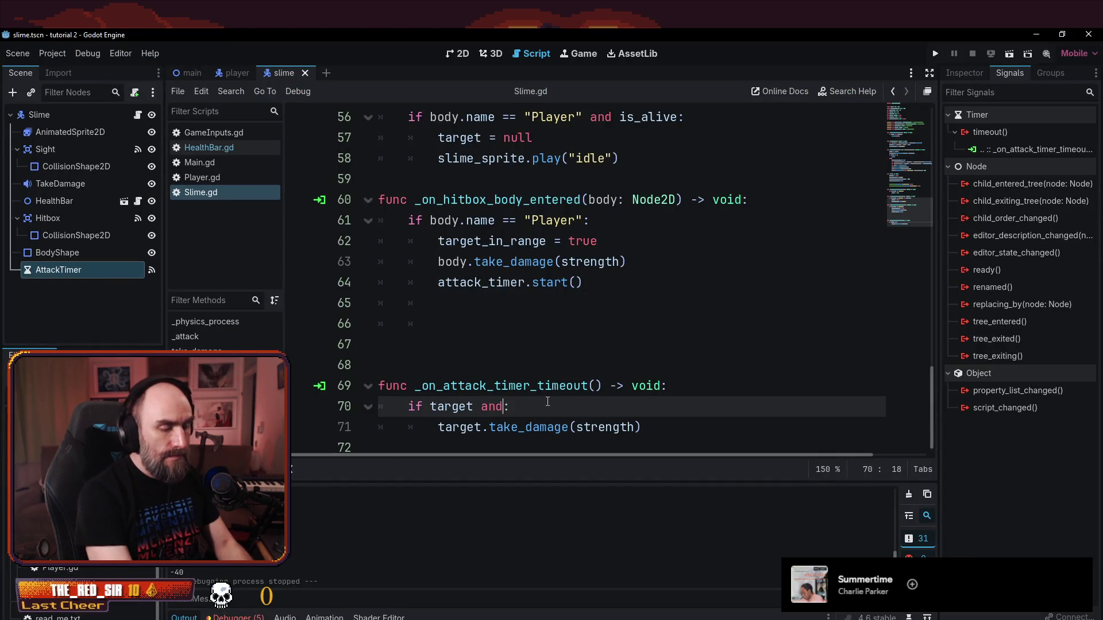
text(in_range)
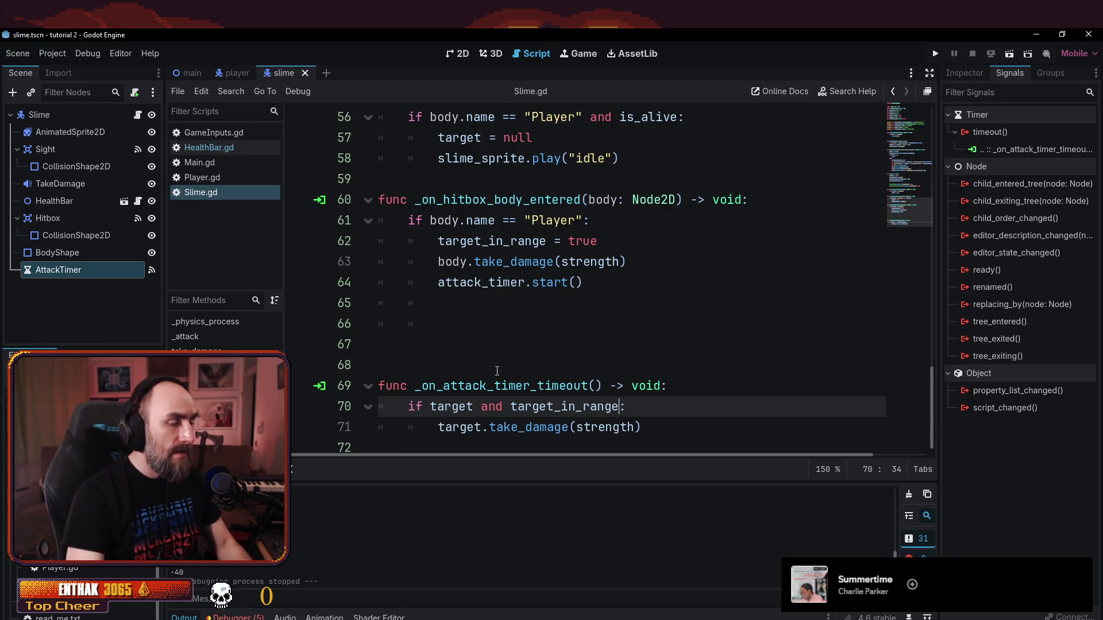
scroll(497, 371, up, 2)
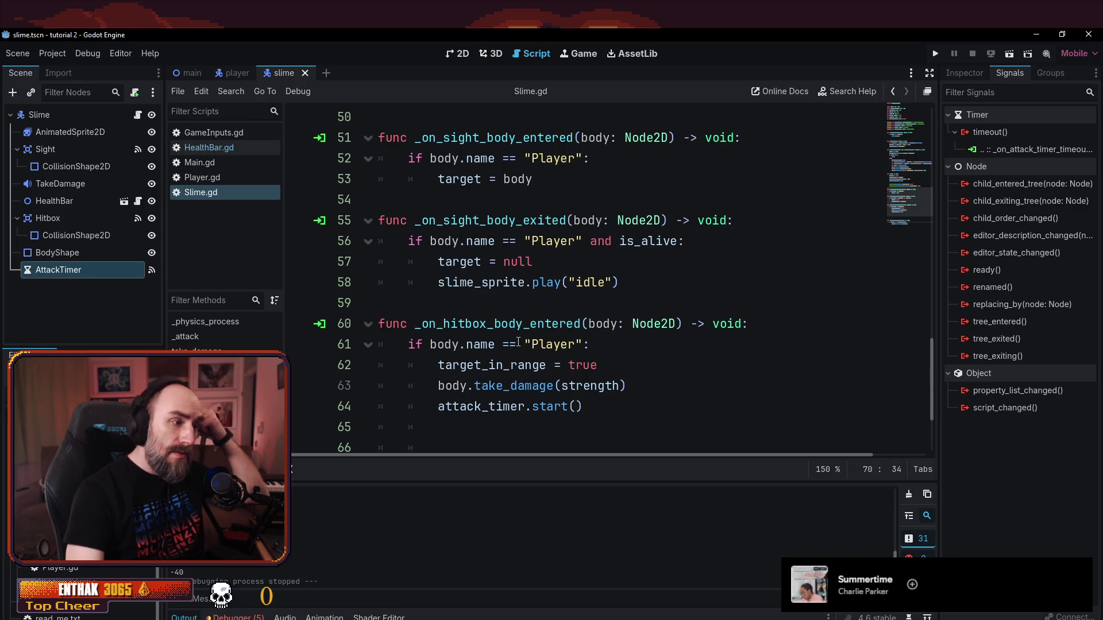
- Add 'target_in_range = false' after target = null in _on_sight_body_exited
click(579, 254)
key(Return)
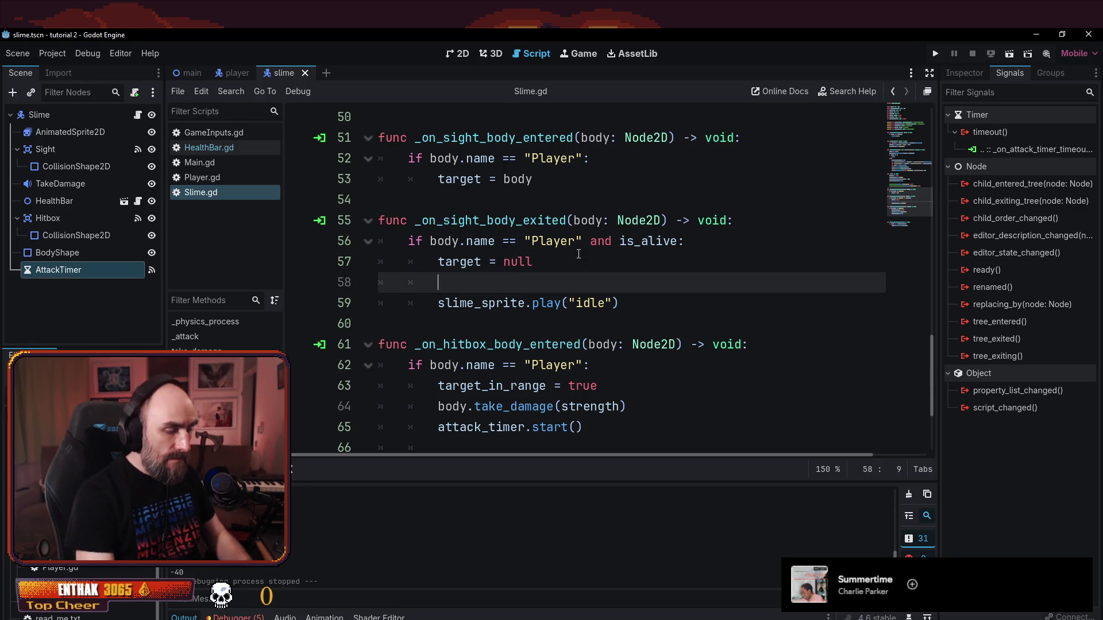
text(target_in)
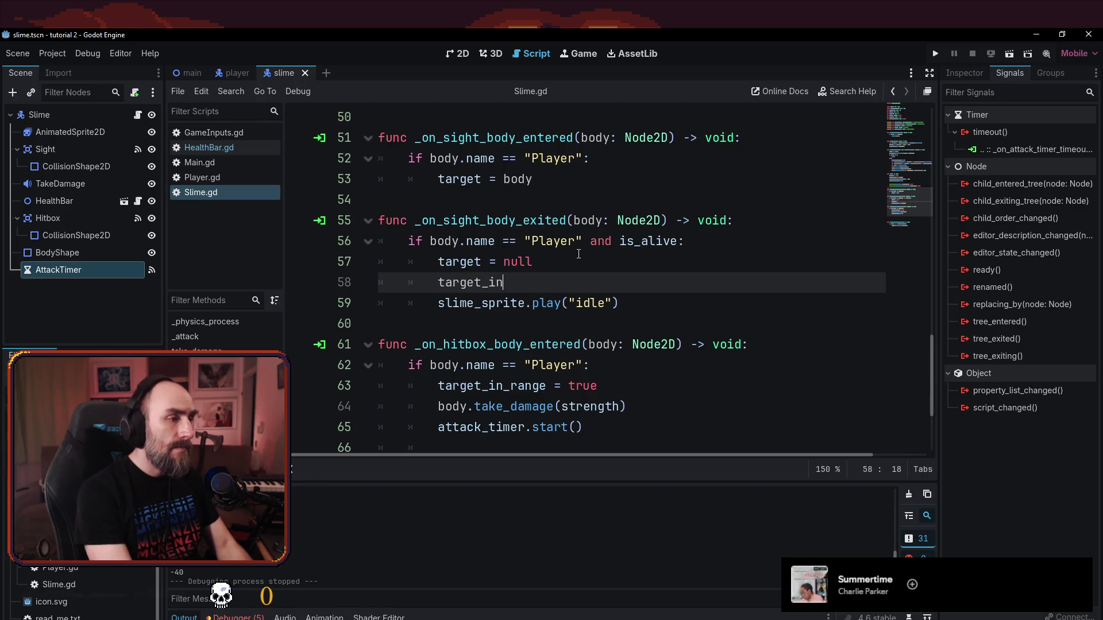
text(_range = false)
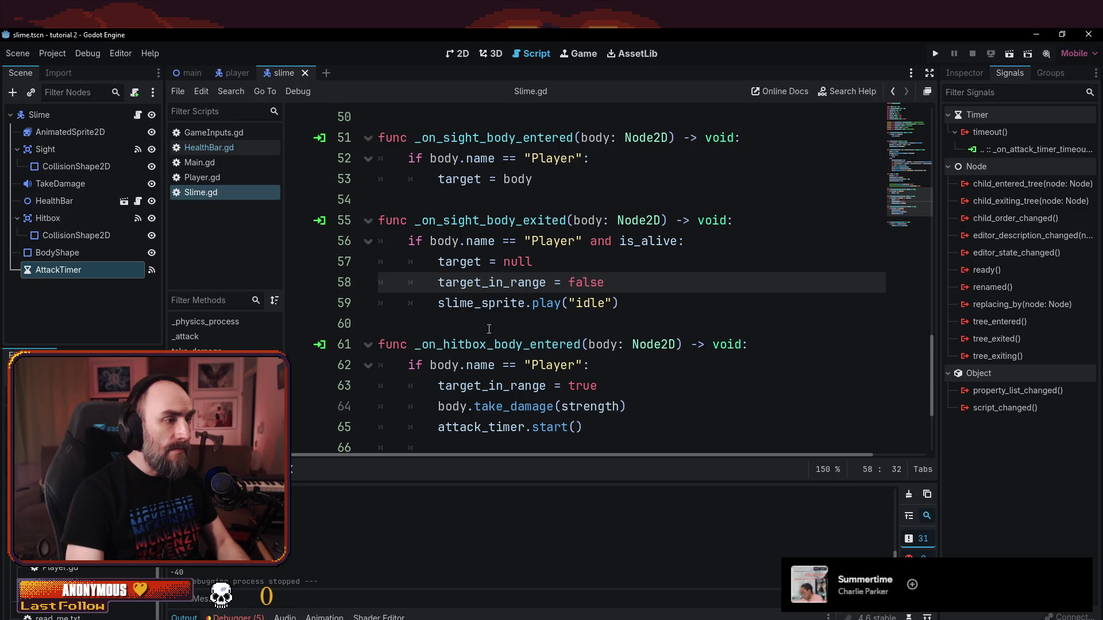
scroll(488, 329, down, 3)
- Delete the extra blank lines before the timeout function and return to the tutorial
click(418, 368)
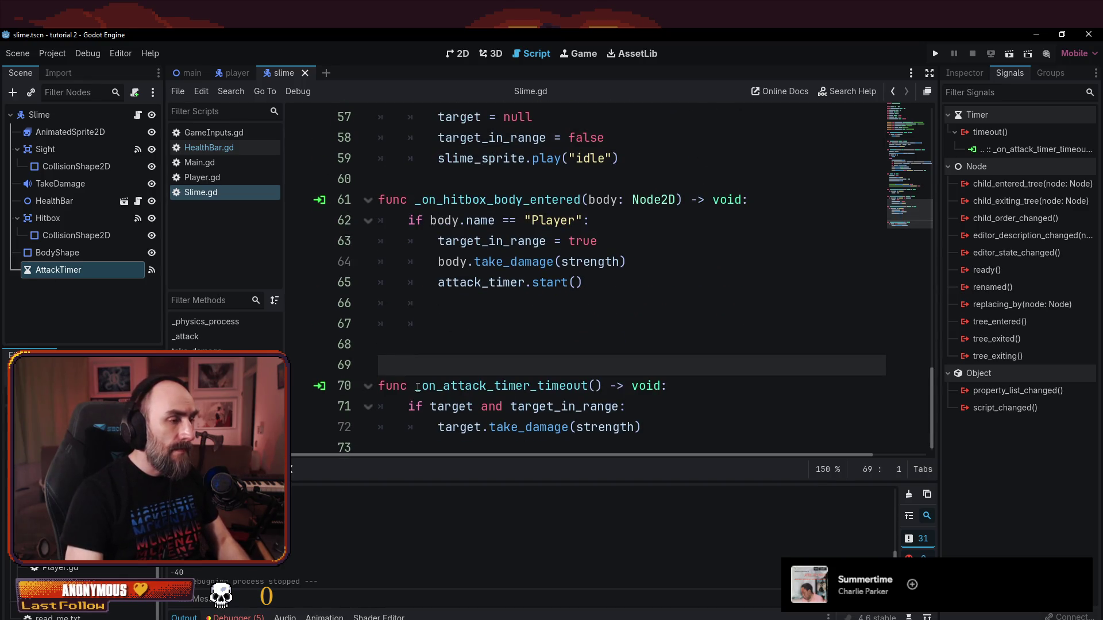
key(shift+Up)
key(shift+Up)
key(shift+Up)
key(BackSpace)
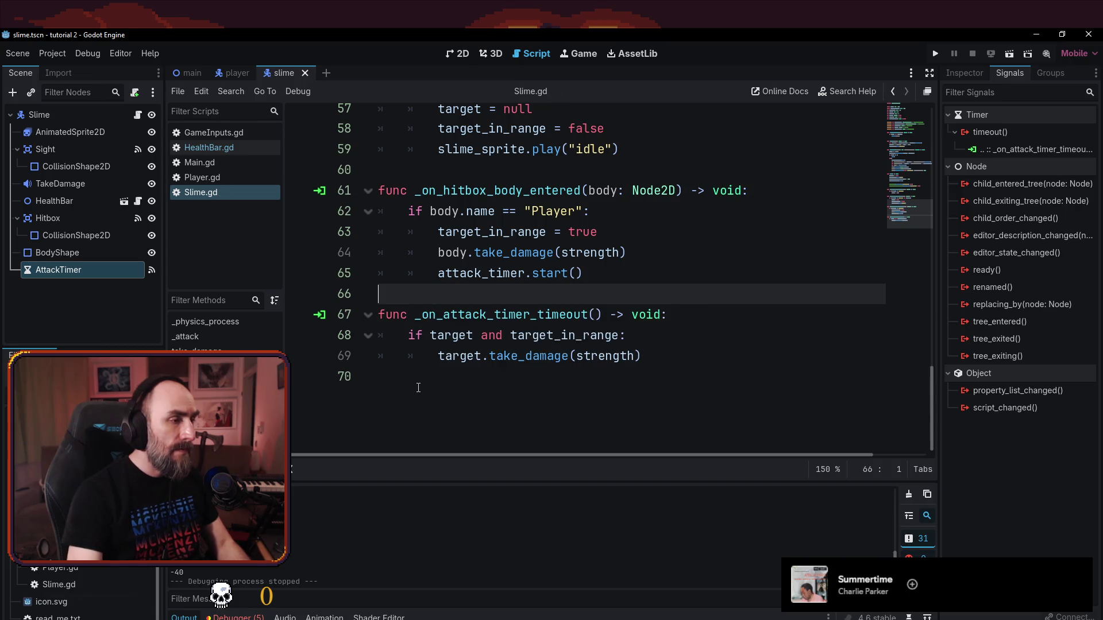
scroll(517, 345, up, 5)
scroll(597, 312, down, 4)
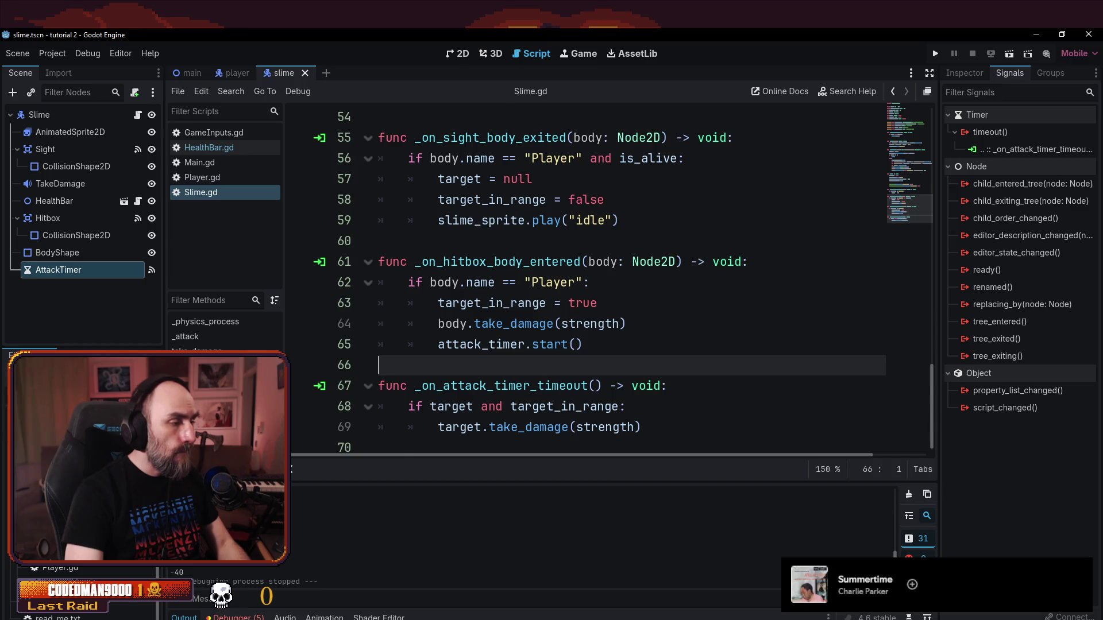
key(alt+Tab)
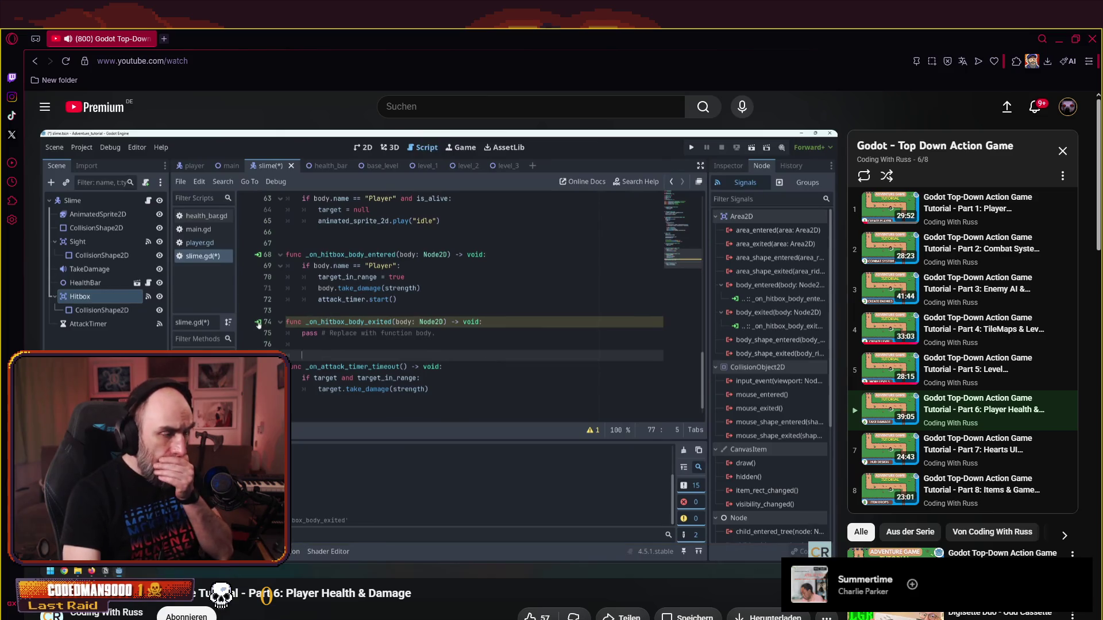
- Pause the tutorial and review the target_in_range = false line in the sight-exited handler
click(421, 357)
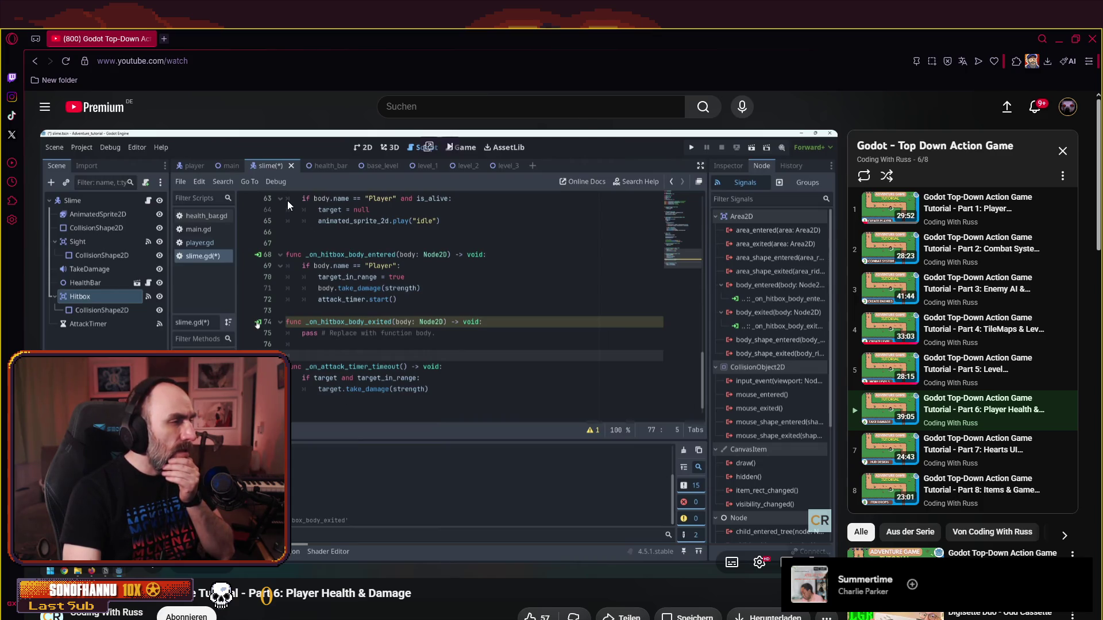
key(alt+Tab)
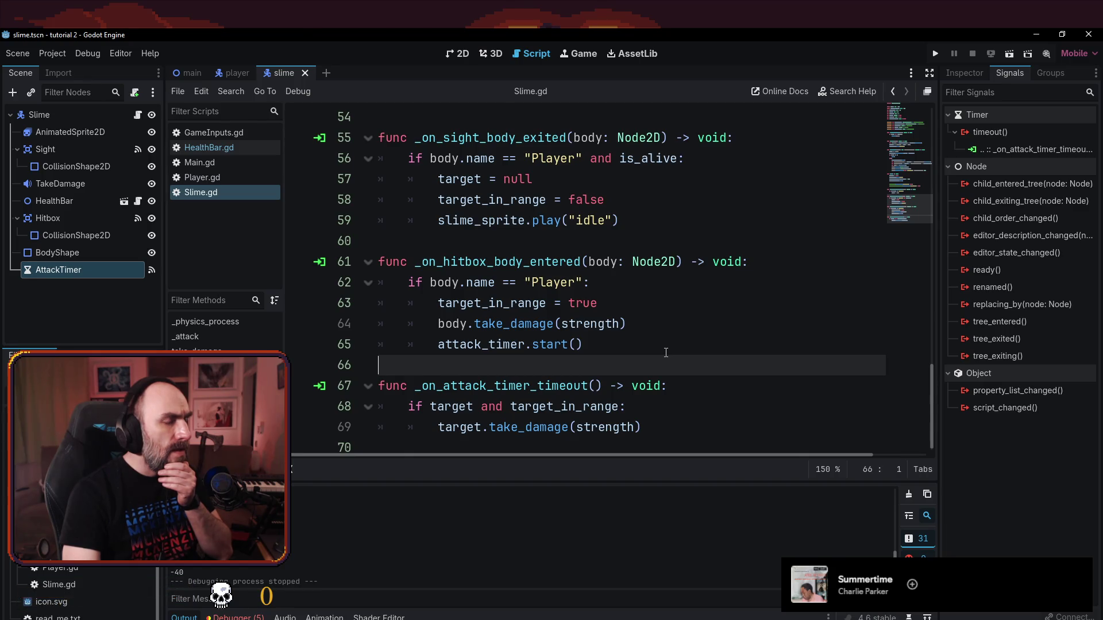
scroll(666, 352, up, 1)
click(626, 252)
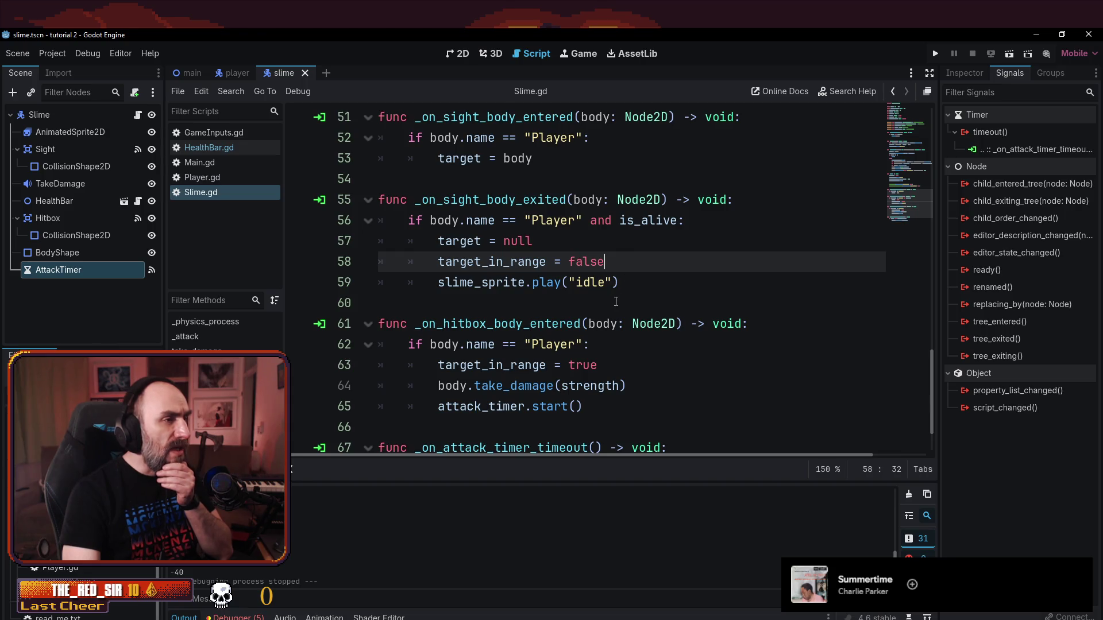
click(491, 192)
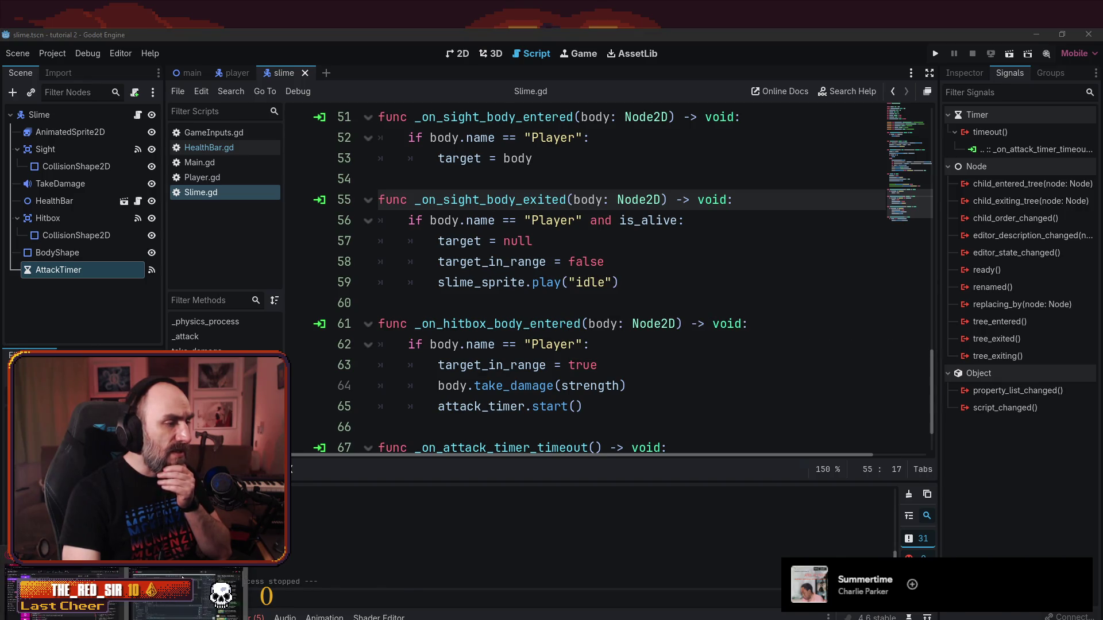
- Watch more of the tutorial, then select the start() call on line 65 in Godot
click(182, 577)
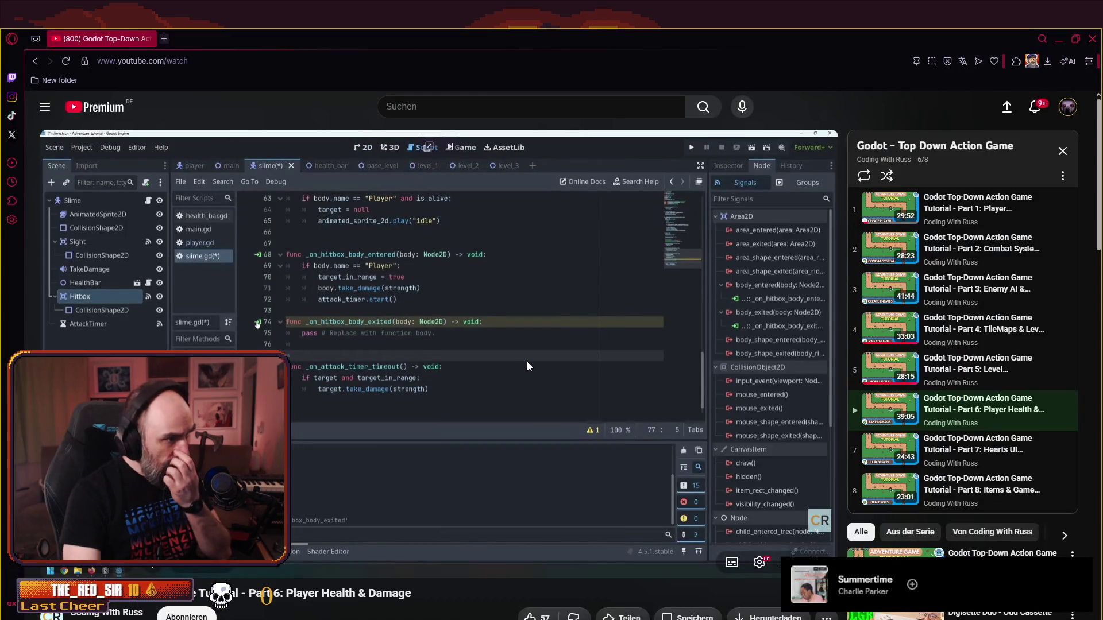
click(481, 386)
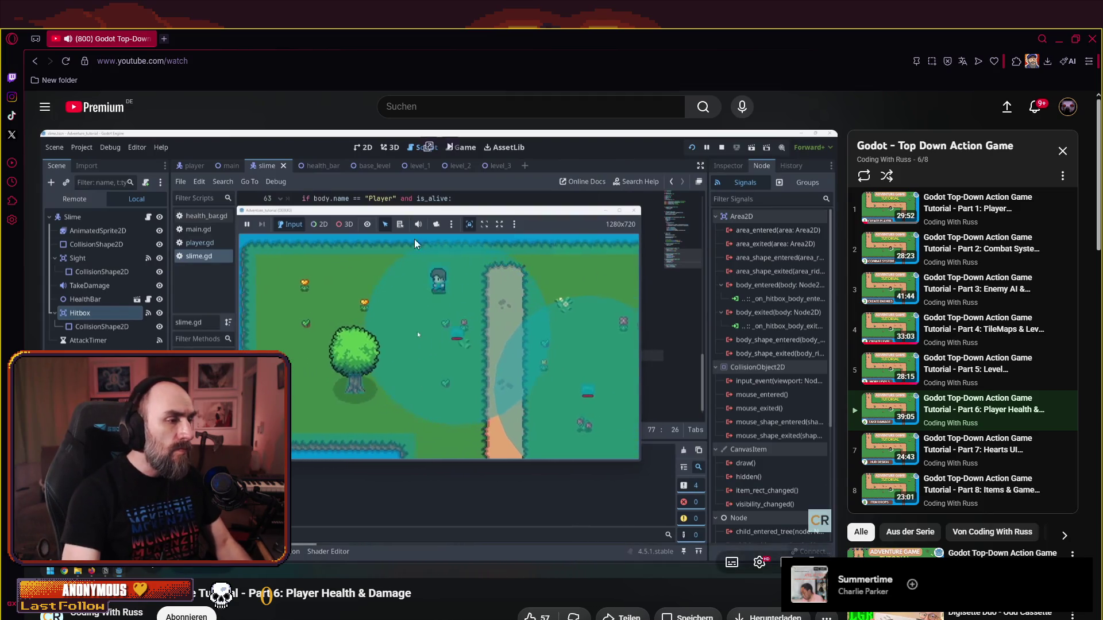
key(space)
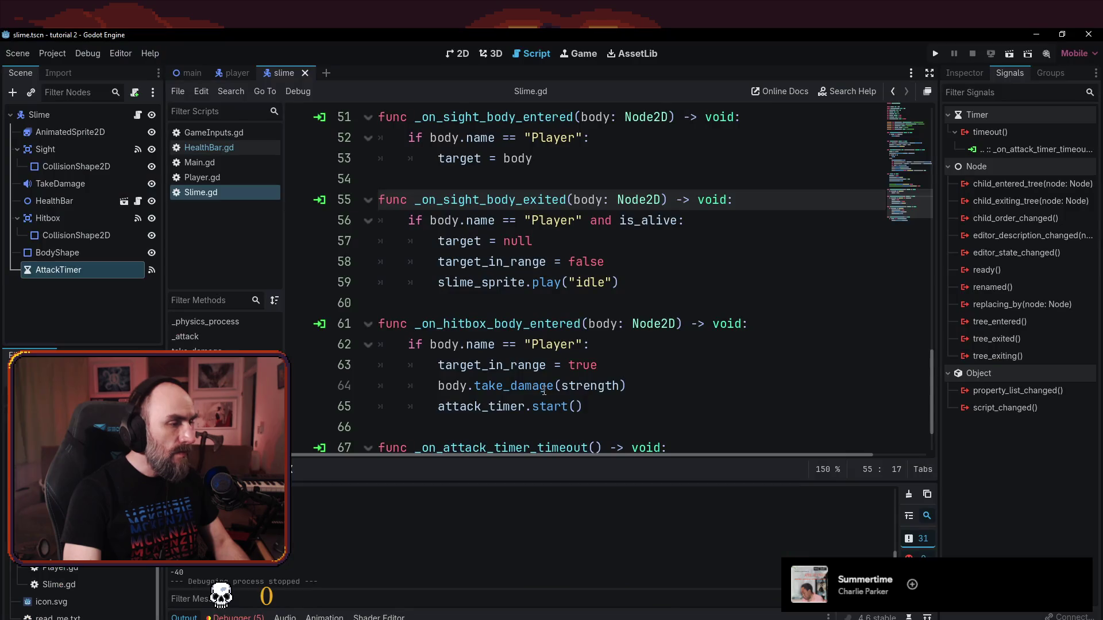
key(alt+Tab)
drag(532, 407, 569, 406)
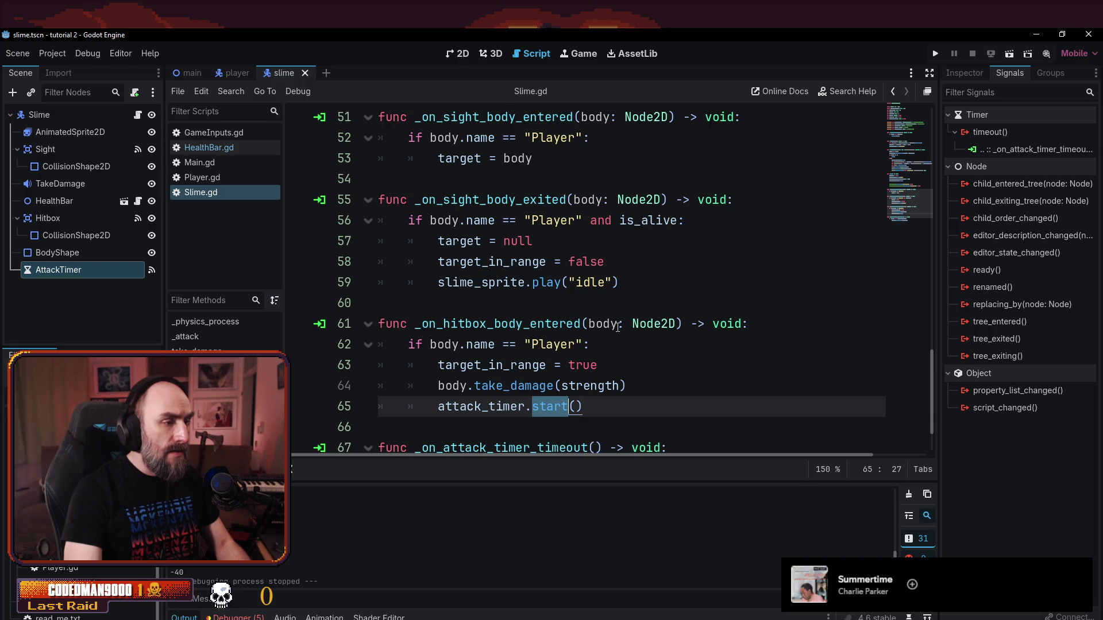
- Remove the target_in_range = false line from _on_sight_body_exited, keeping target = null
scroll(619, 327, down, 1)
mouse_move(621, 328)
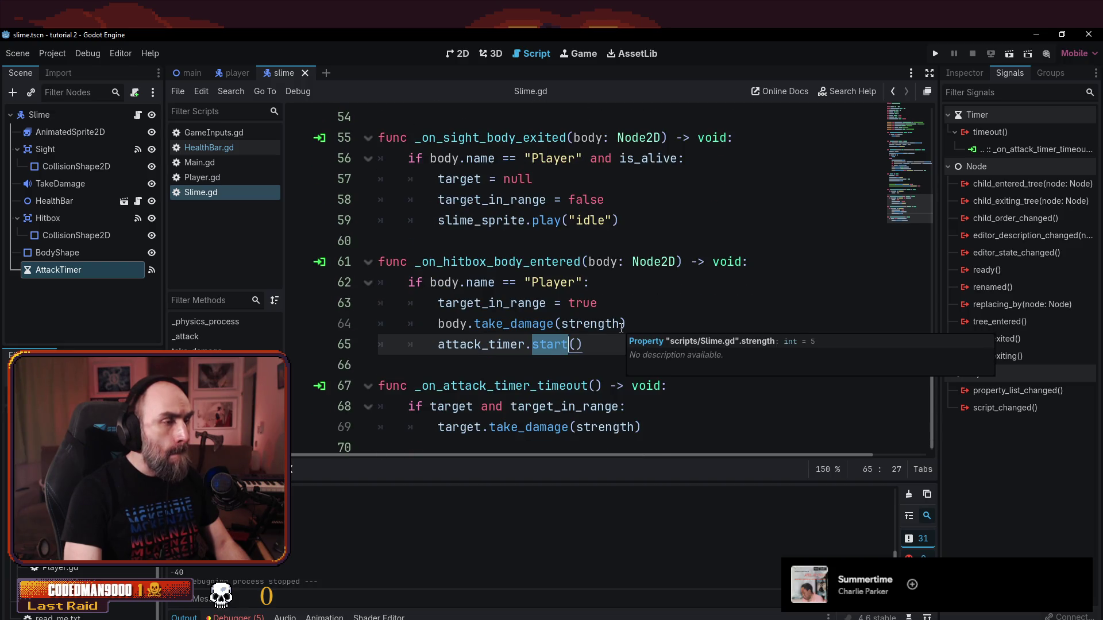
click(641, 221)
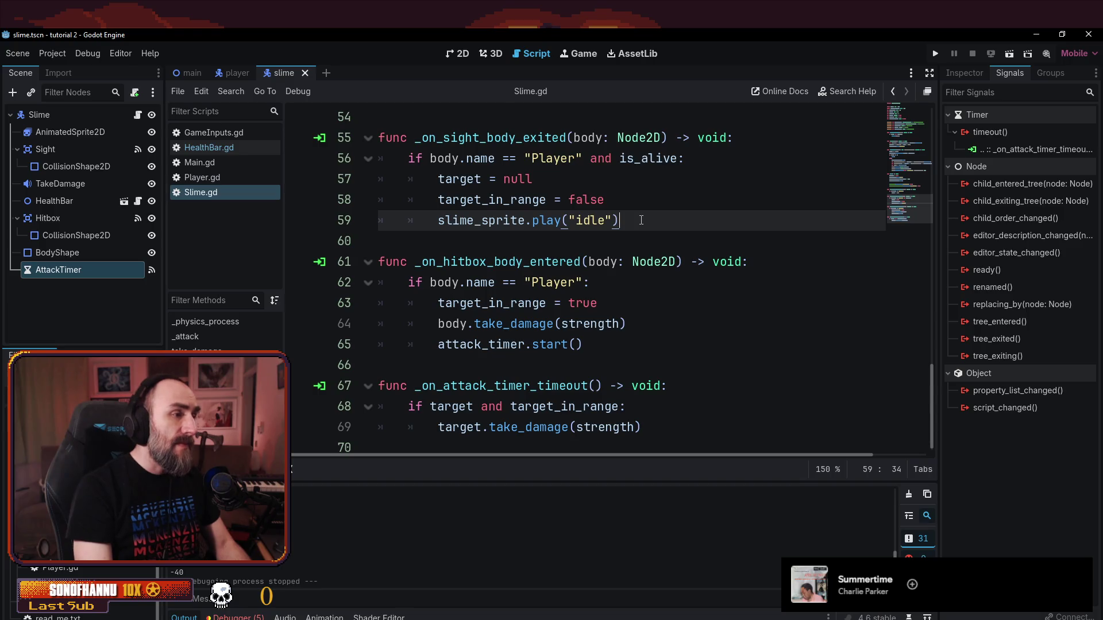
key(Up)
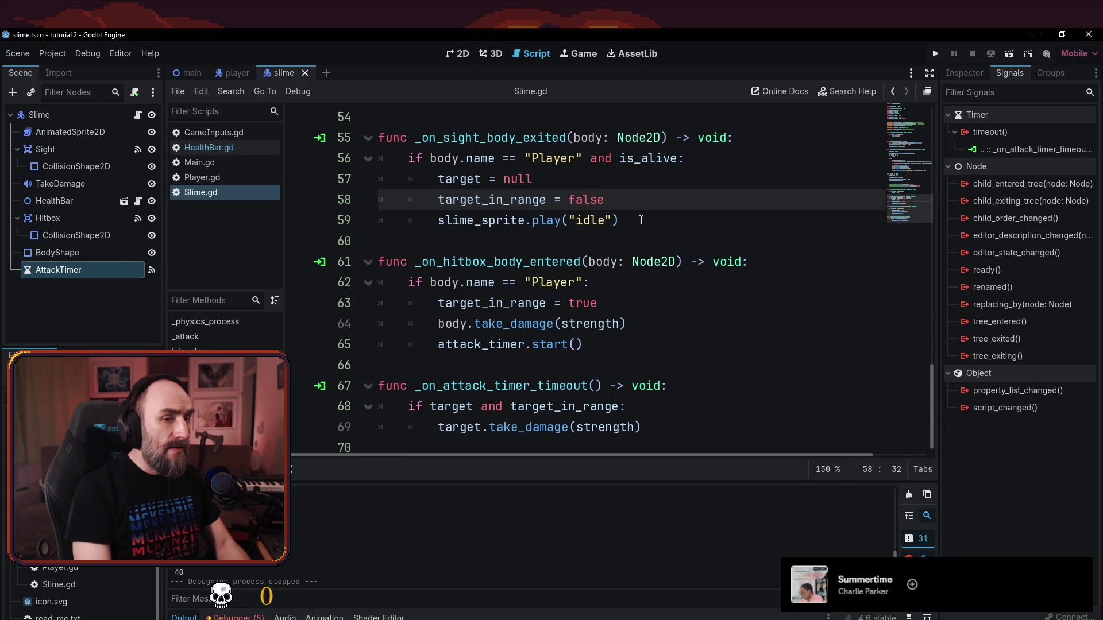
key(Home)
key(Home)
key(shift+Down)
key(BackSpace)
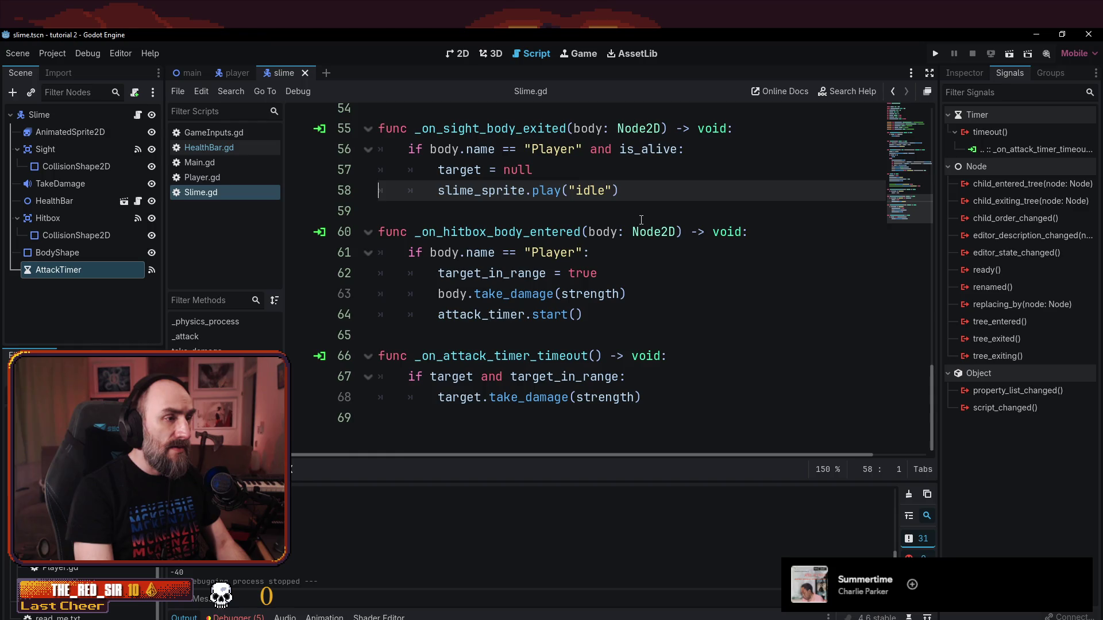
- Undo, then redo, the removal of the target_in_range line
key(Up)
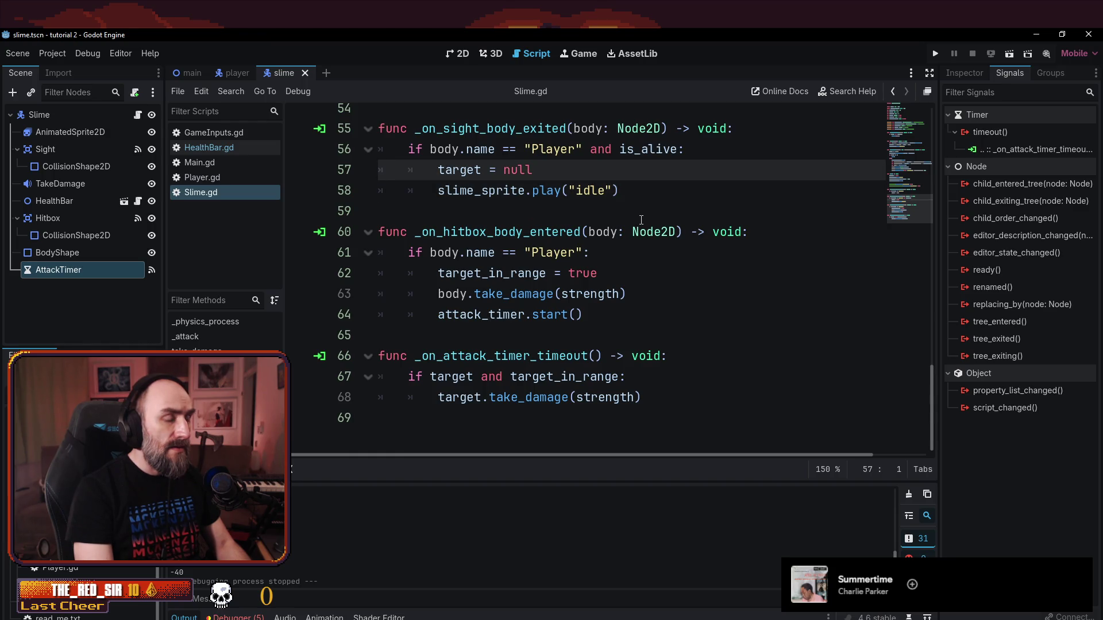
key(ctrl+z)
key(Down)
key(Up)
key(Up)
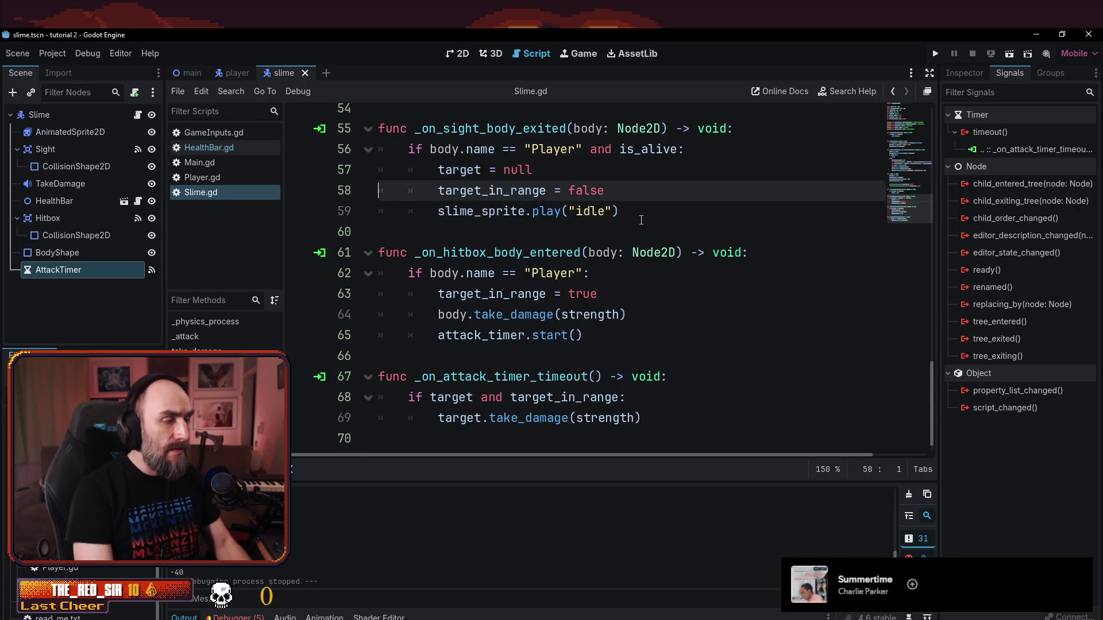
key(shift+Down)
key(BackSpace)
- Copy the _on_hitbox_body_entered function and paste a duplicate below it
key(Down)
key(Down)
key(shift+Down)
key(shift+Down)
key(shift+Down)
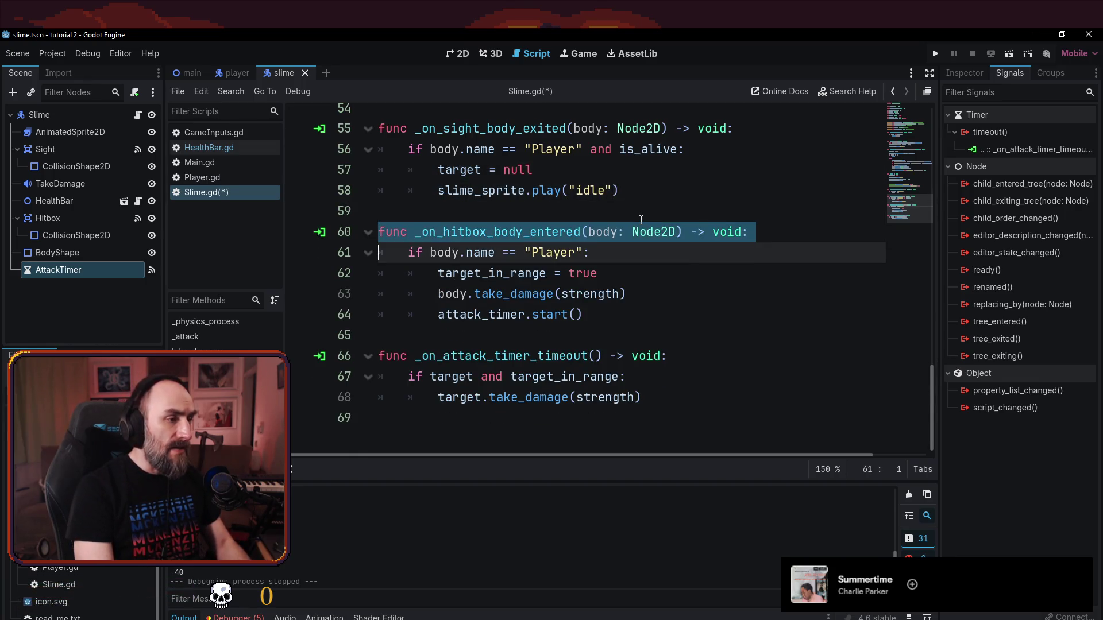
key(Right)
key(Up)
key(Down)
text(func _on_hitbox_body_entered(body: Node2D) -> void: 	if body.name == "Player": 		target_in_range = true 		body.take_damage(strength) 		attack_timer.start())
- Rename the duplicate to _on_hitbox_body_exit and save the script
key(Up)
key(Up)
key(Up)
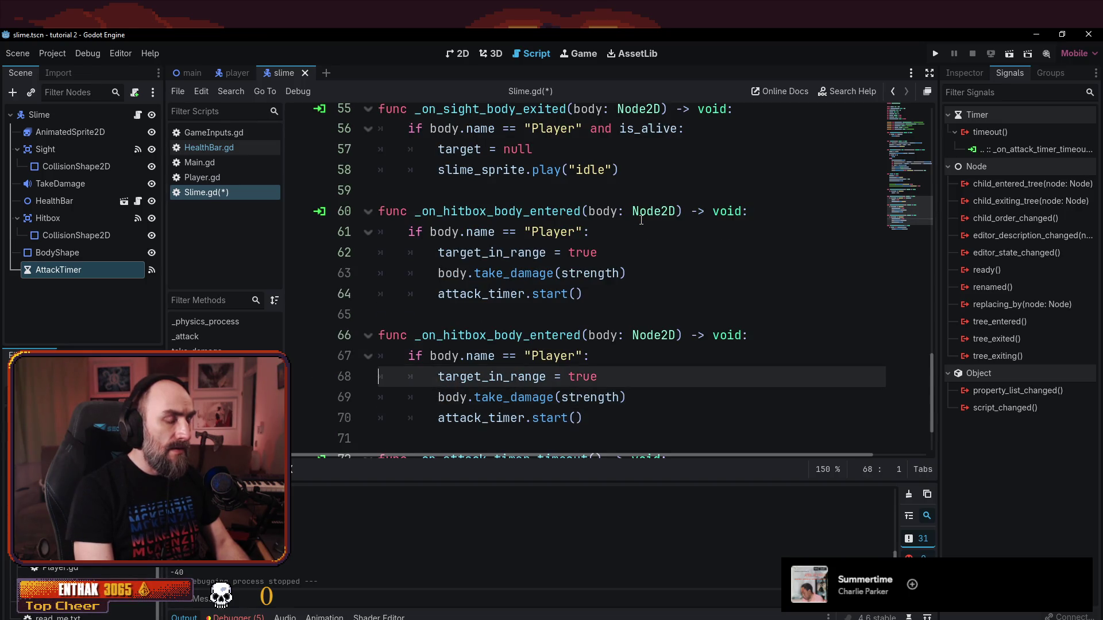
key(ctrl+Right)
key(ctrl+Right)
key(Left)
key(shift+Left)
key(shift+Left)
key(shift+Left)
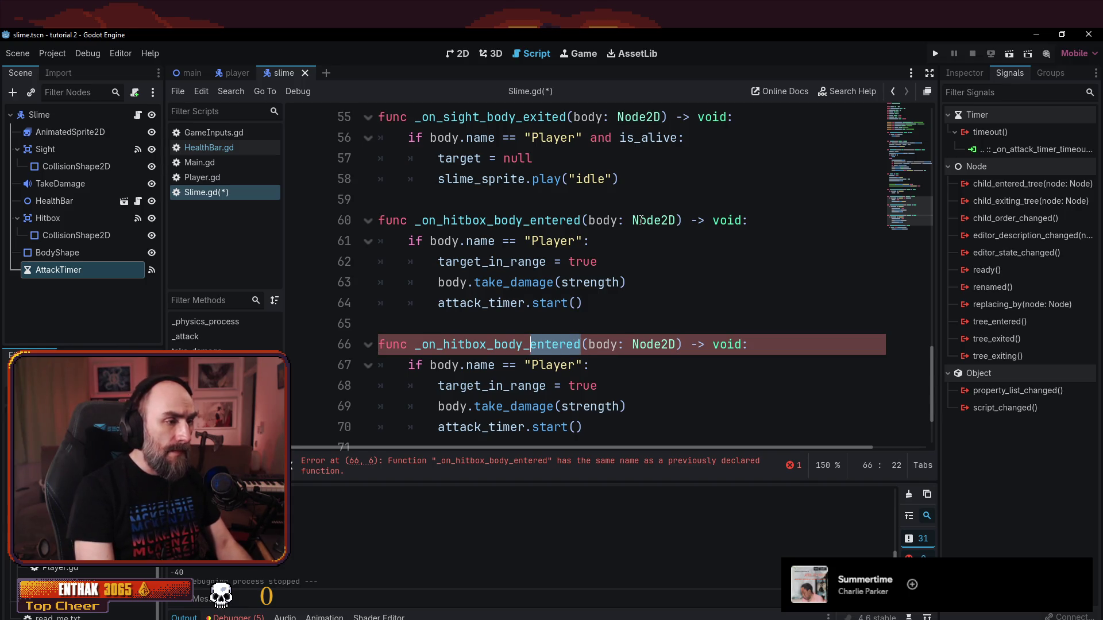
text(exited)
key(BackSpace)
key(BackSpace)
key(ctrl+s)
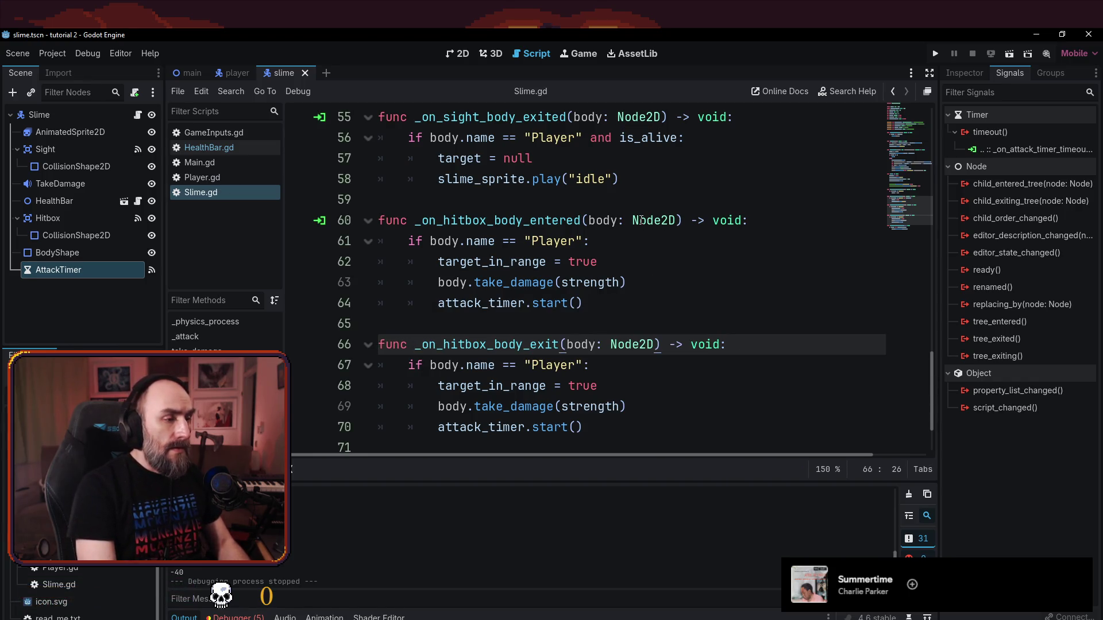
- Review the sight handlers and the new exit handler's take_damage line
scroll(661, 287, down, 1)
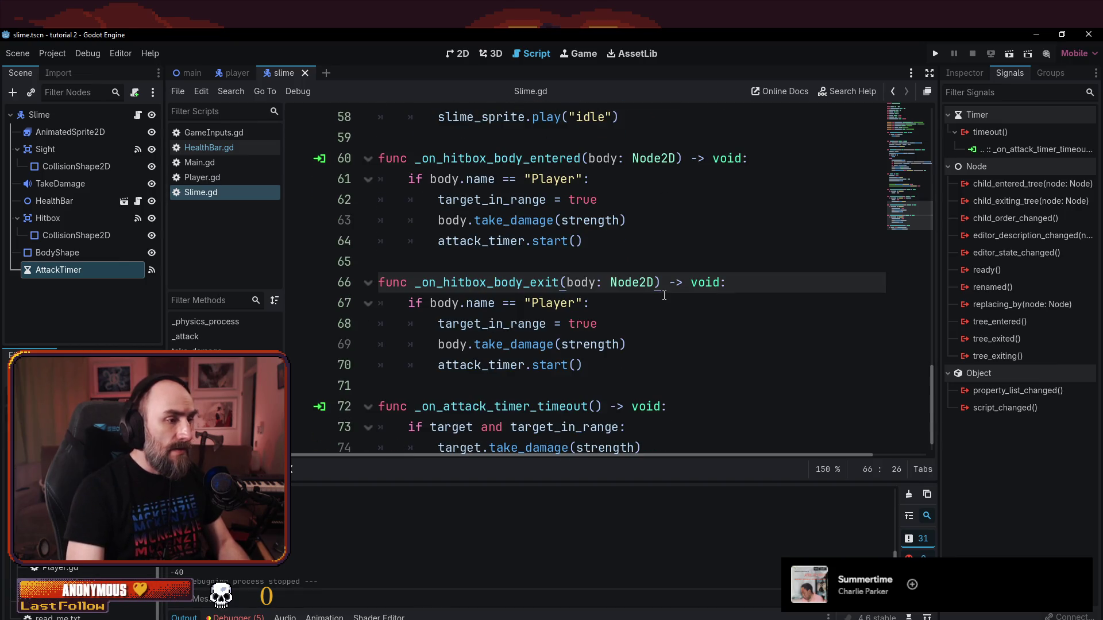
click(556, 325)
click(511, 263)
scroll(510, 274, up, 3)
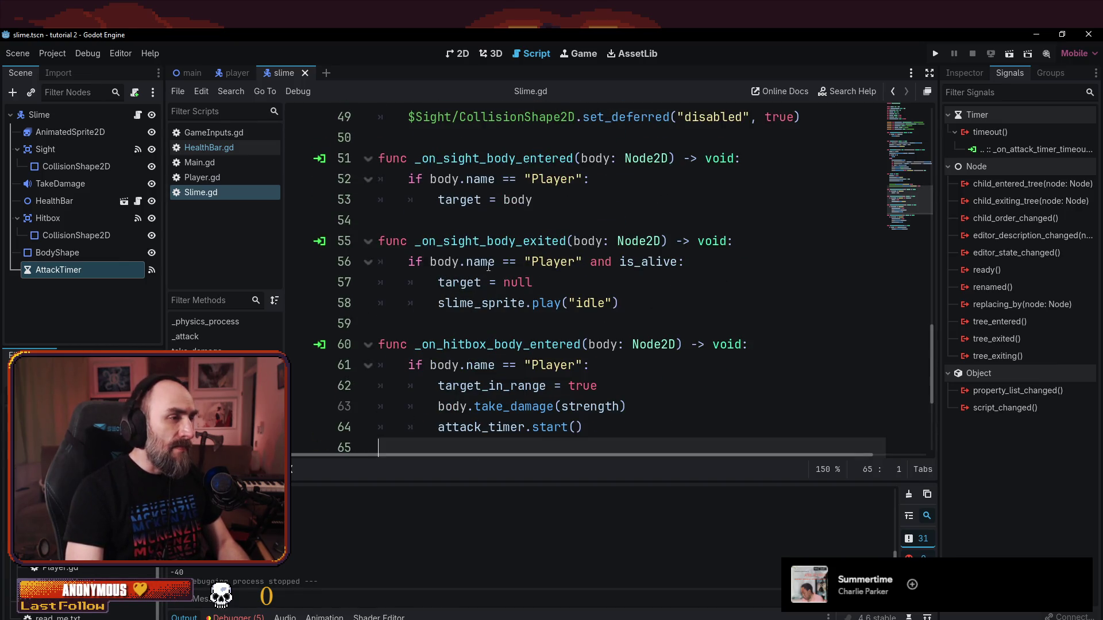
click(477, 232)
drag(469, 155, 522, 285)
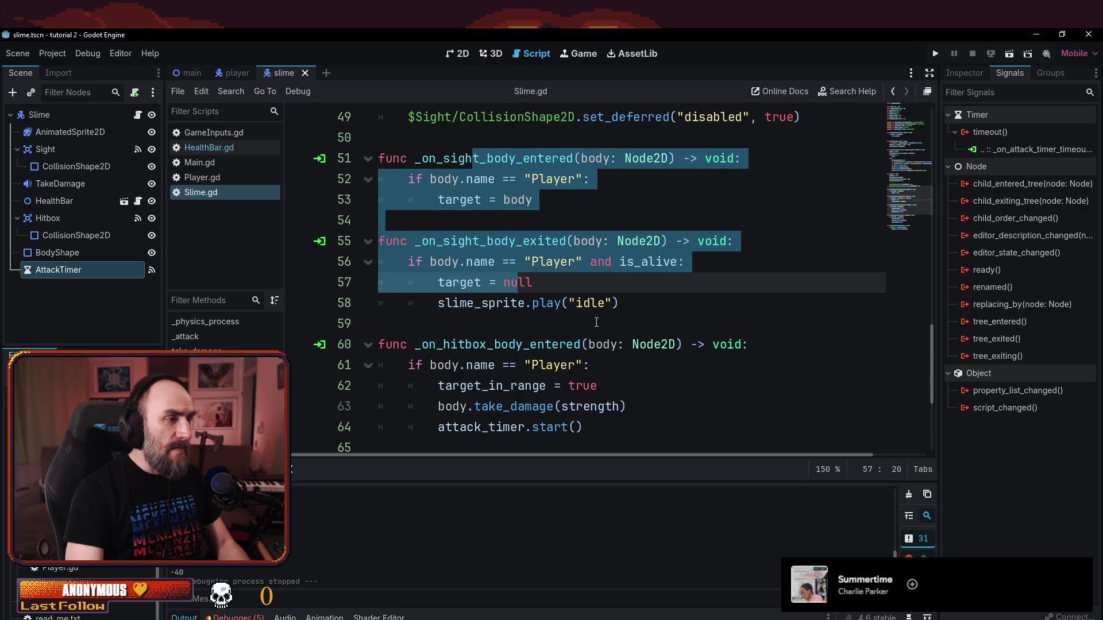
scroll(599, 319, down, 3)
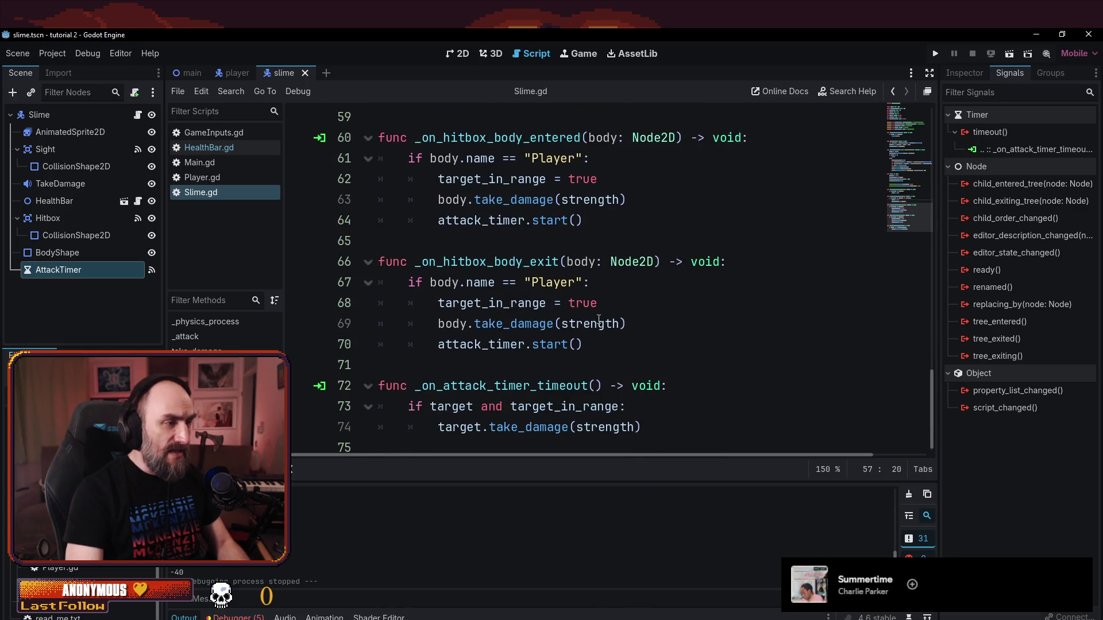
click(523, 262)
click(506, 323)
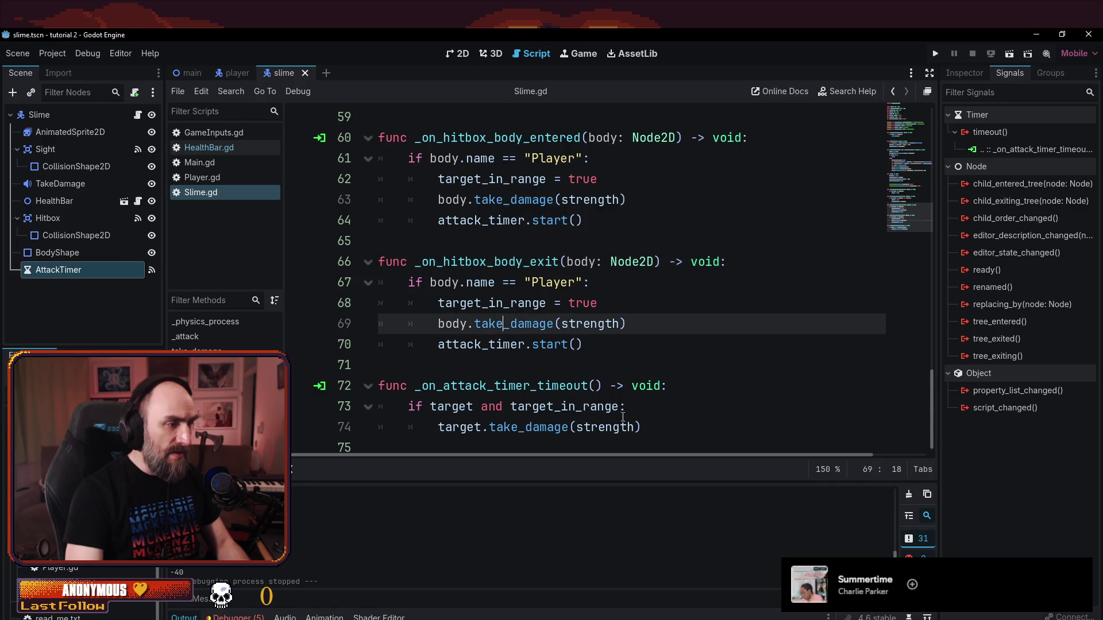
key(Right)
key(Right)
key(Right)
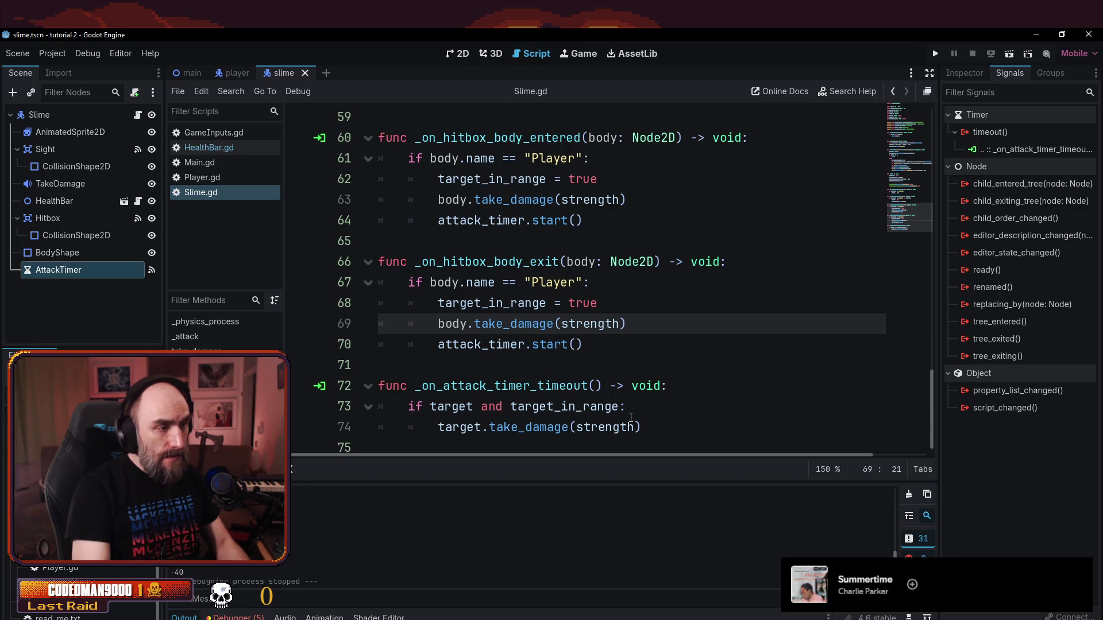
- Set target_in_range to false in _on_hitbox_body_exit
key(Up)
key(Right)
key(shift+End)
text(fals)
key(Return)
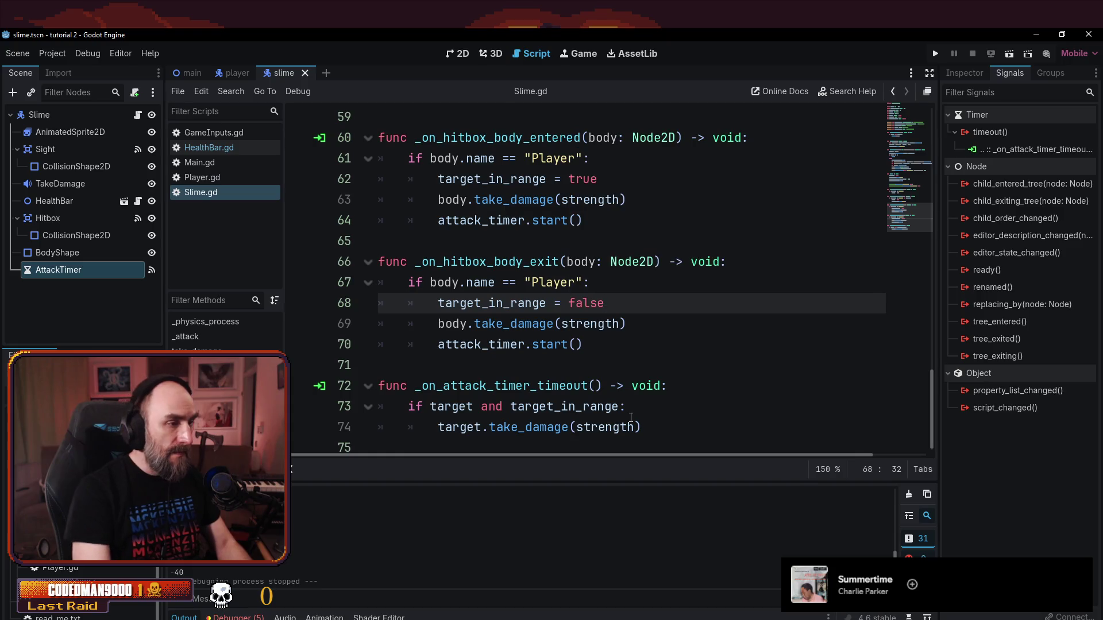
- Delete the take_damage line from the exit handler
key(Down)
key(Home)
key(Home)
key(shift+Down)
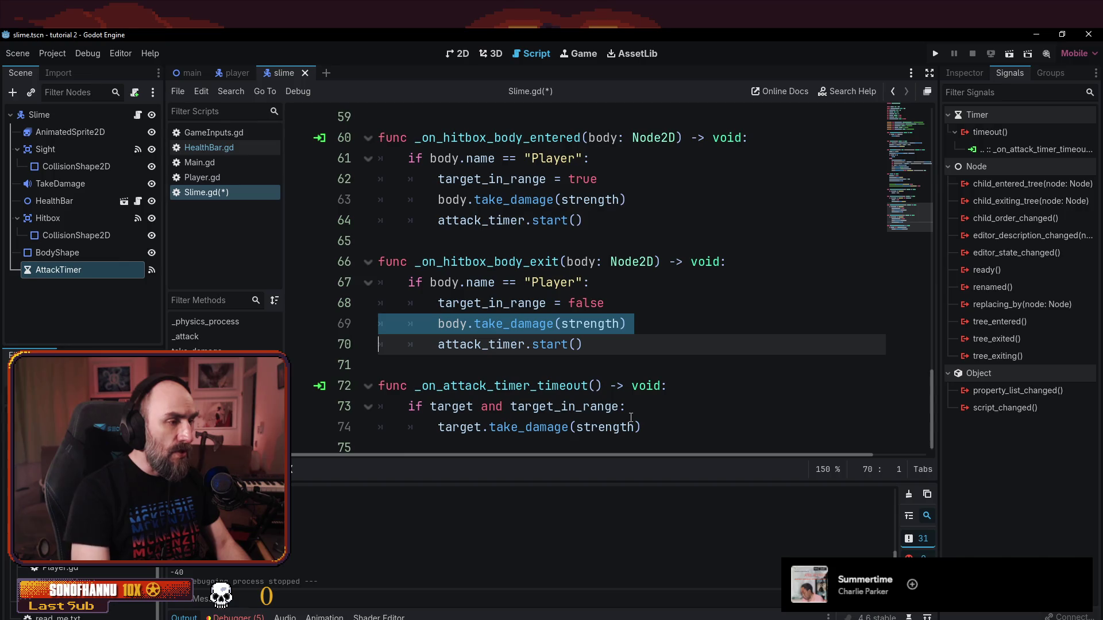
key(BackSpace)
key(Up)
- Change attack_timer.start() to attack_timer.stop() and save Slime.gd
key(Down)
key(End)
key(Left)
key(Right)
key(ctrl+shift+Left)
key(shift+Right)
key(shift+Right)
key(BackSpace)
text(o)
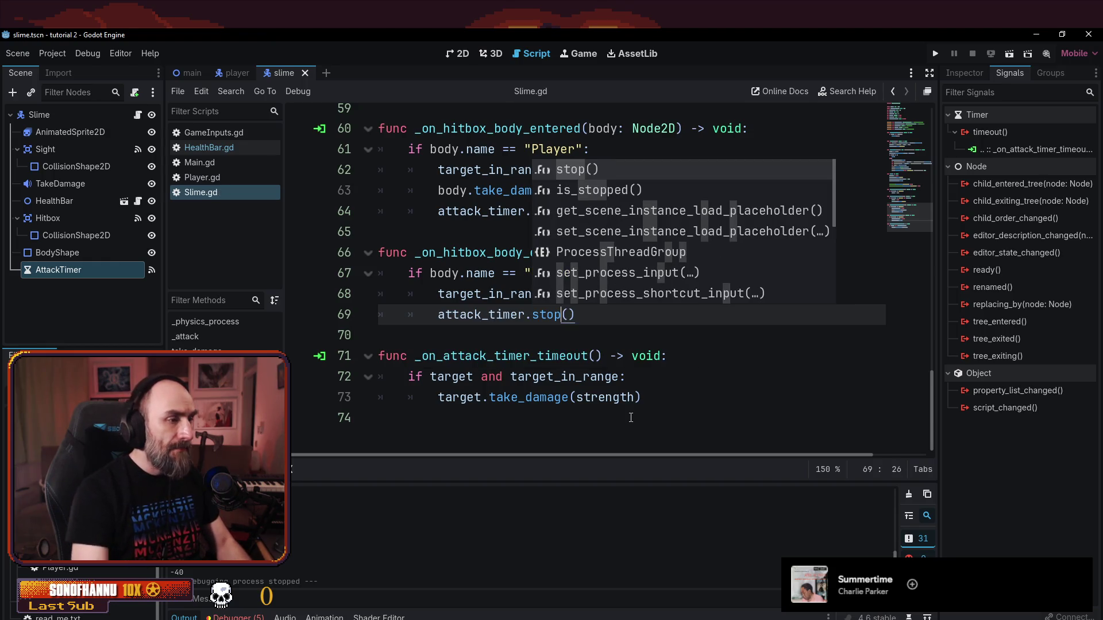
key(Return)
key(ctrl+s)
click(403, 307)
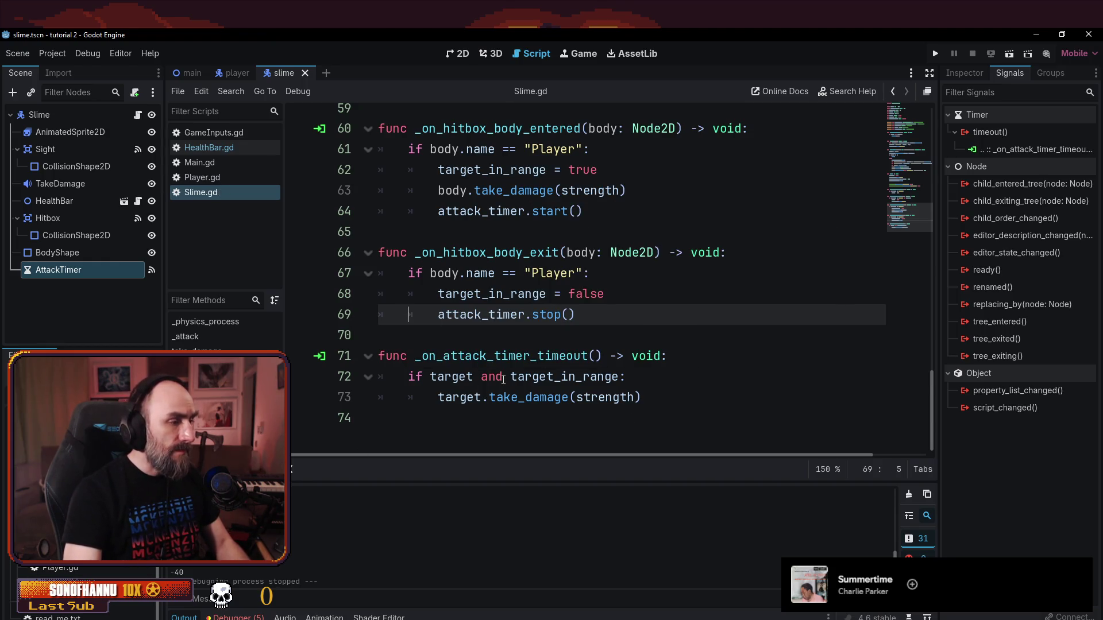
- Compare the _on_hitbox_body_exit and _on_hitbox_body_entered handlers
click(567, 294)
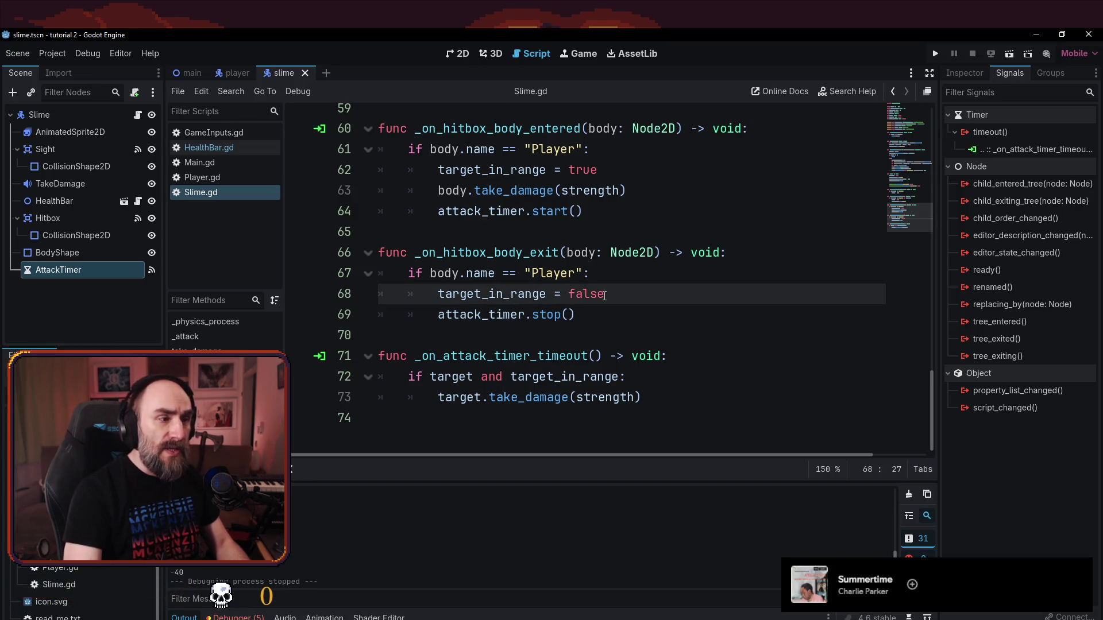
click(489, 253)
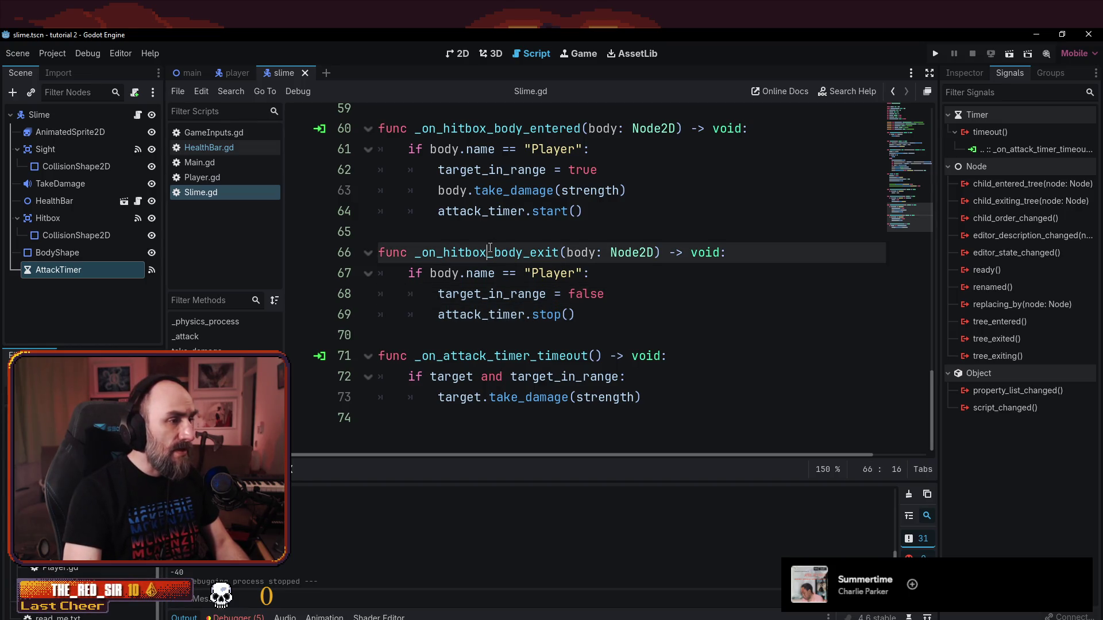
click(502, 128)
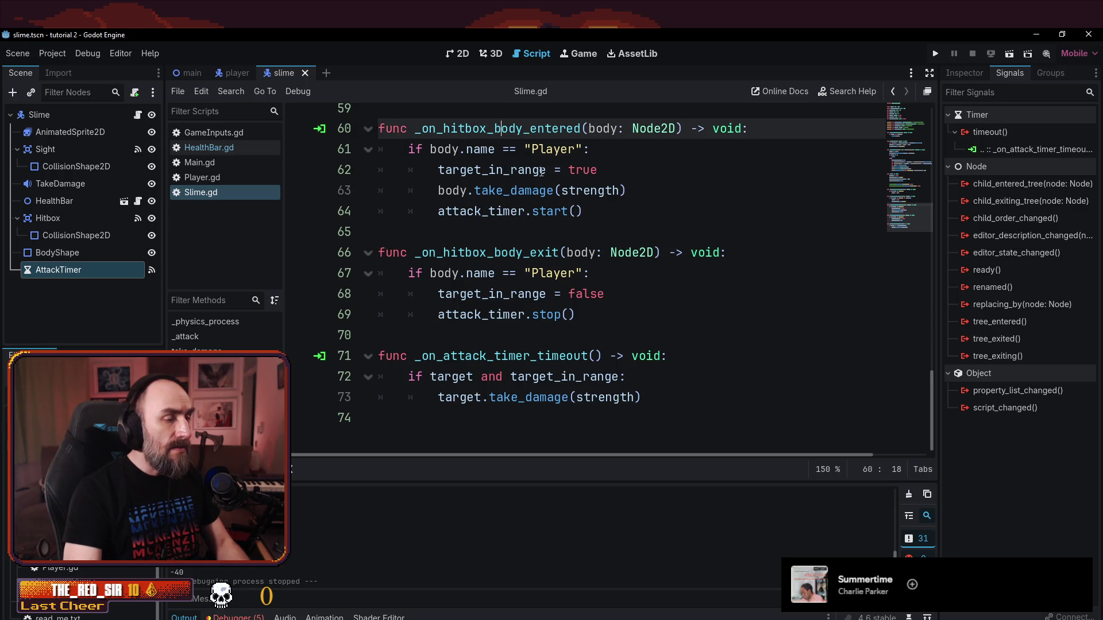
mouse_move(541, 171)
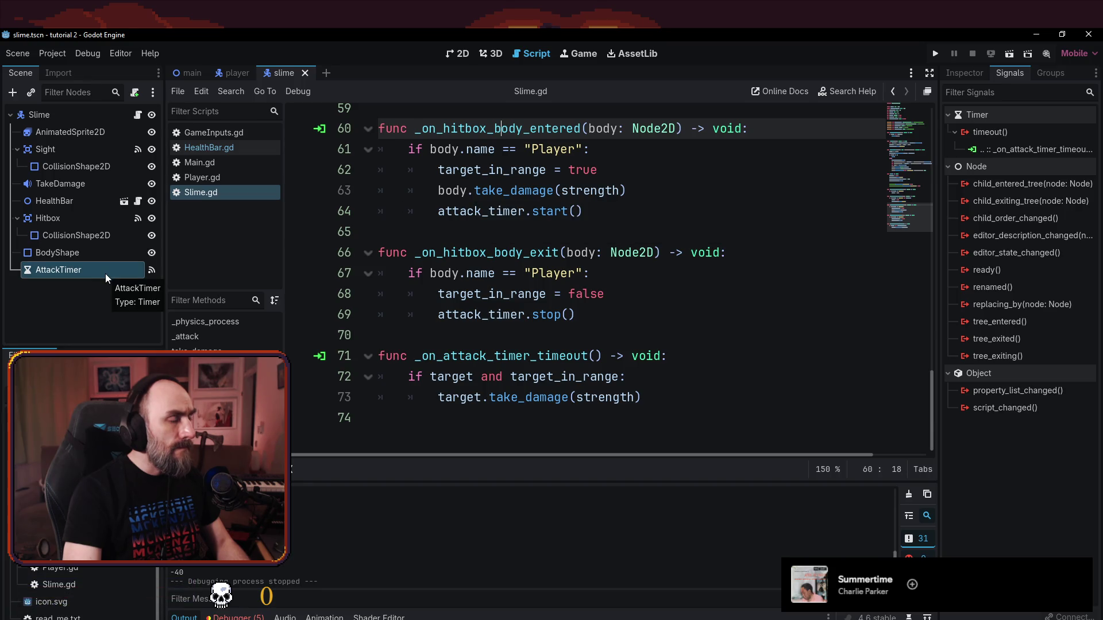
- Check the hitbox-entered connections, then connect Hitbox body_exited to the existing _on_hitbox_body_exit method
click(320, 130)
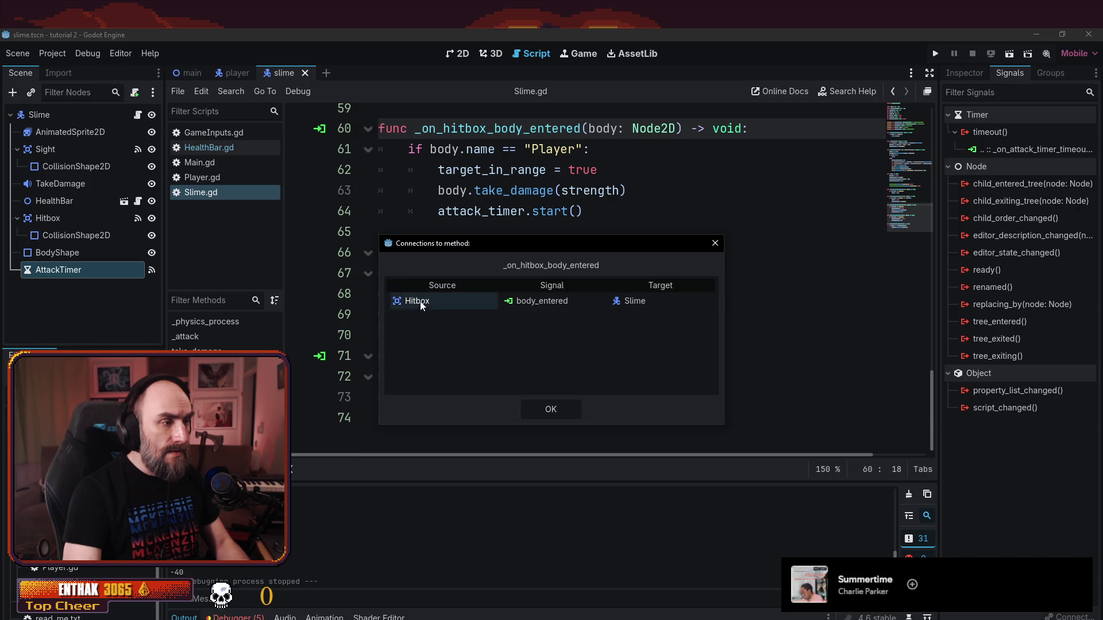
click(714, 244)
click(57, 217)
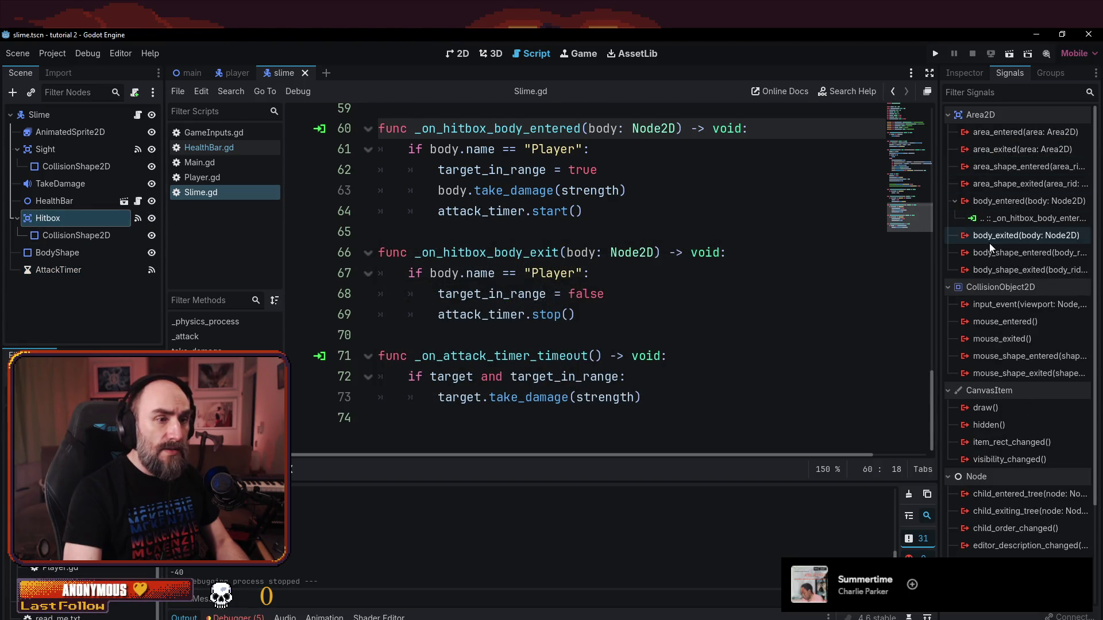
click(994, 239)
double_click(993, 239)
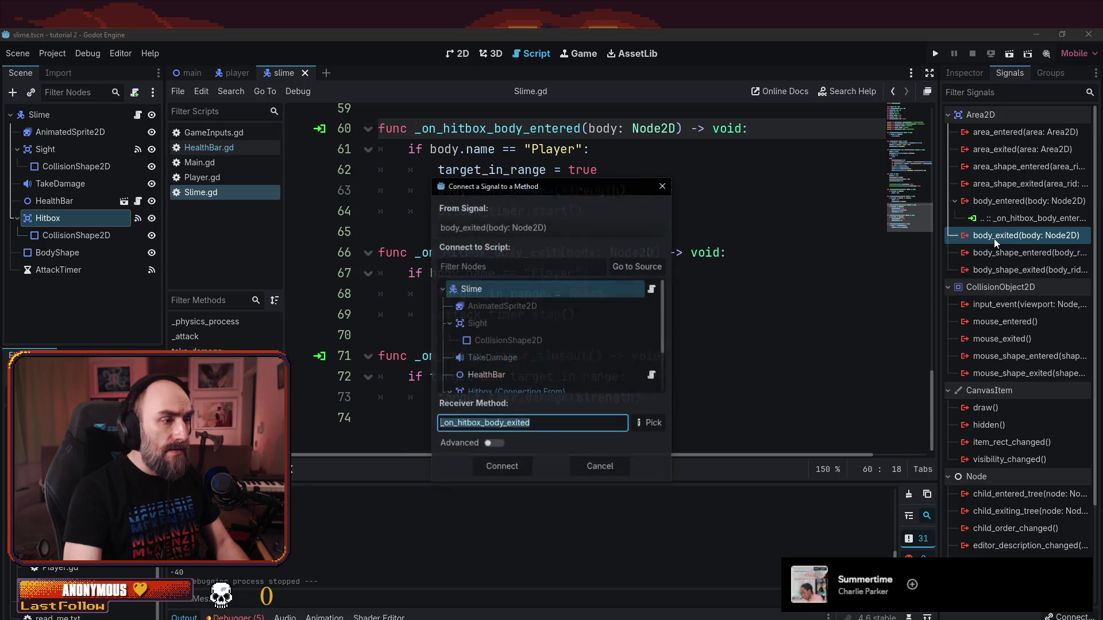
click(663, 426)
click(505, 265)
click(550, 493)
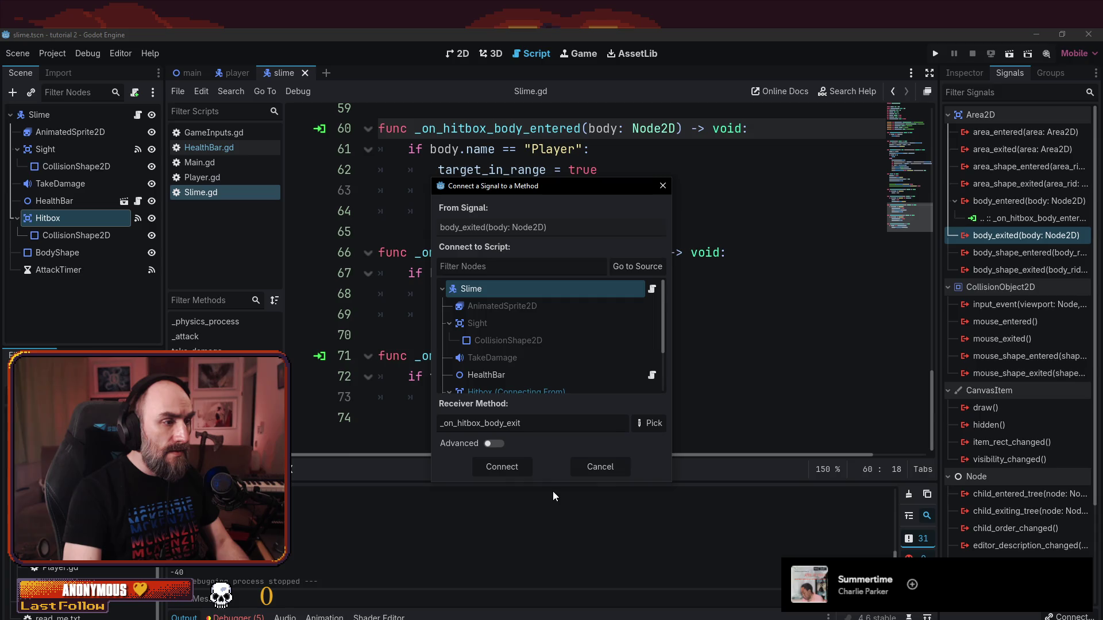
click(505, 468)
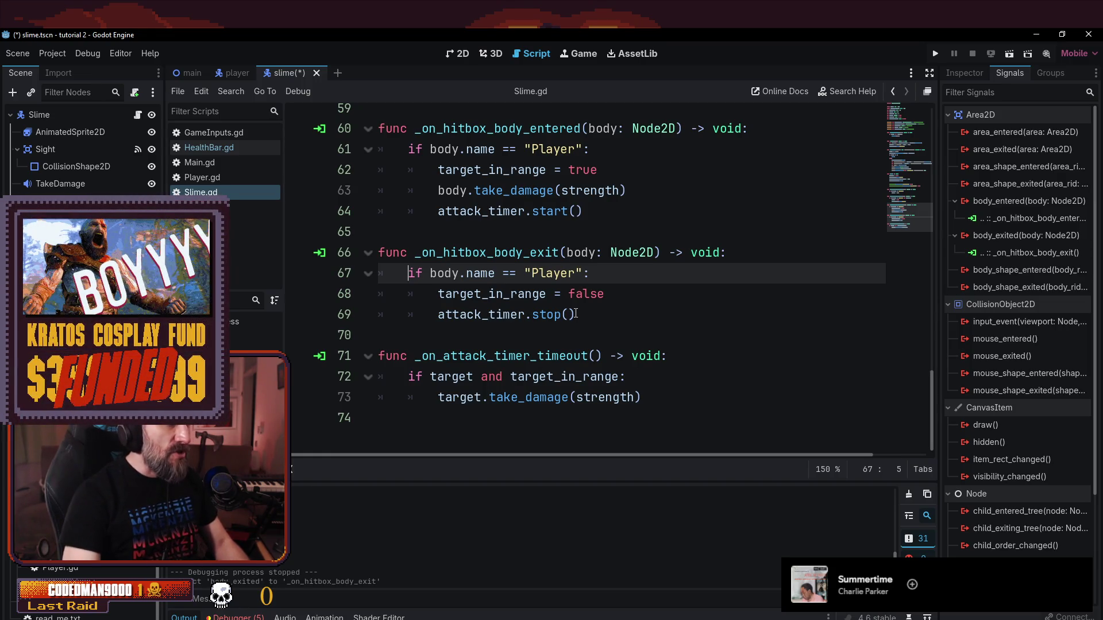
- Glance at the tutorial video, then launch a test run of the game to try the slime
click(686, 298)
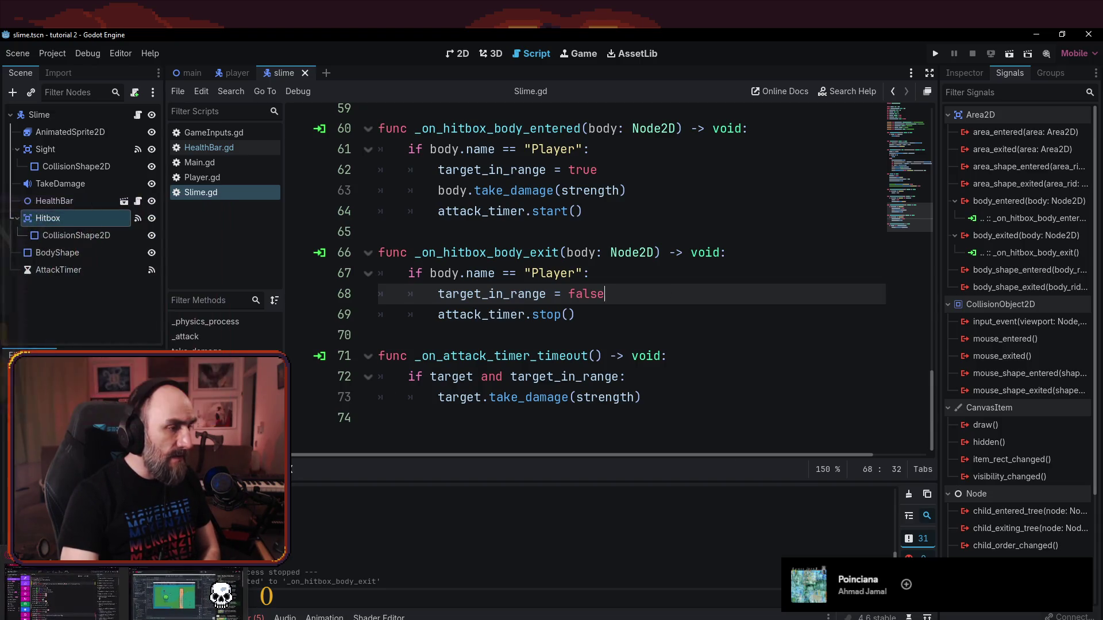
key(alt+Tab)
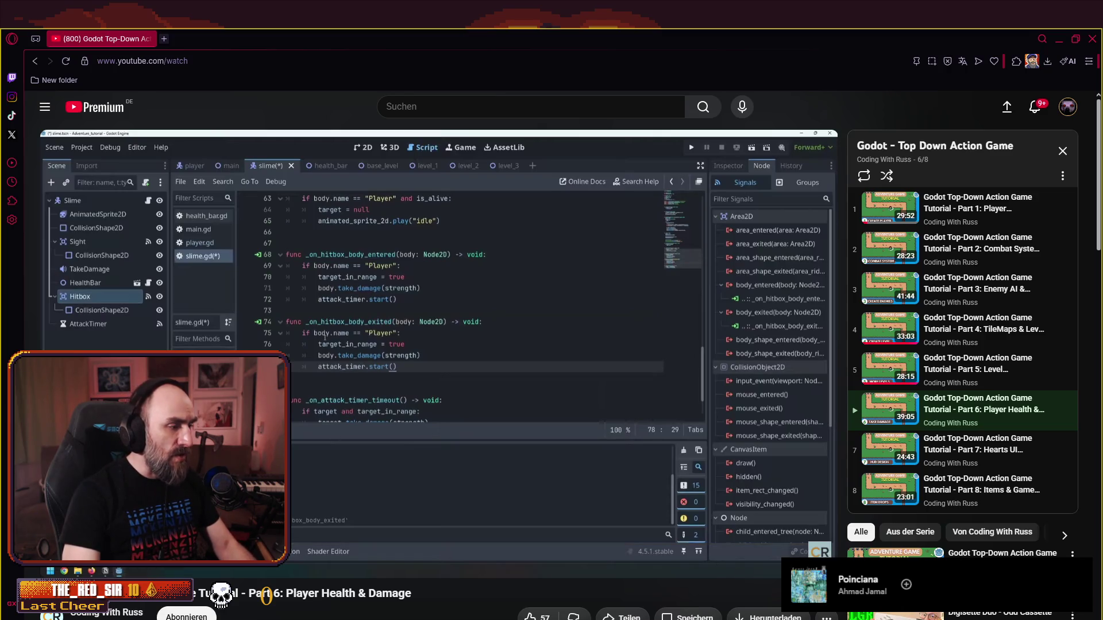
key(alt+Tab)
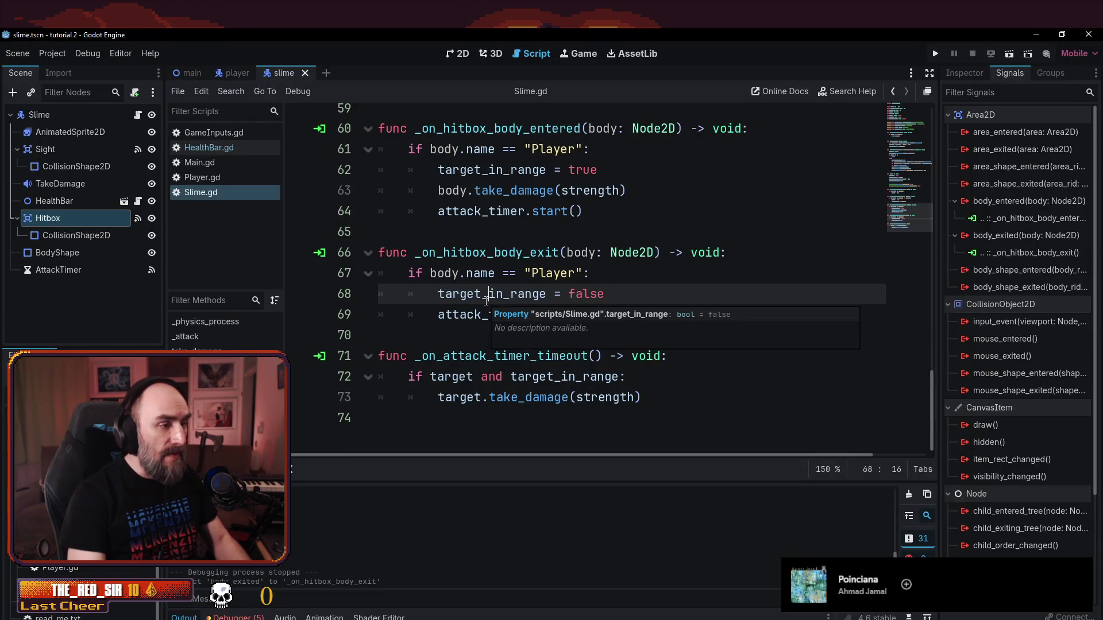
click(426, 333)
key(F5)
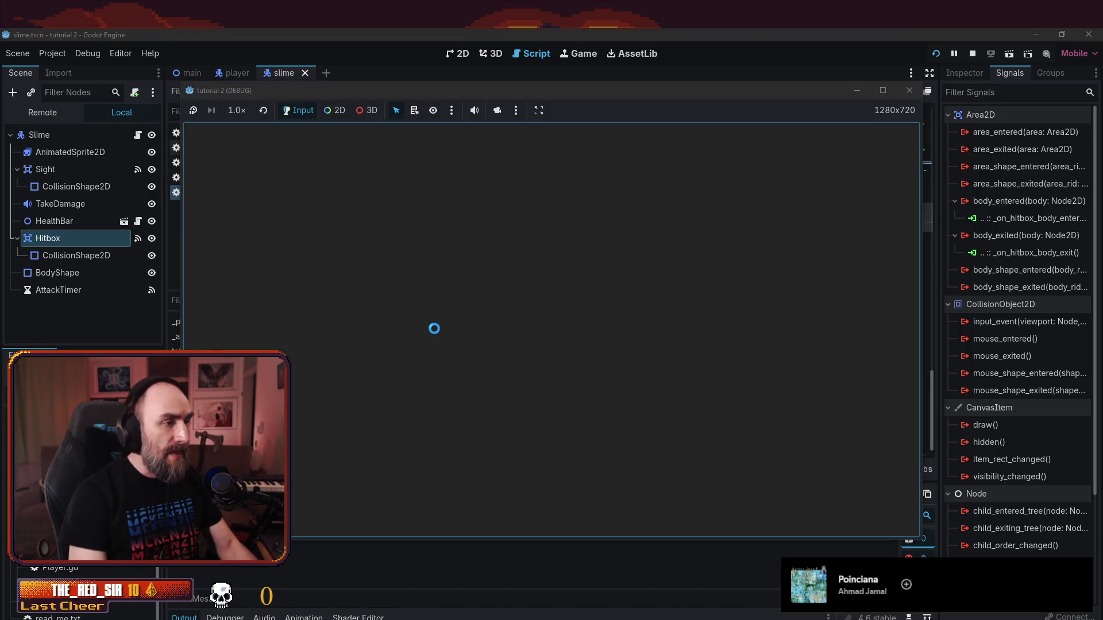
- Walk the player around the grass and path with the slime following, then stop the game
key(Left)
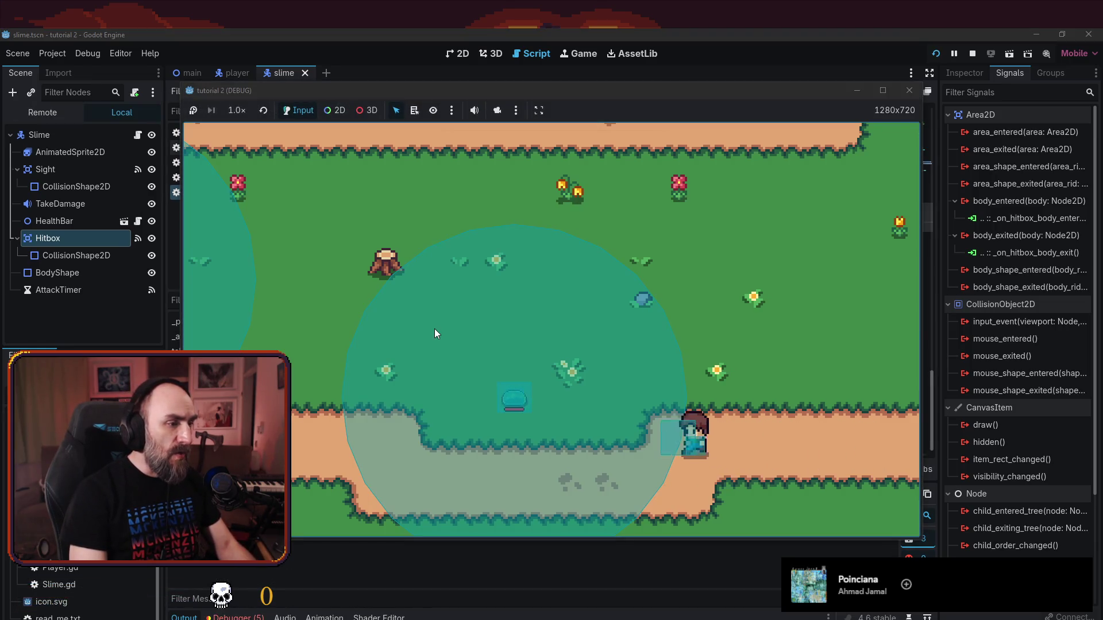
key(Up)
key(Right)
key(Left)
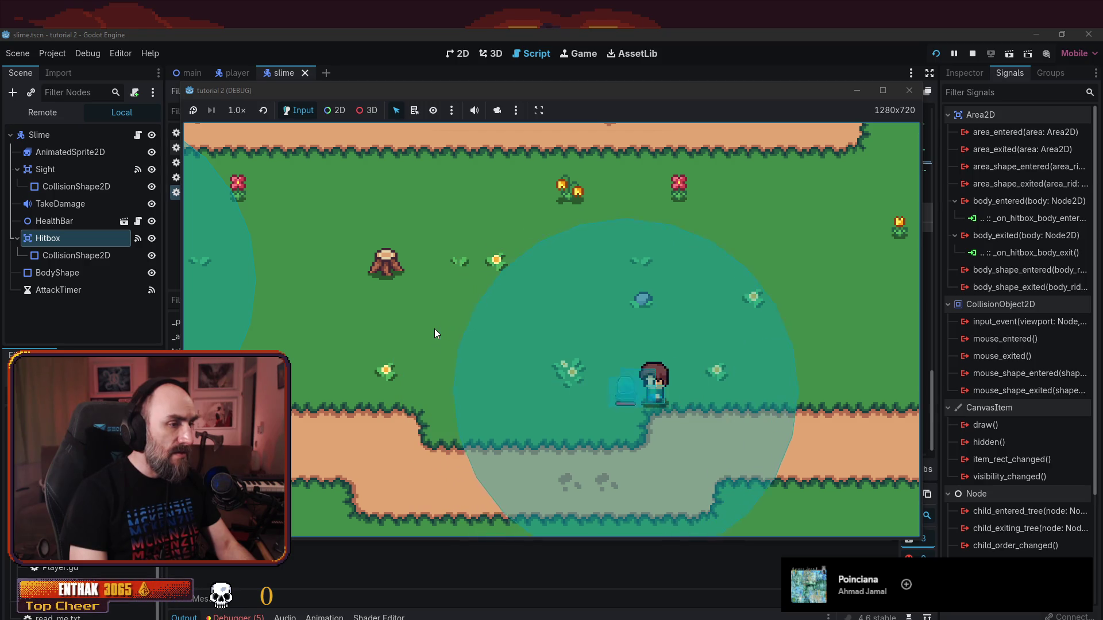
key(Up)
key(Left)
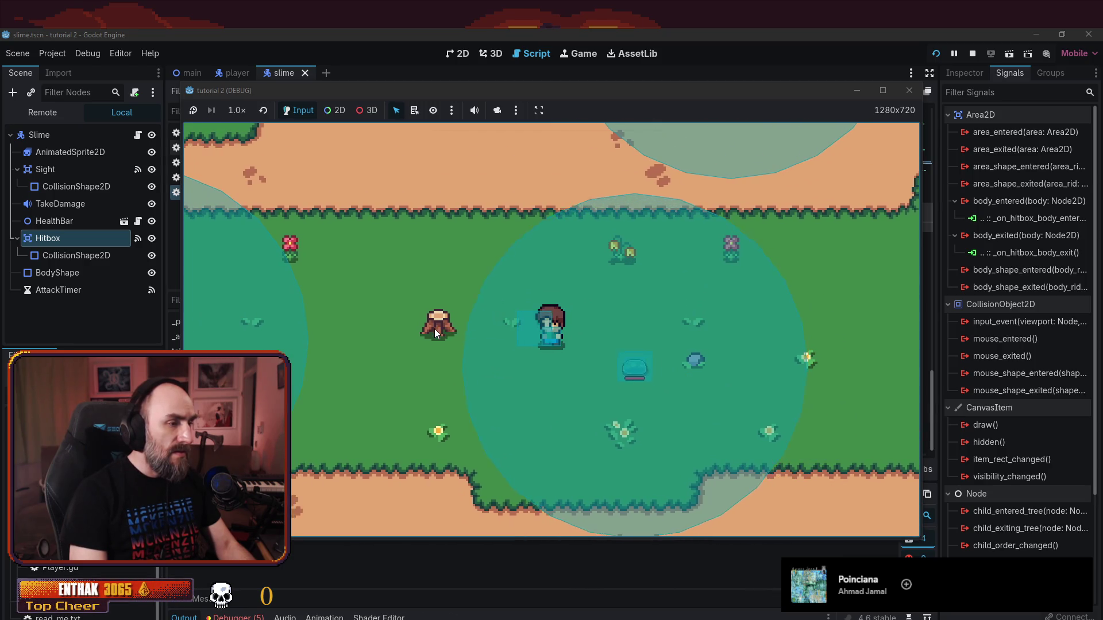
key(Down)
key(Right)
key(Up)
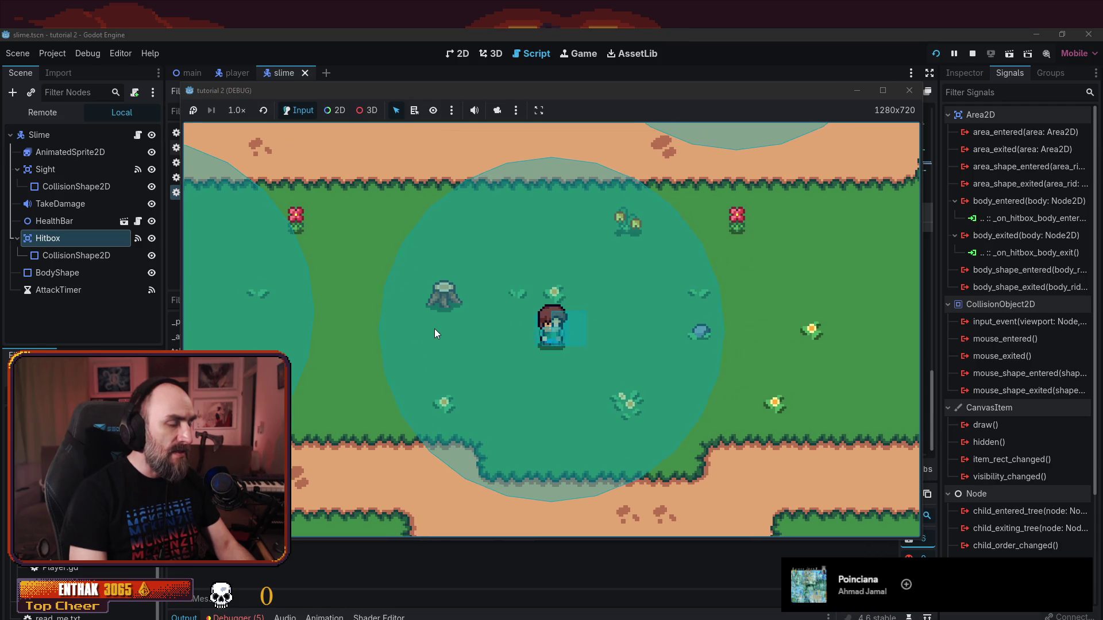
key(Right)
key(Right)
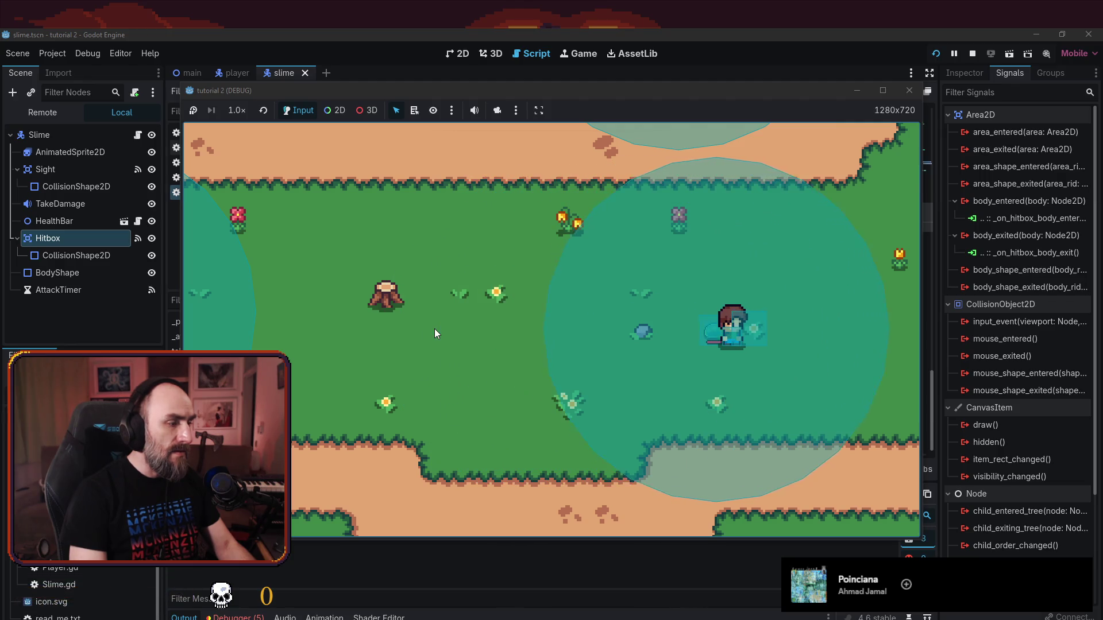
key(Right)
key(Down)
key(Left)
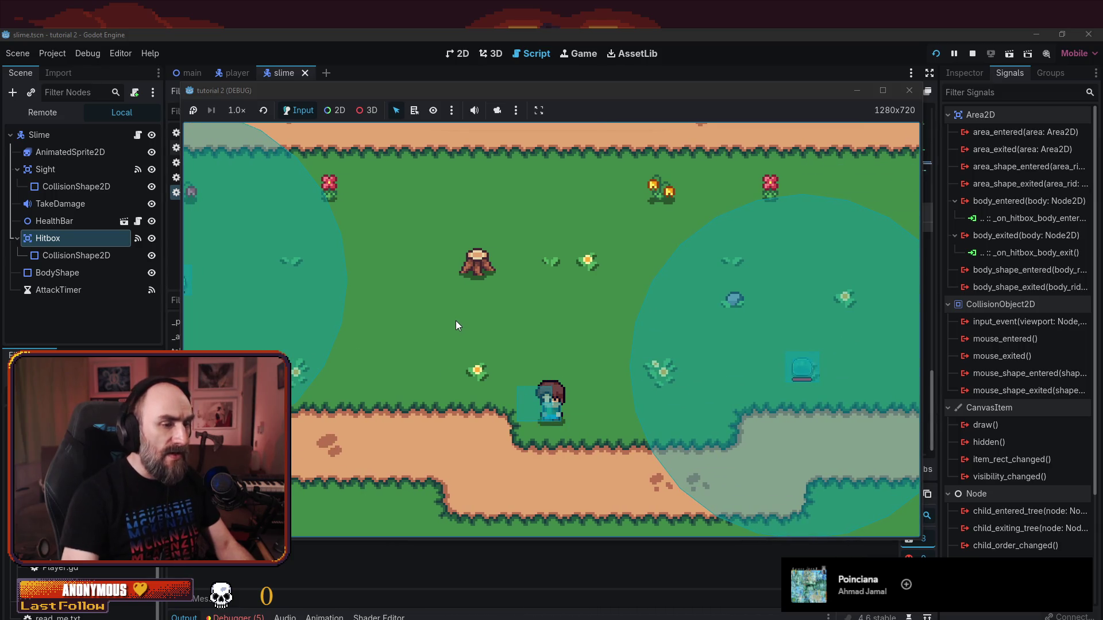
click(903, 84)
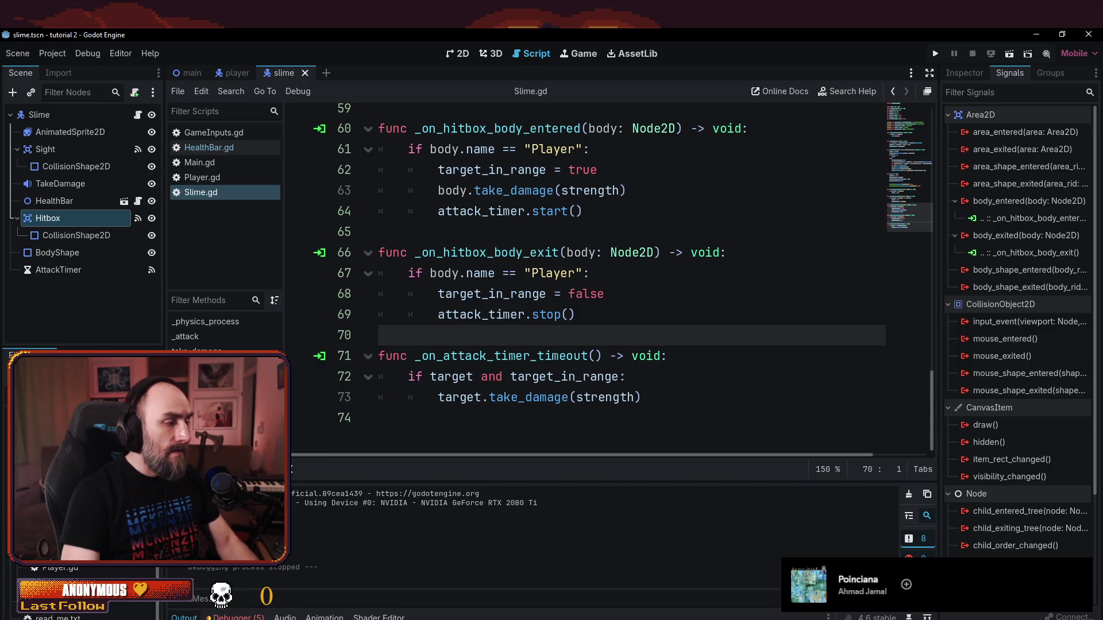
key(alt+Tab)
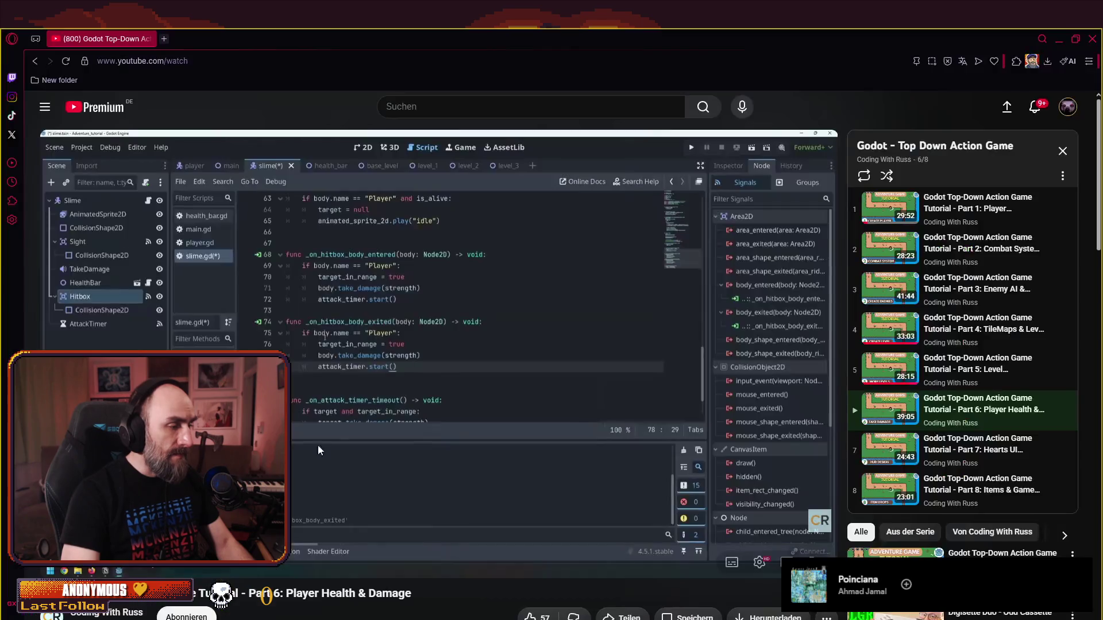
- Watch the Part 6 tutorial until player.gd shows max_health, health and strength, then return to Godot
click(454, 310)
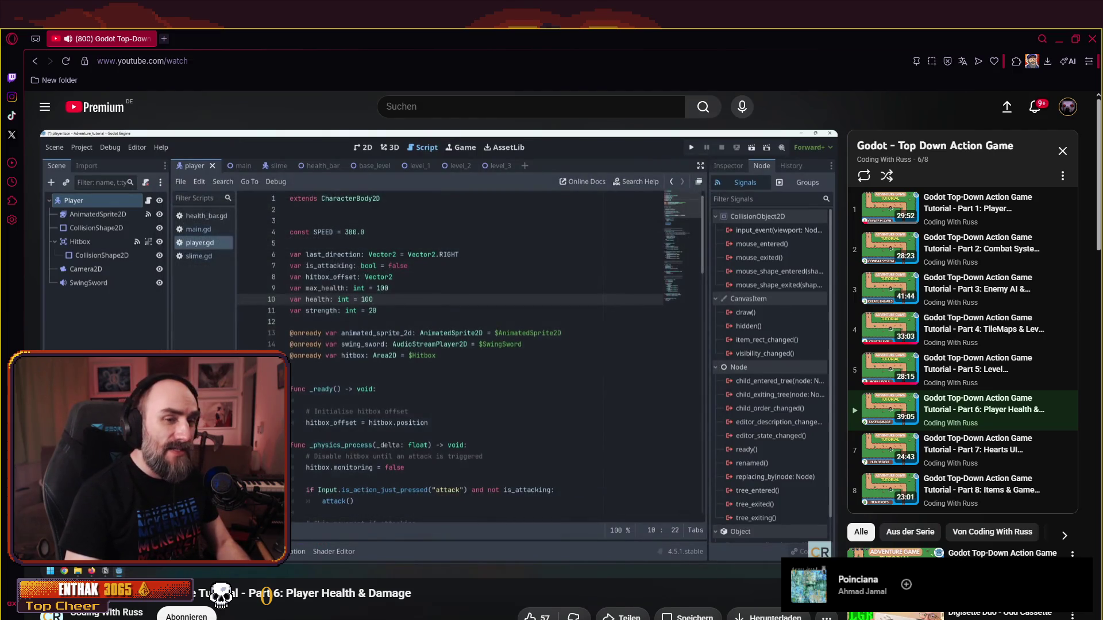
click(422, 337)
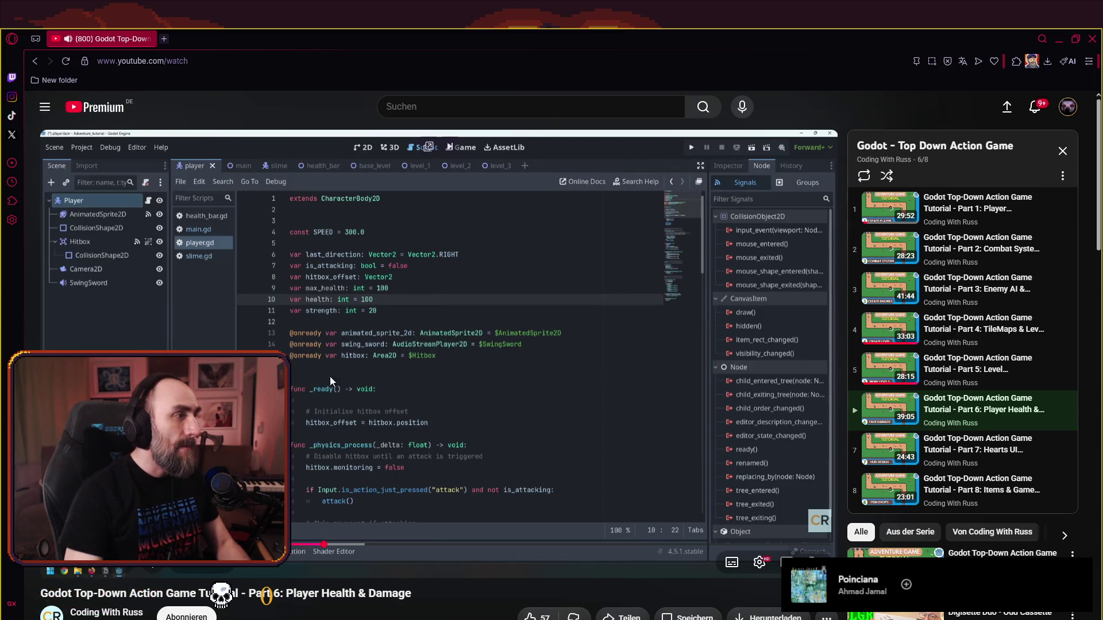
key(alt+Tab)
scroll(521, 288, up, 20)
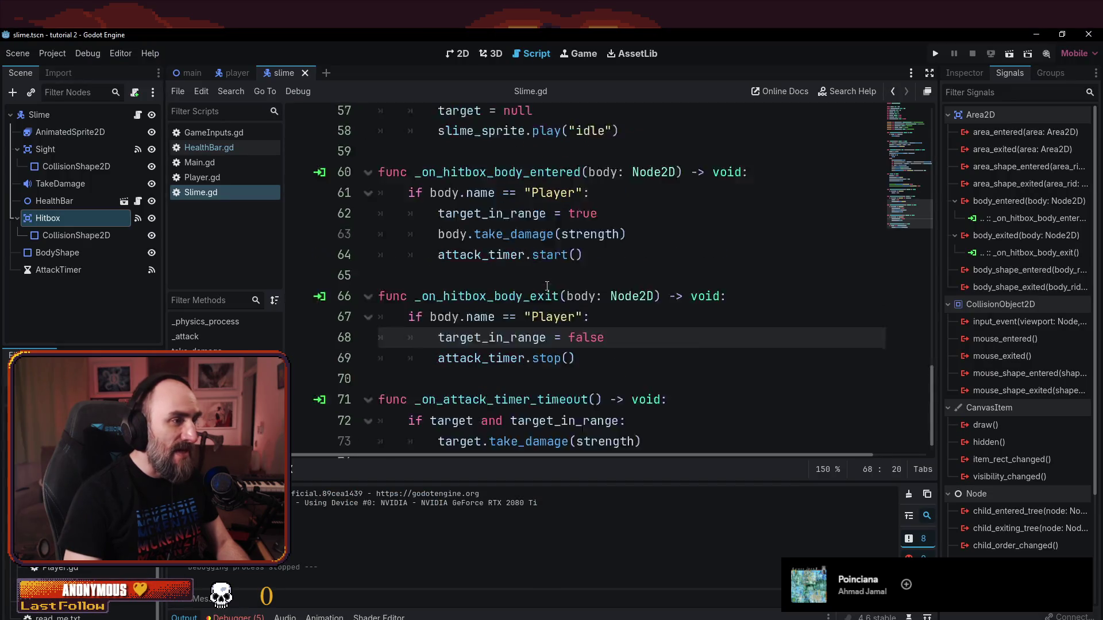
- Search Project Settings for 'autoload', clear the filter, browse the settings, and close the window
click(66, 56)
click(60, 73)
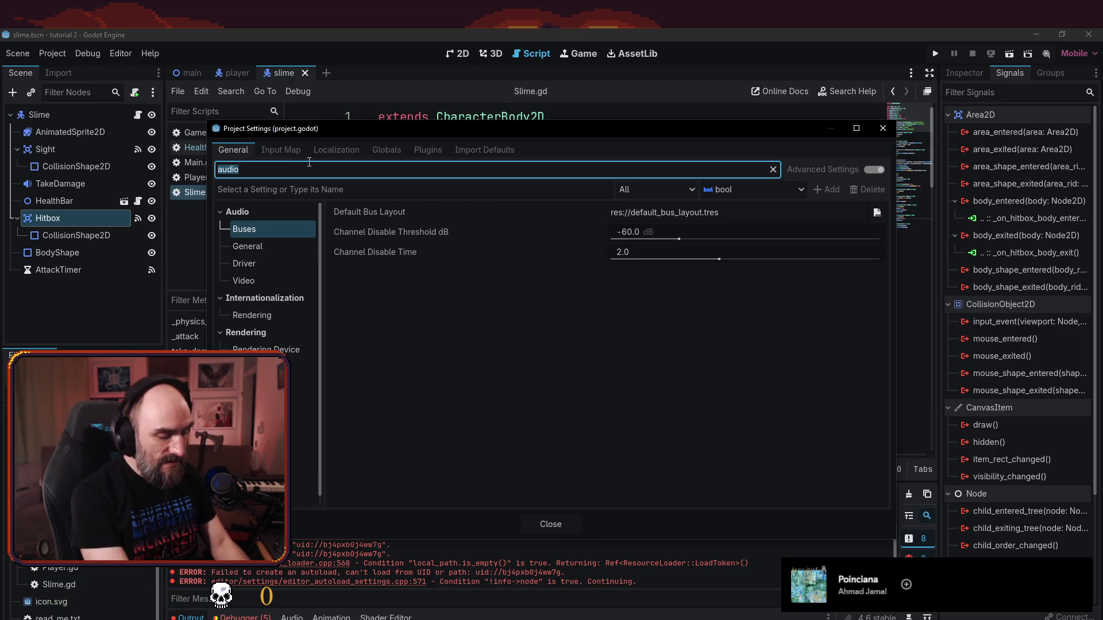
text(autoload)
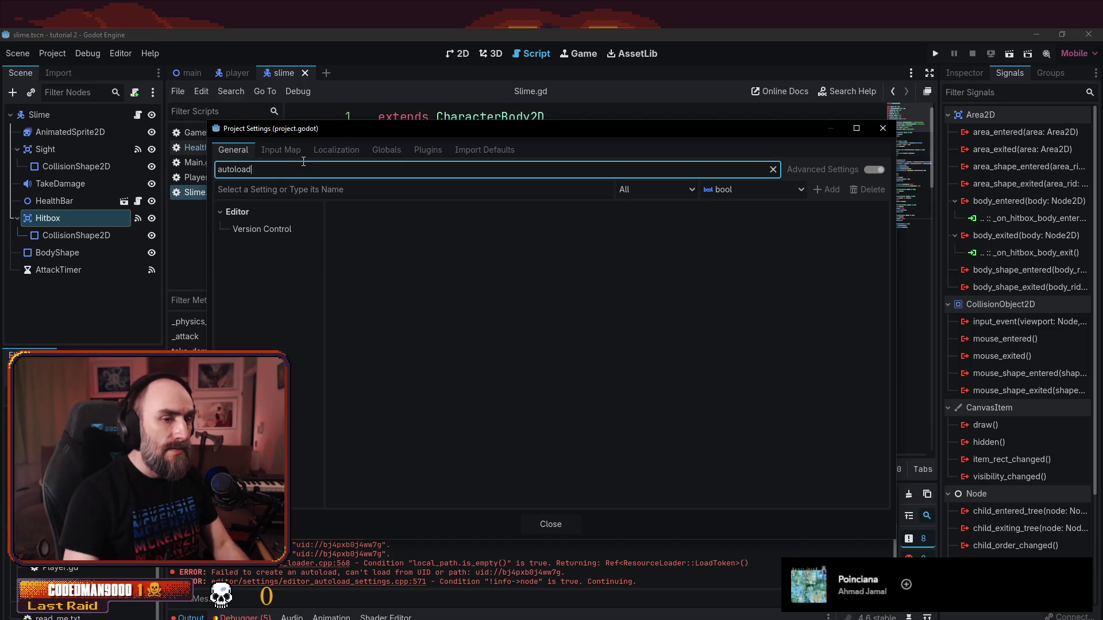
click(267, 238)
click(268, 234)
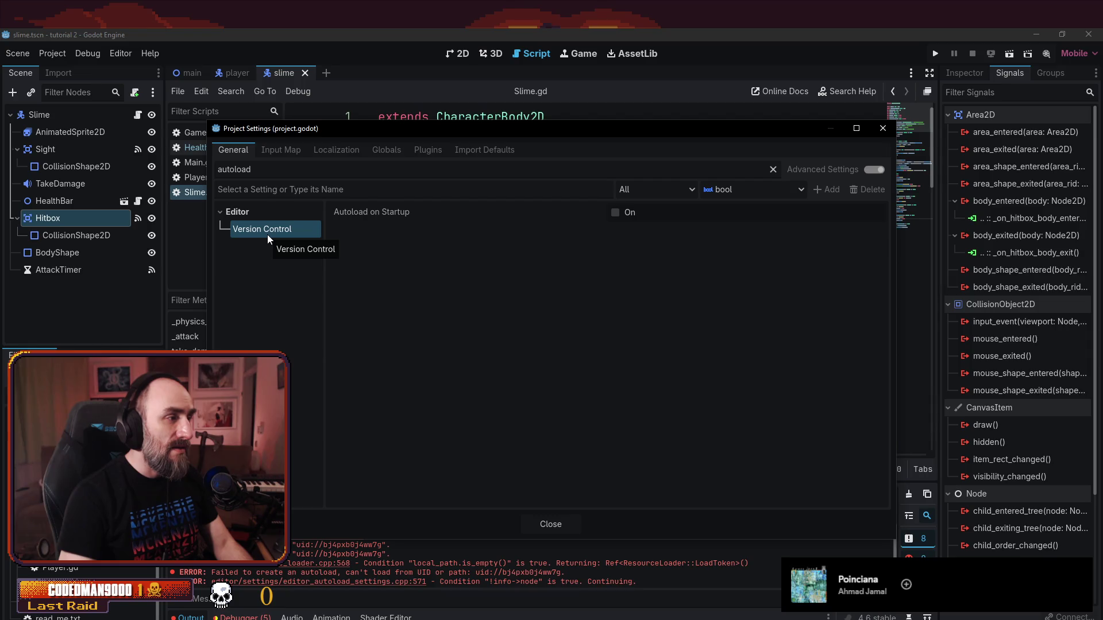
drag(266, 179, 164, 160)
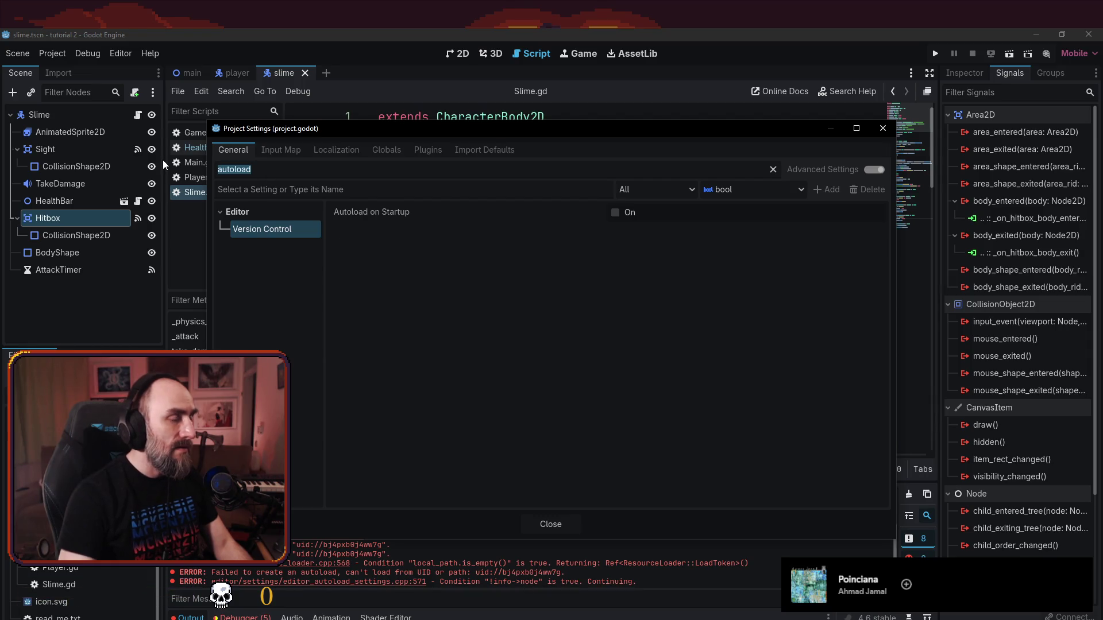
key(BackSpace)
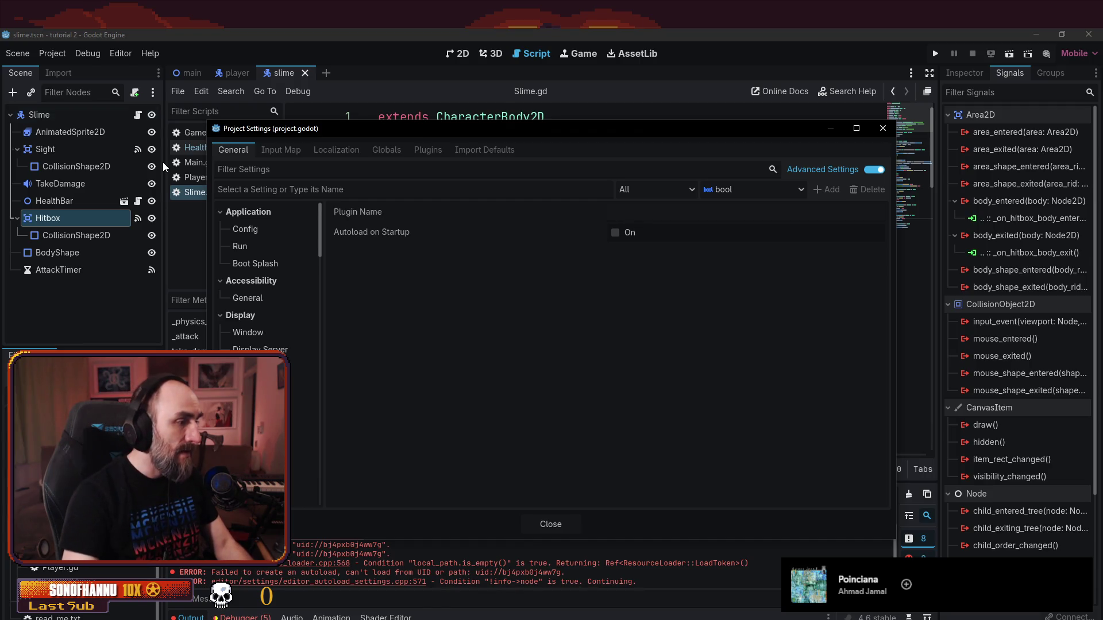
scroll(292, 356, down, 5)
scroll(292, 356, down, 5)
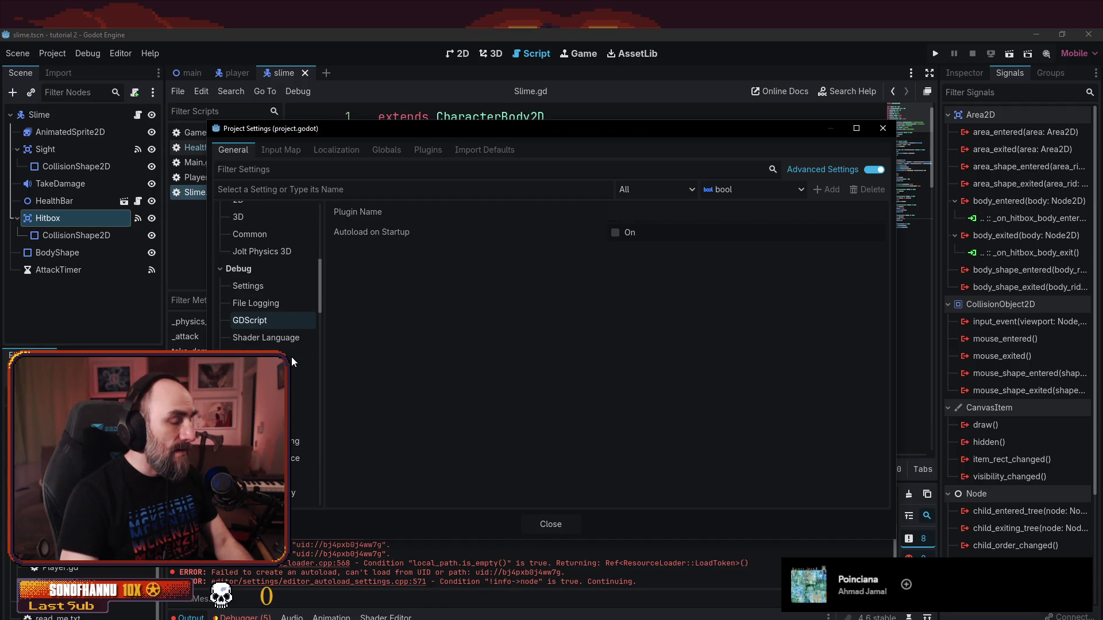
scroll(291, 357, down, 3)
scroll(291, 357, up, 15)
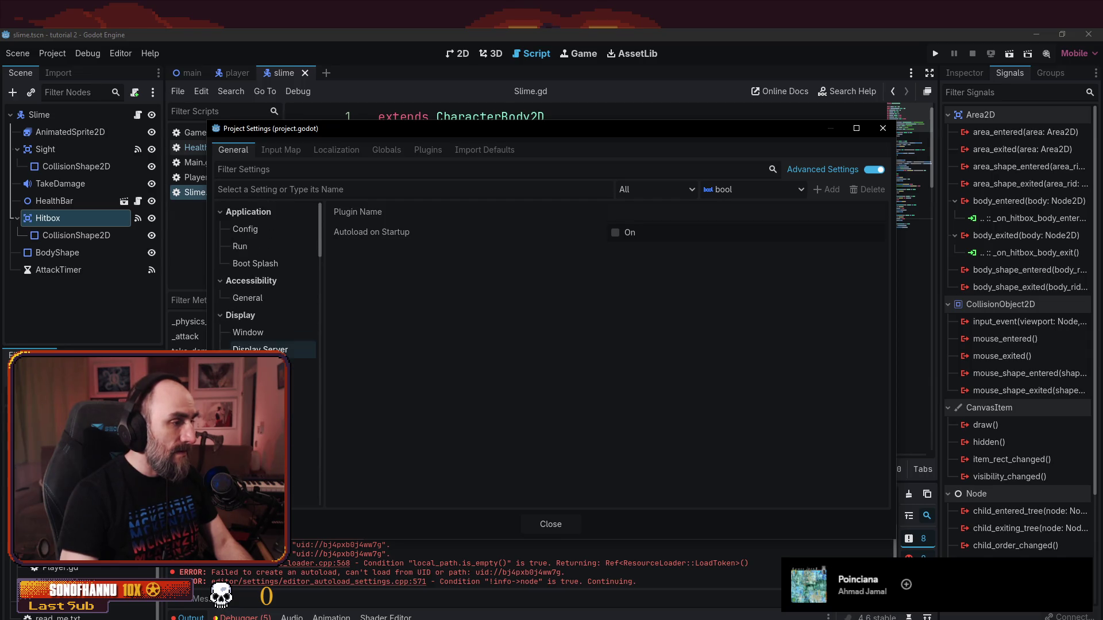
scroll(259, 345, down, 10)
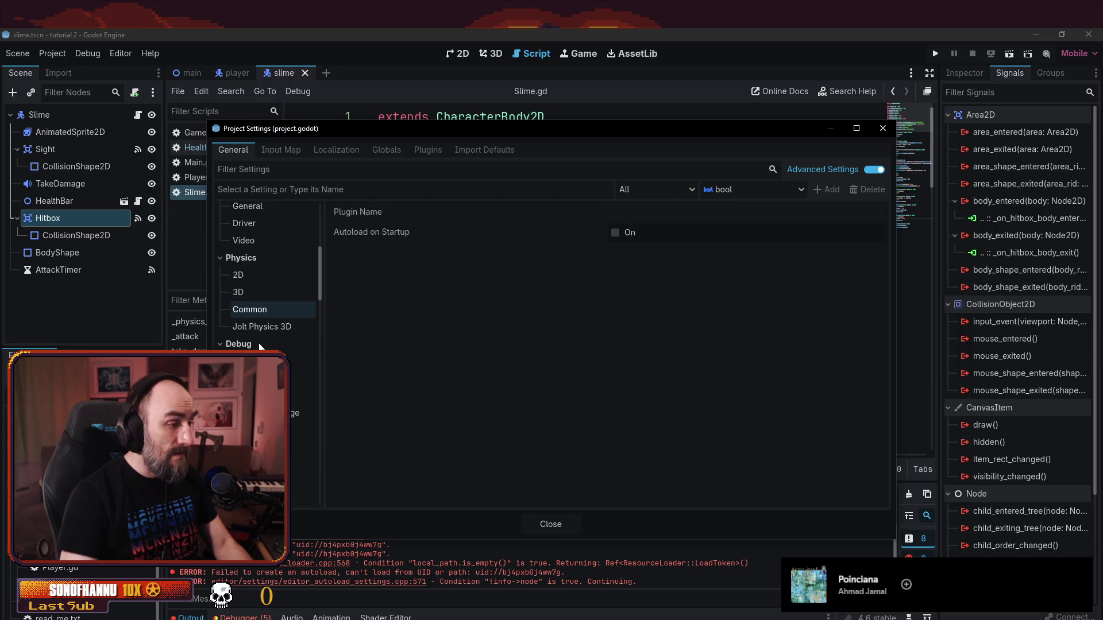
scroll(260, 345, up, 10)
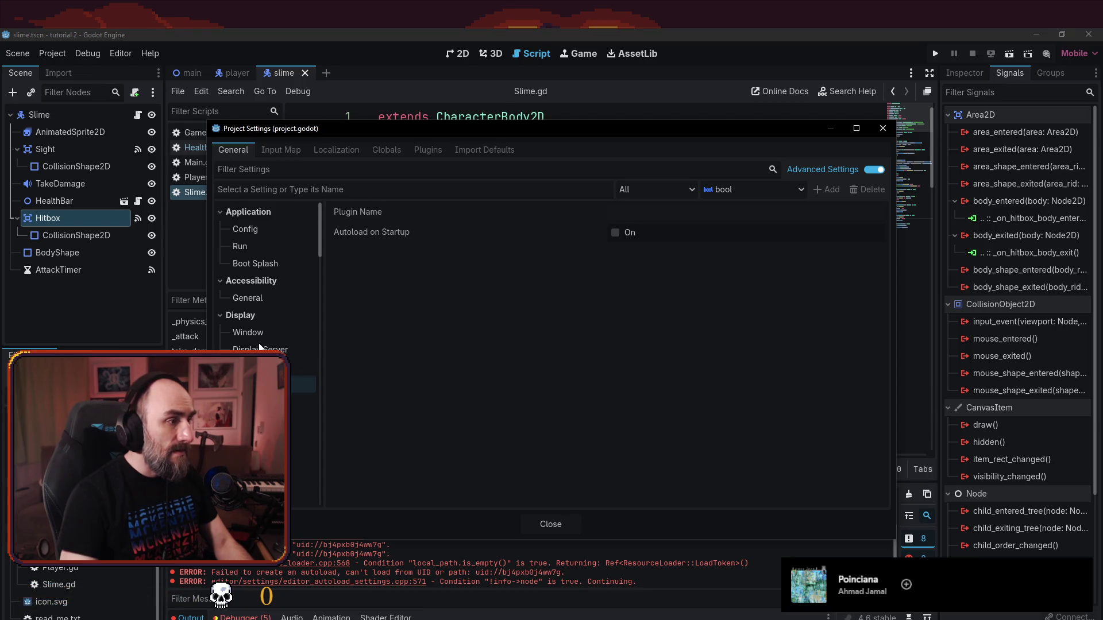
click(883, 129)
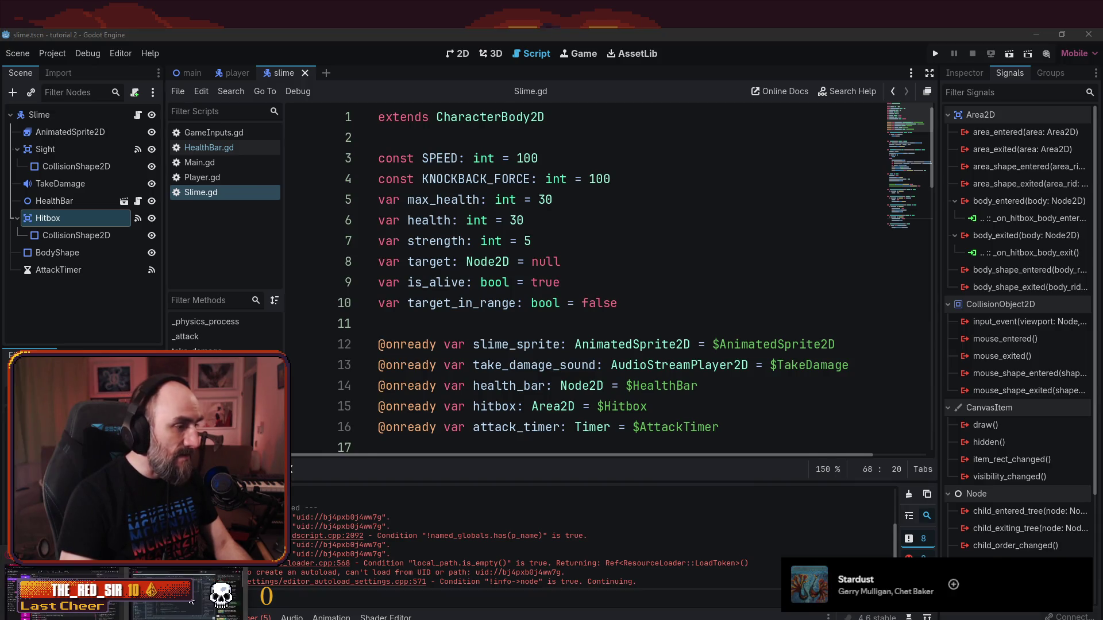
- Rewind the tutorial to 13:29 at its autoload list, then reopen Project Settings in Godot
click(191, 601)
mouse_move(319, 545)
mouse_down()
mouse_move(312, 501)
mouse_move(305, 549)
mouse_up()
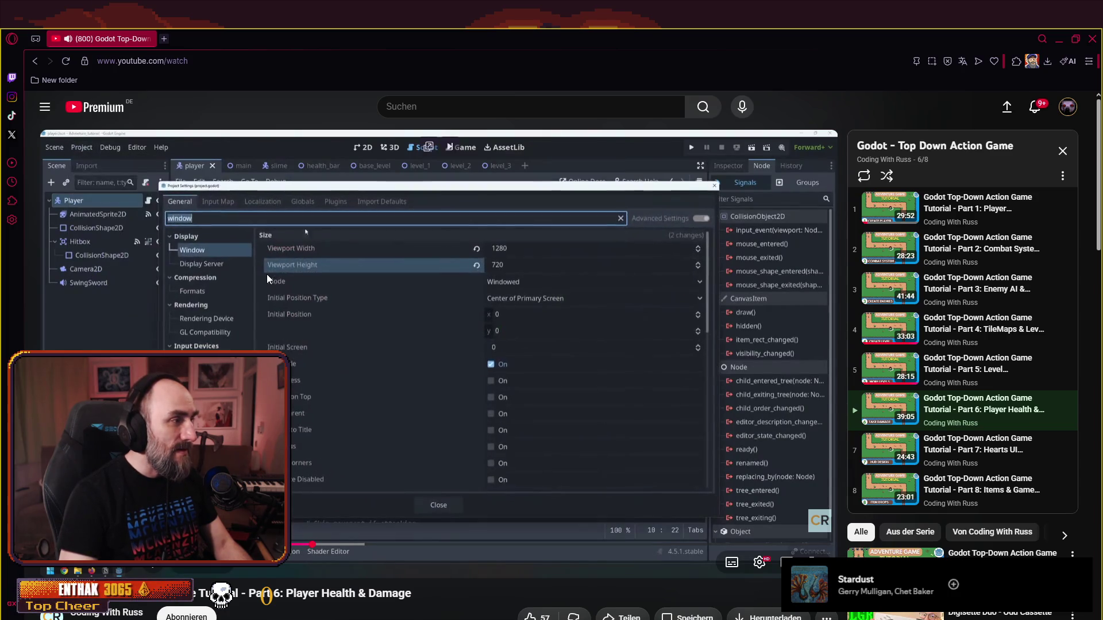
key(space)
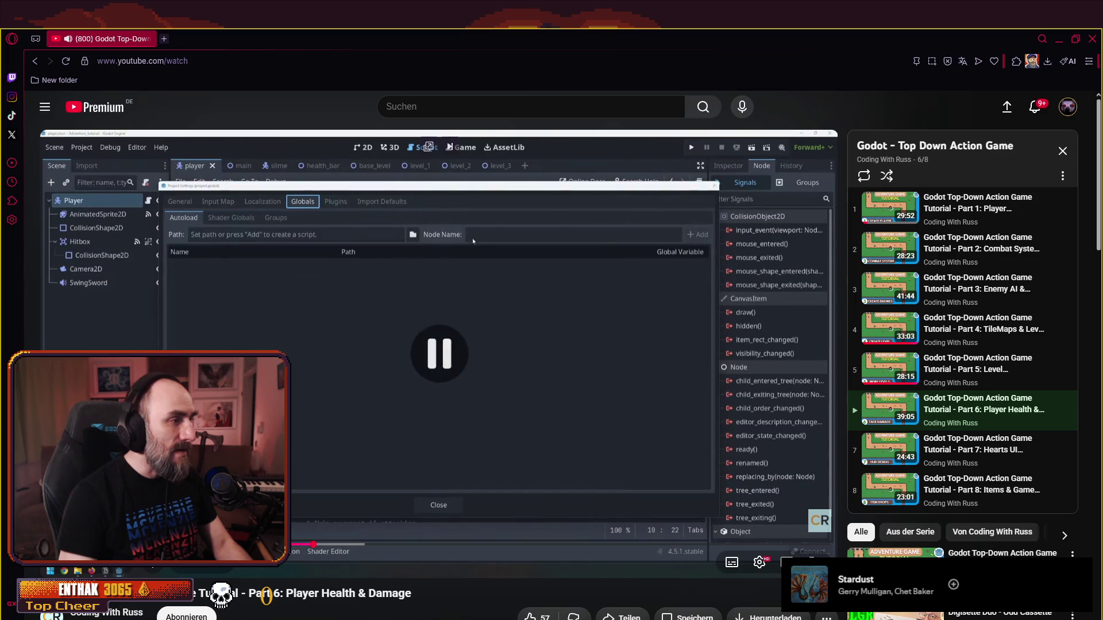
key(alt+Tab)
click(503, 241)
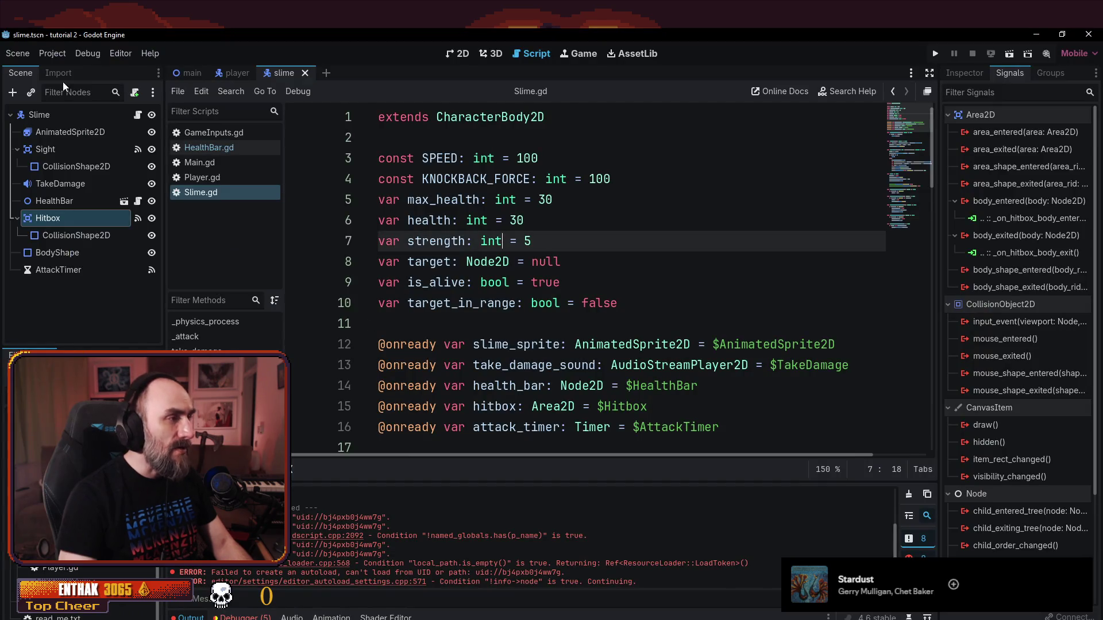
click(56, 54)
click(67, 70)
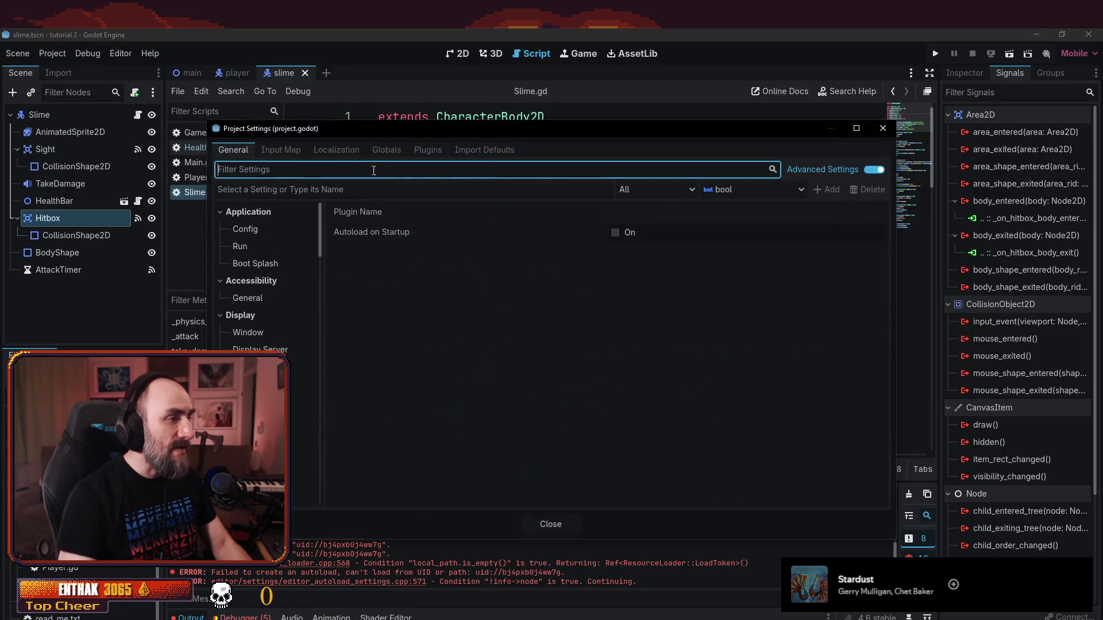
- Remove the SoundLibrary entry from the Autoload list
click(386, 151)
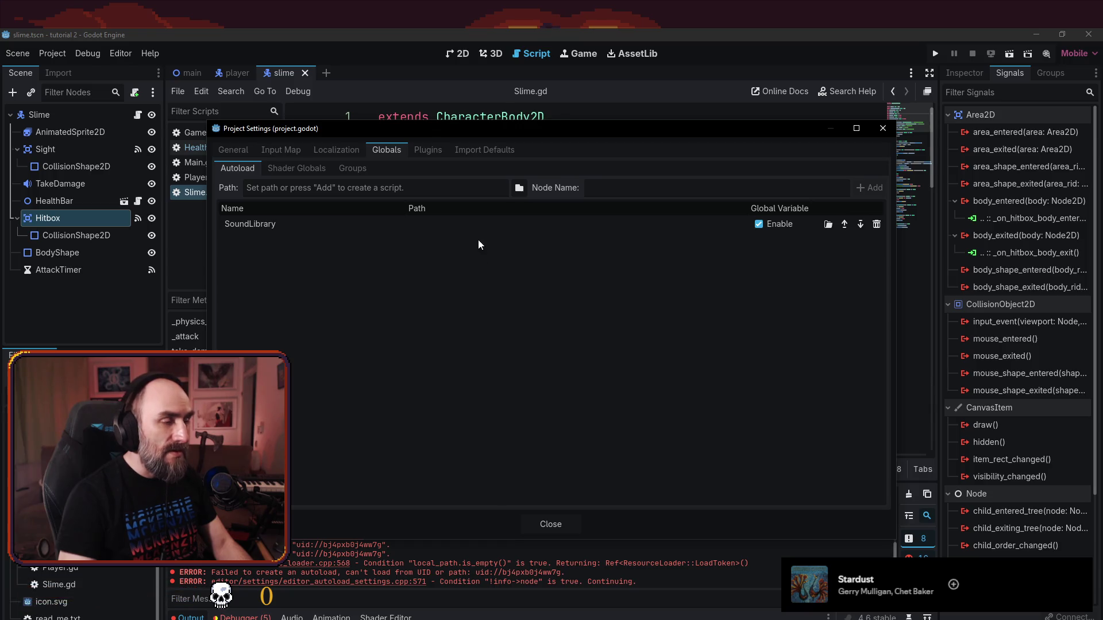
click(286, 222)
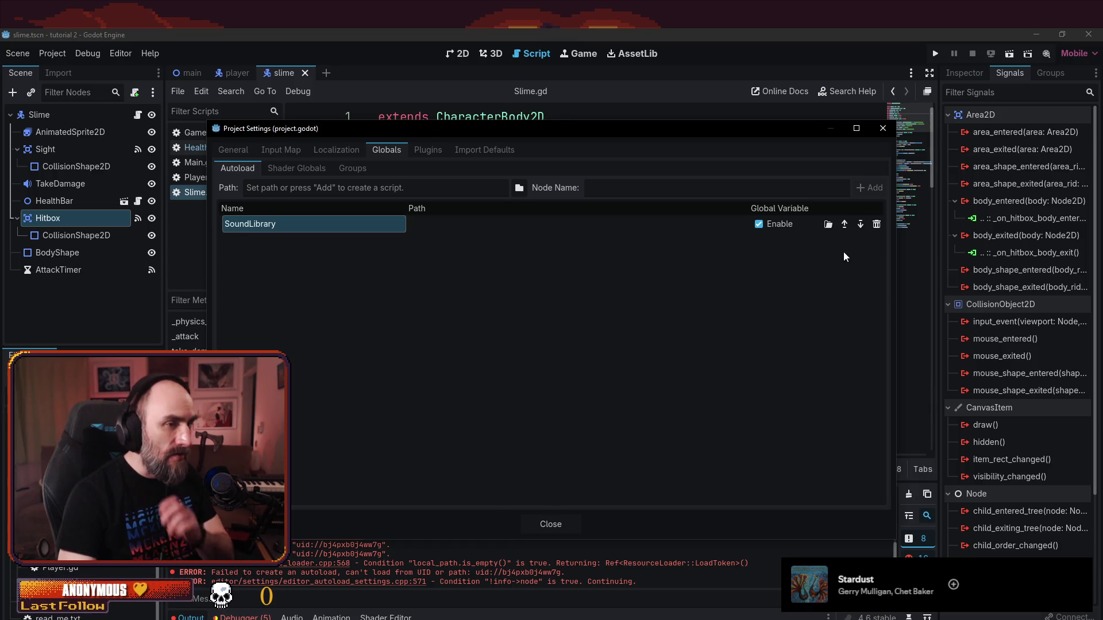
click(876, 224)
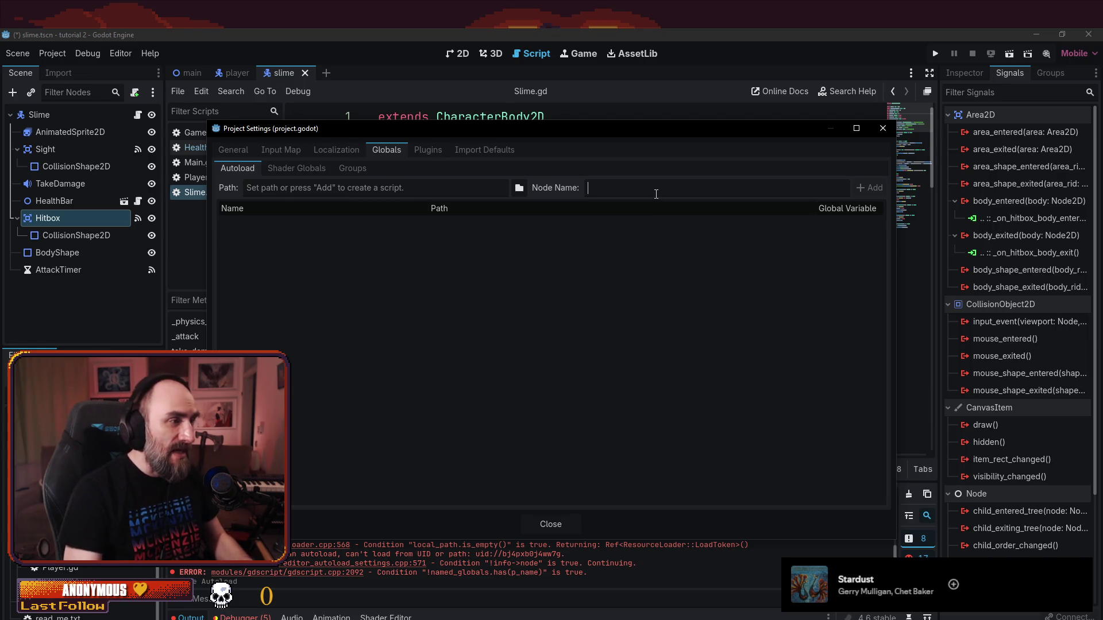
- Add a PlayerStats autoload with a new script res://scripts/PlayerStats.gd, then close Project Settings
text(player_s)
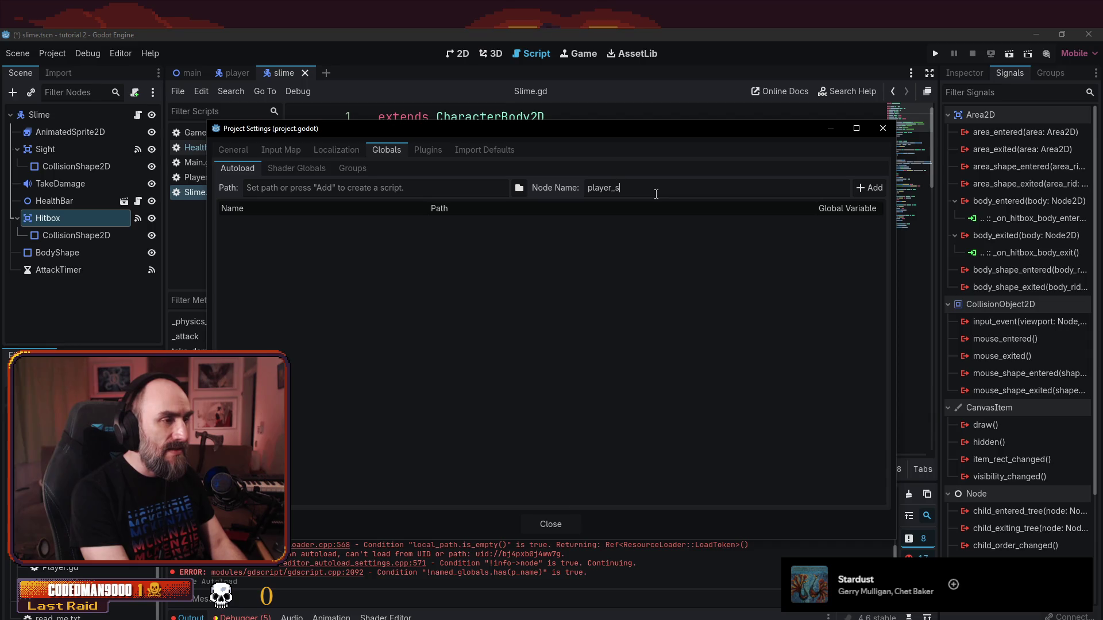
key(BackSpace)
key(BackSpace)
key(BackSpace)
text(P)
text(erS)
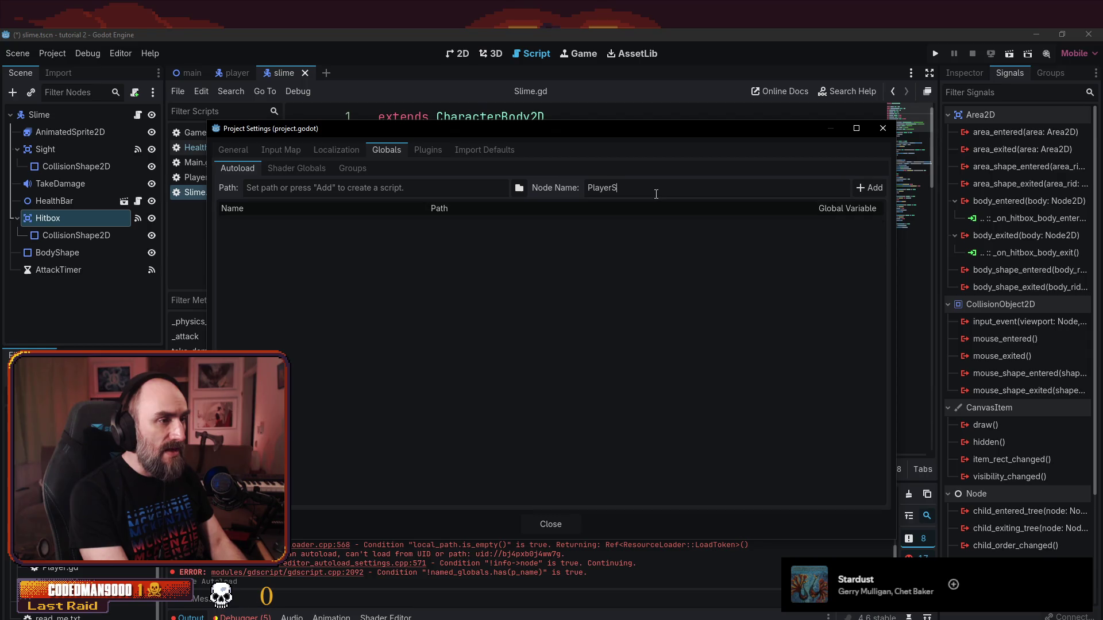
text(s)
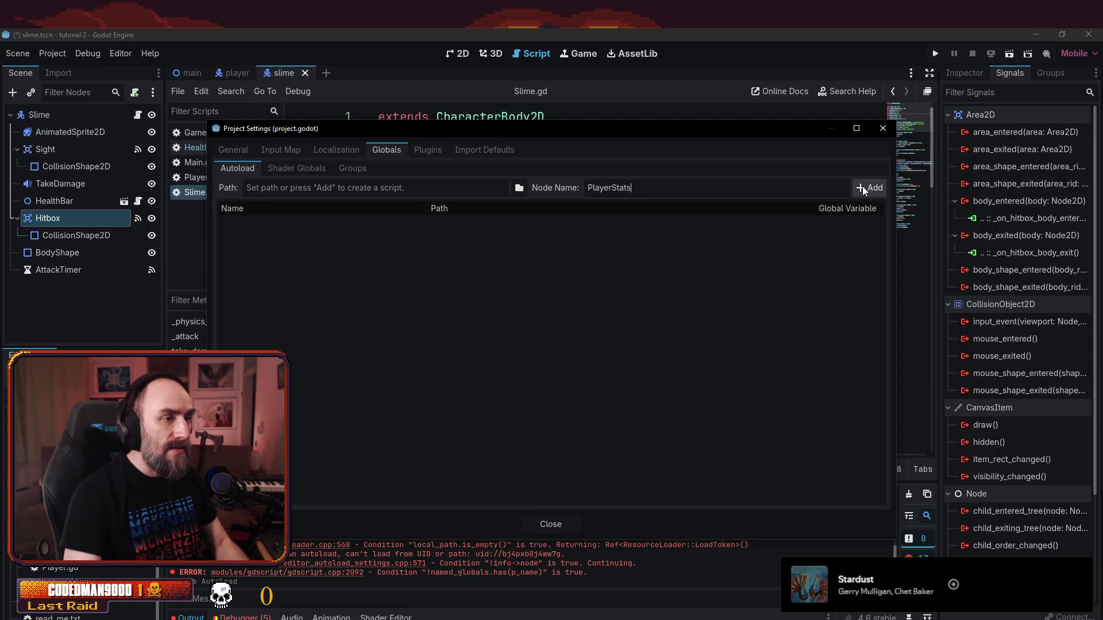
click(863, 188)
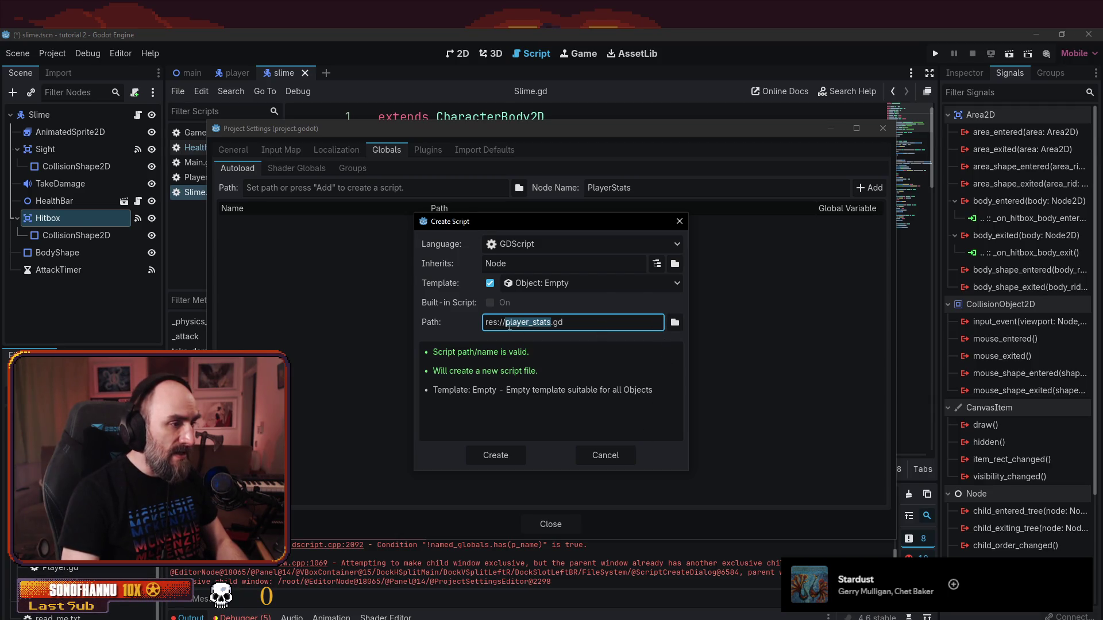
click(675, 322)
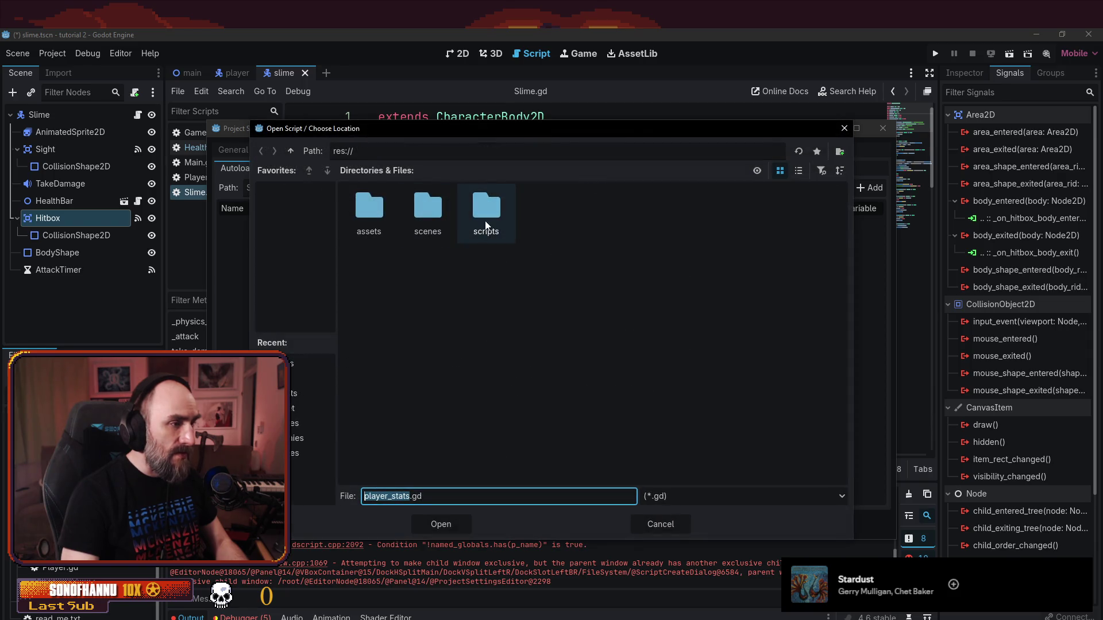
double_click(486, 213)
click(445, 524)
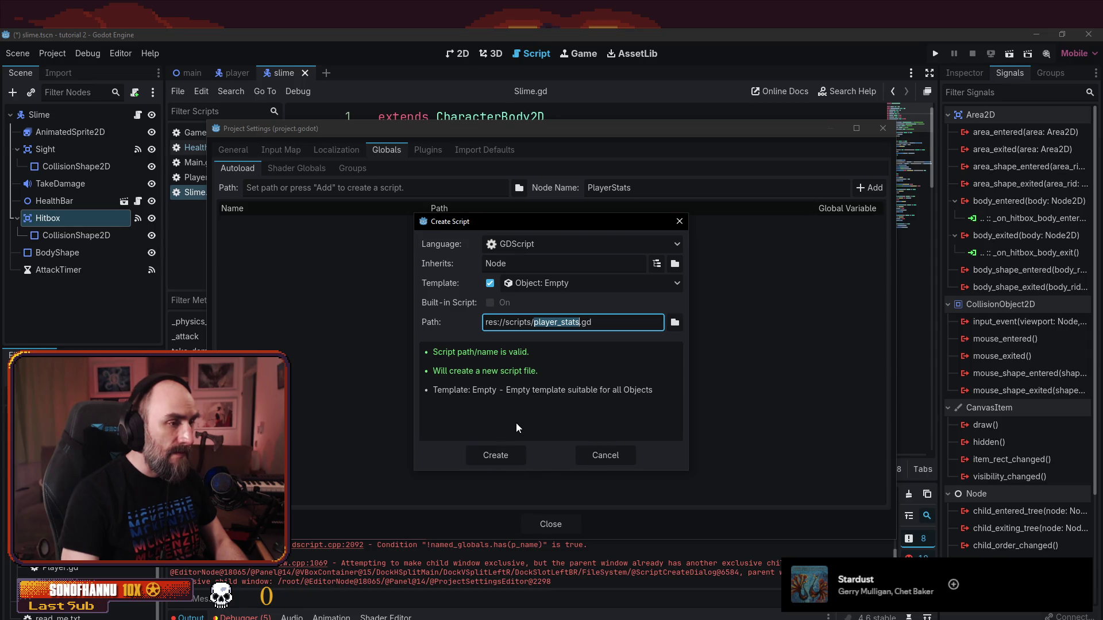
text(Player_)
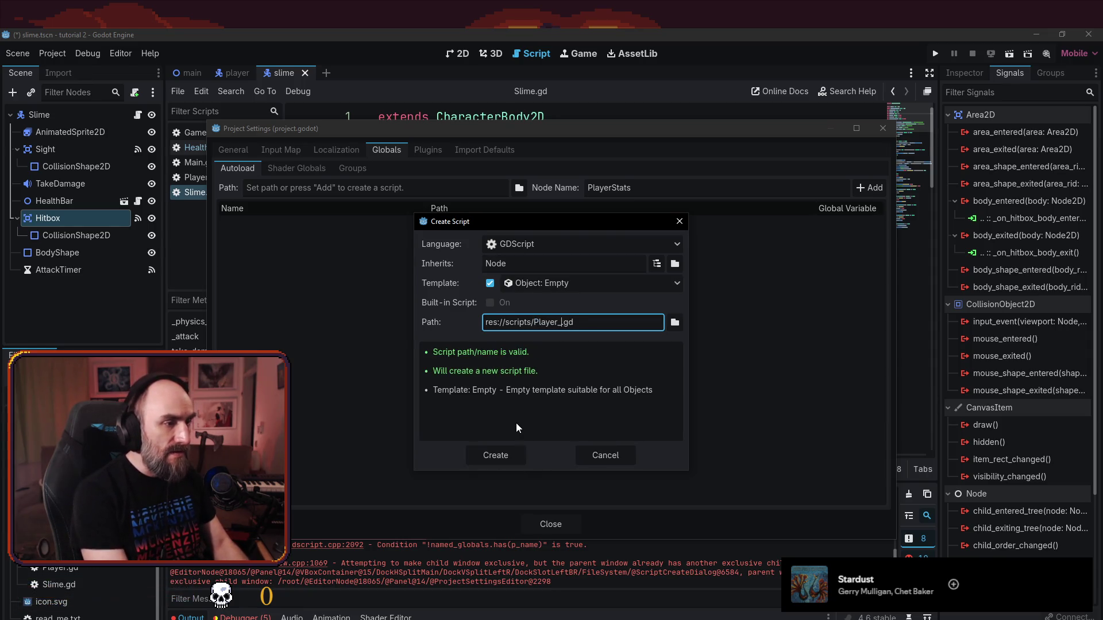
key(BackSpace)
text(Stats)
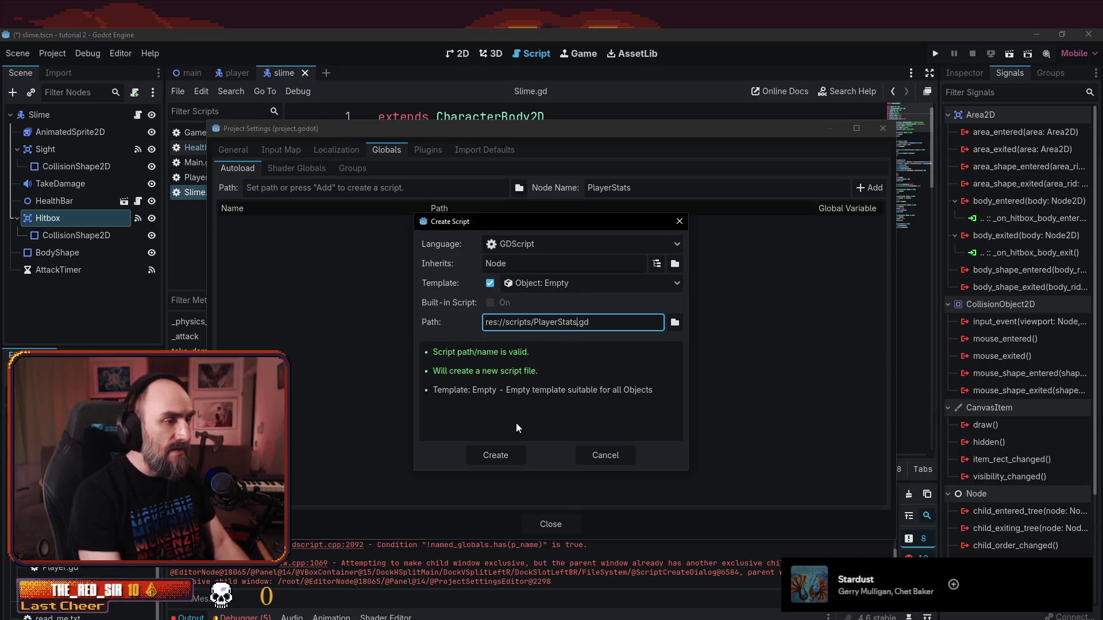
click(489, 453)
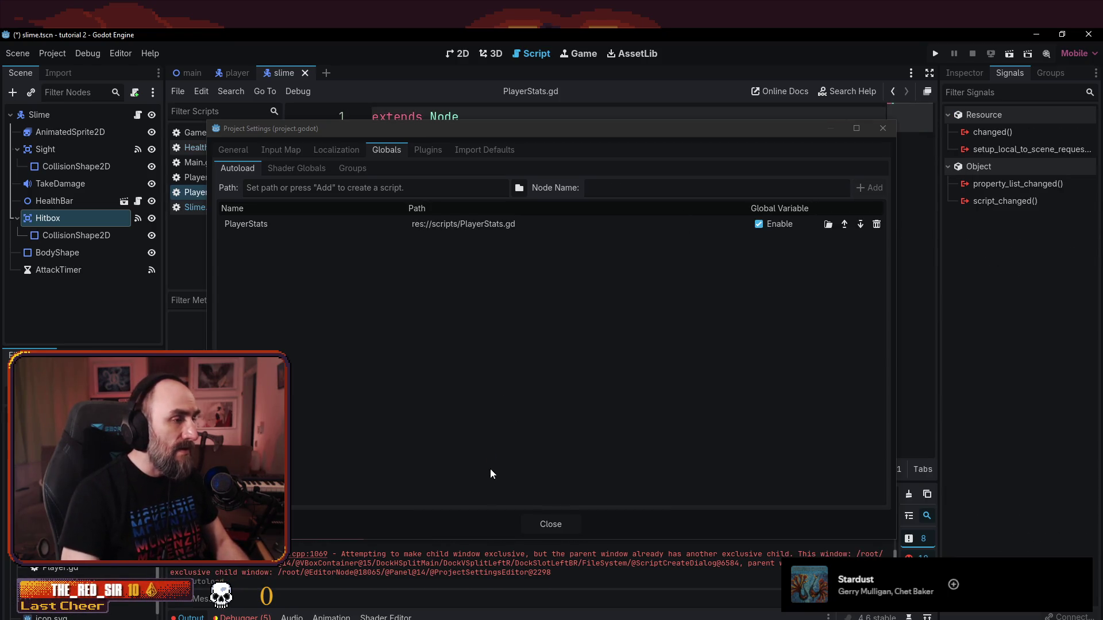
click(540, 525)
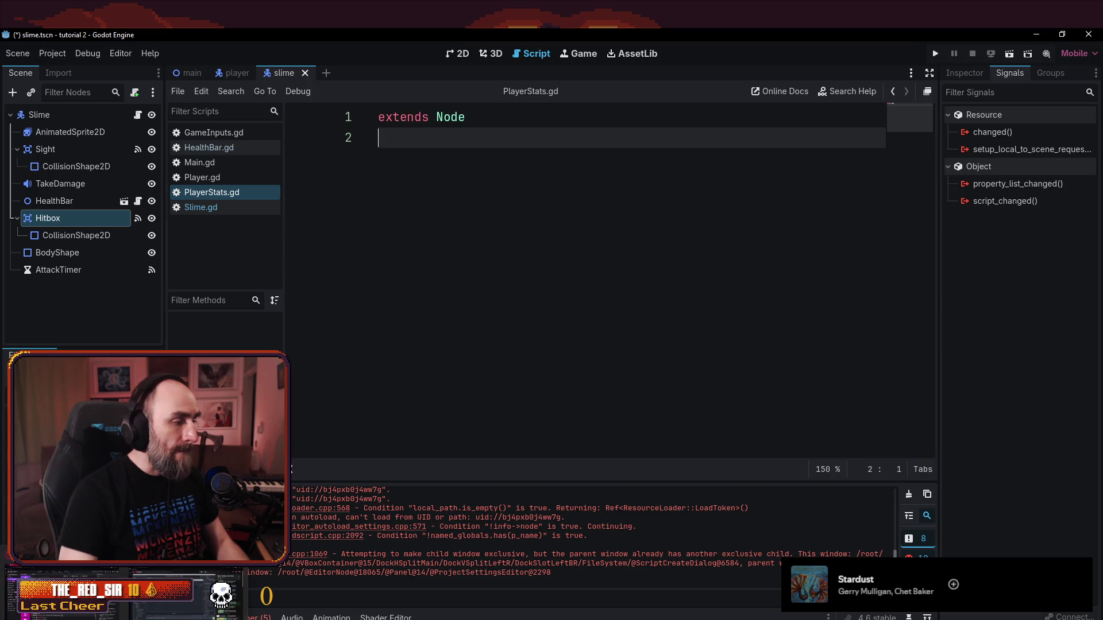
- Watch the tutorial's PlayerStats section to see which variables it declares
key(alt+Tab)
click(435, 353)
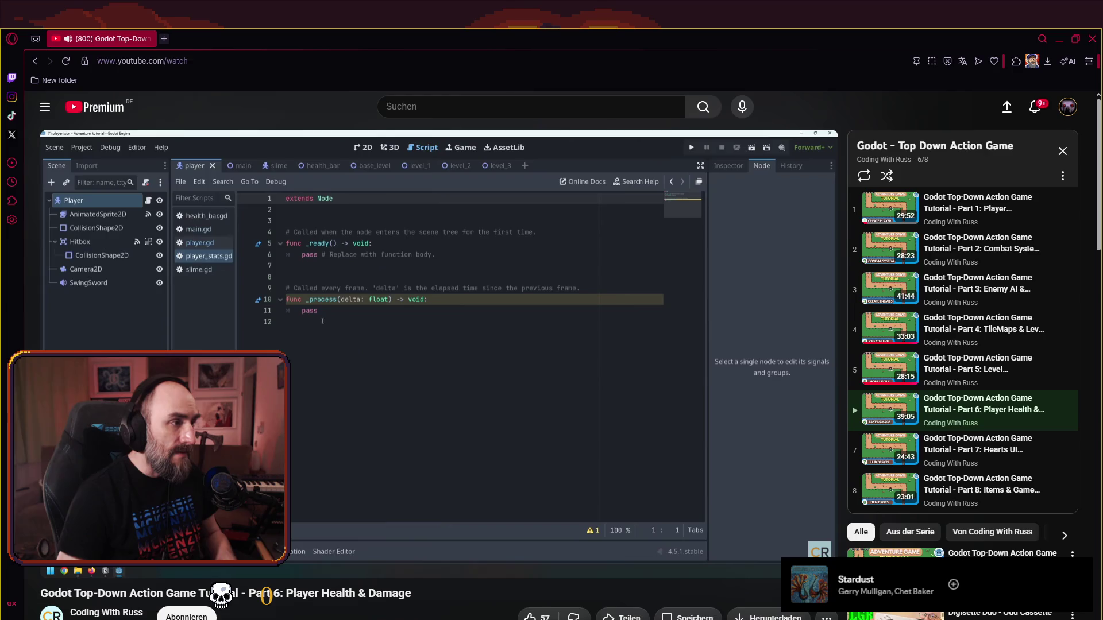
key(alt+Tab)
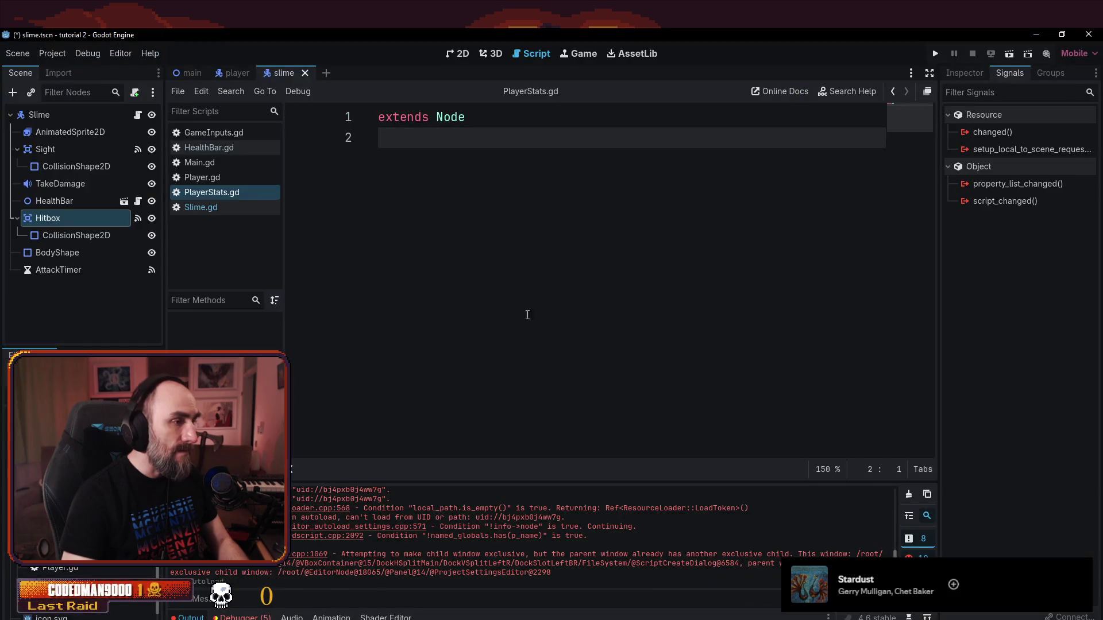
key(alt+Tab)
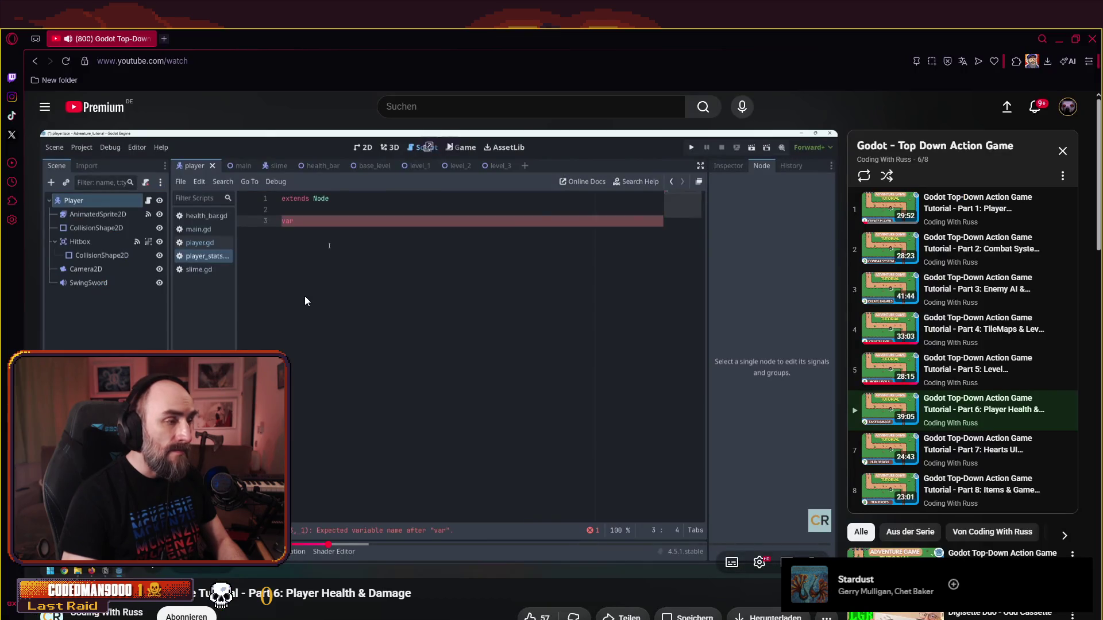
key(alt+Tab)
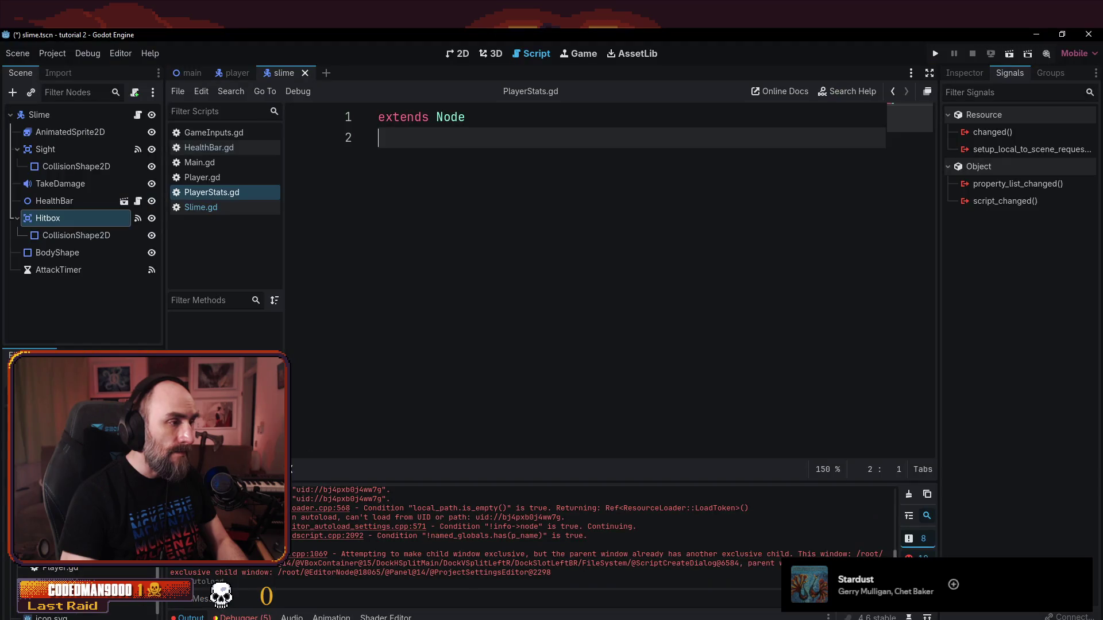
- Declare health and max_health as int = 100 in PlayerStats.gd and save
key(Return)
text(var)
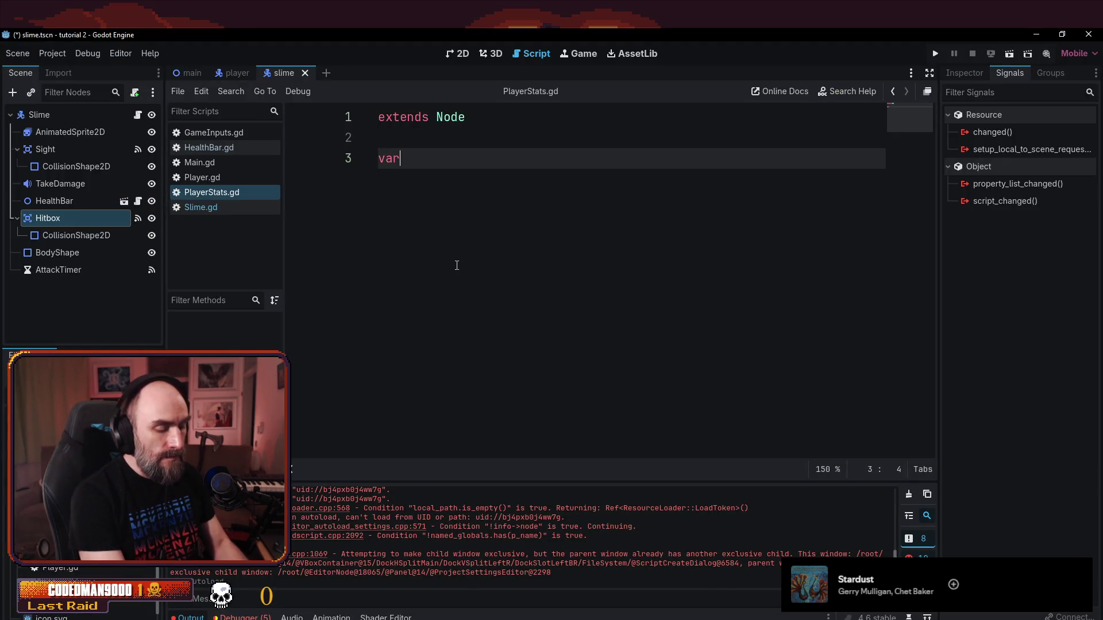
text( health: int = 100)
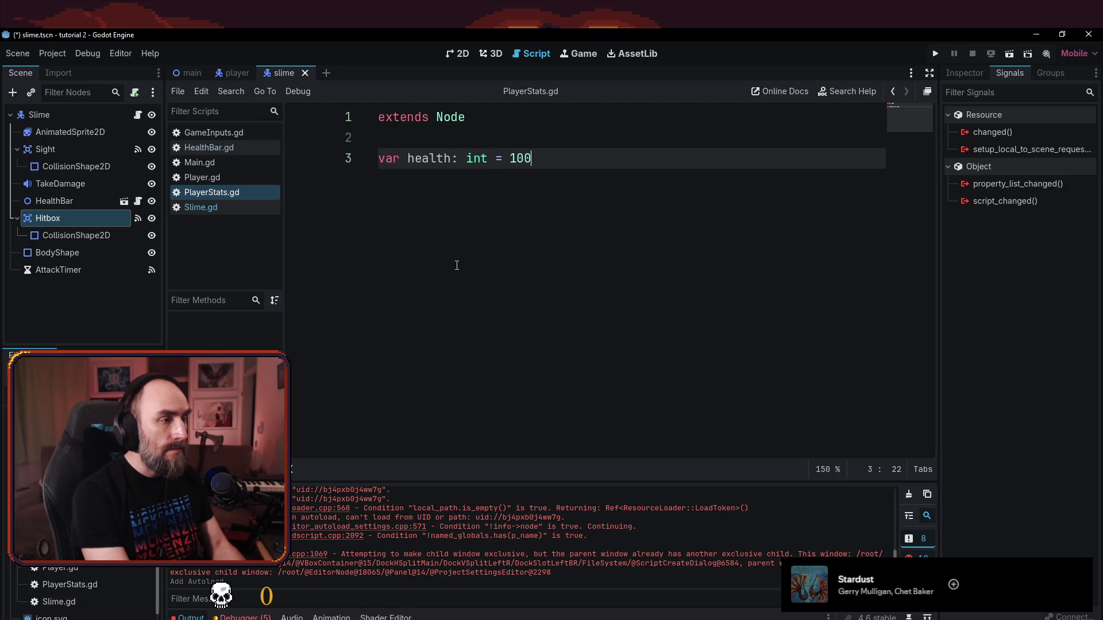
key(Return)
text(var max_)
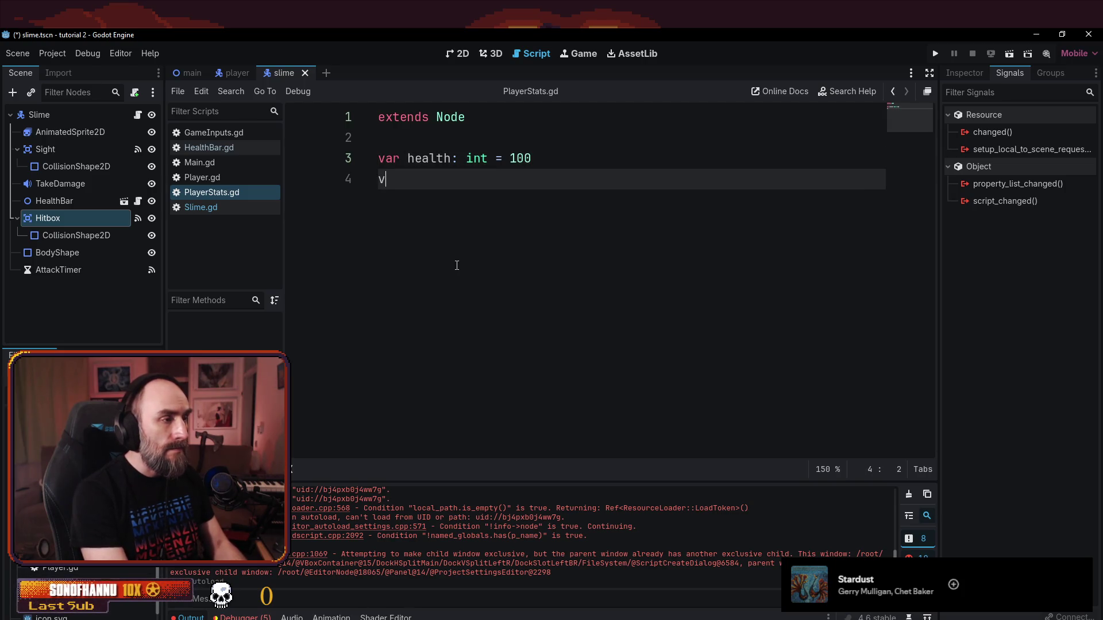
text(heal)
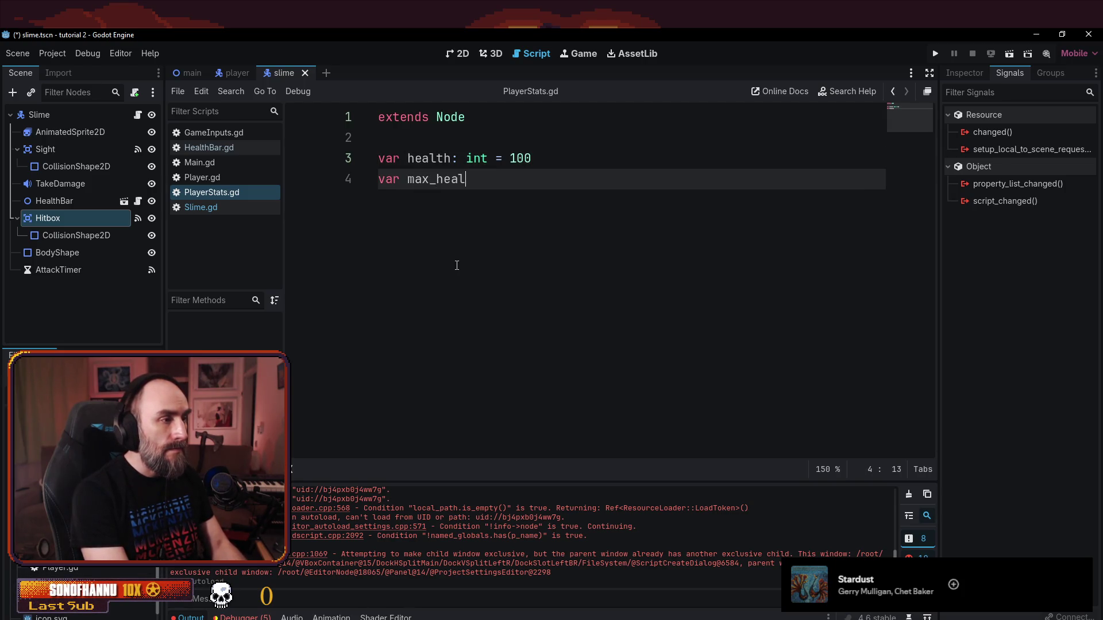
text(th: int = 100)
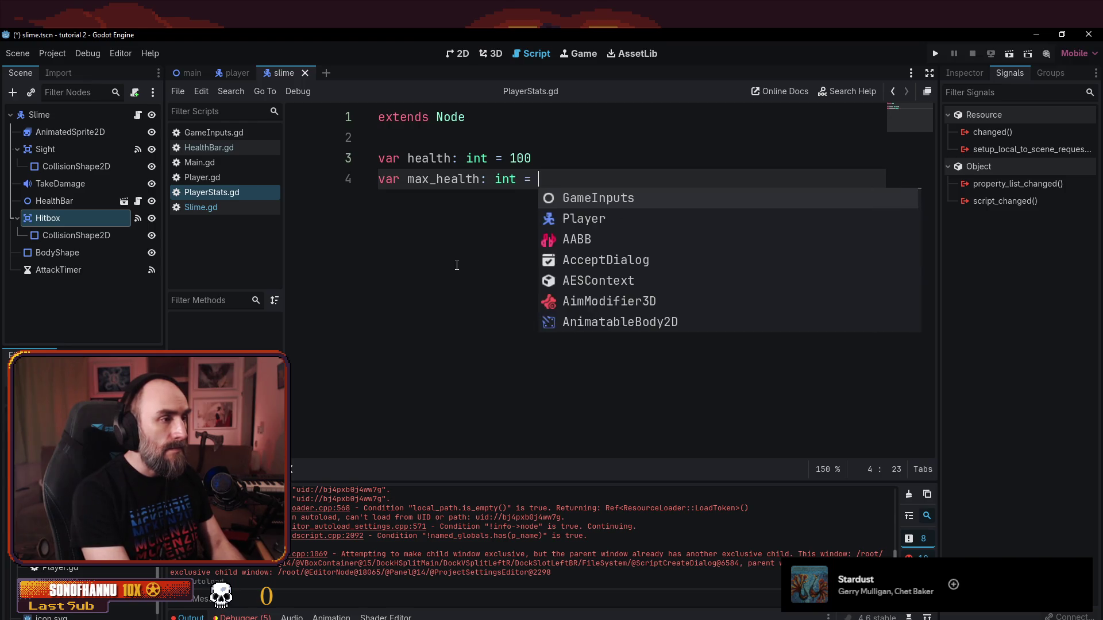
key(ctrl+s)
key(Return)
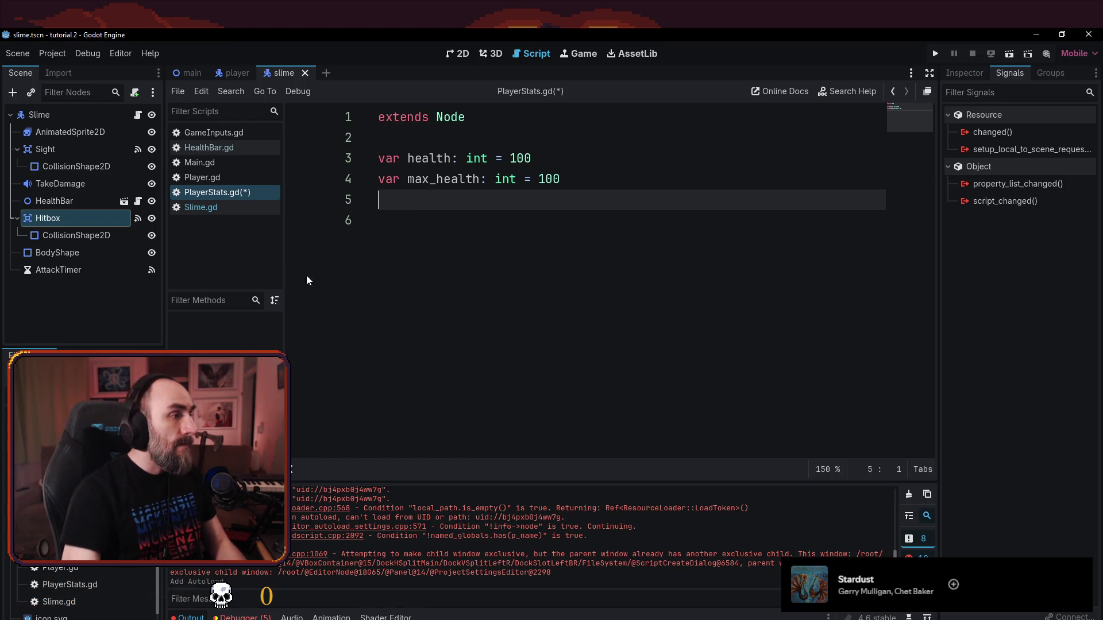
click(206, 178)
- Remove the default value 100 from the health and max_health declarations and save
scroll(806, 302, up, 15)
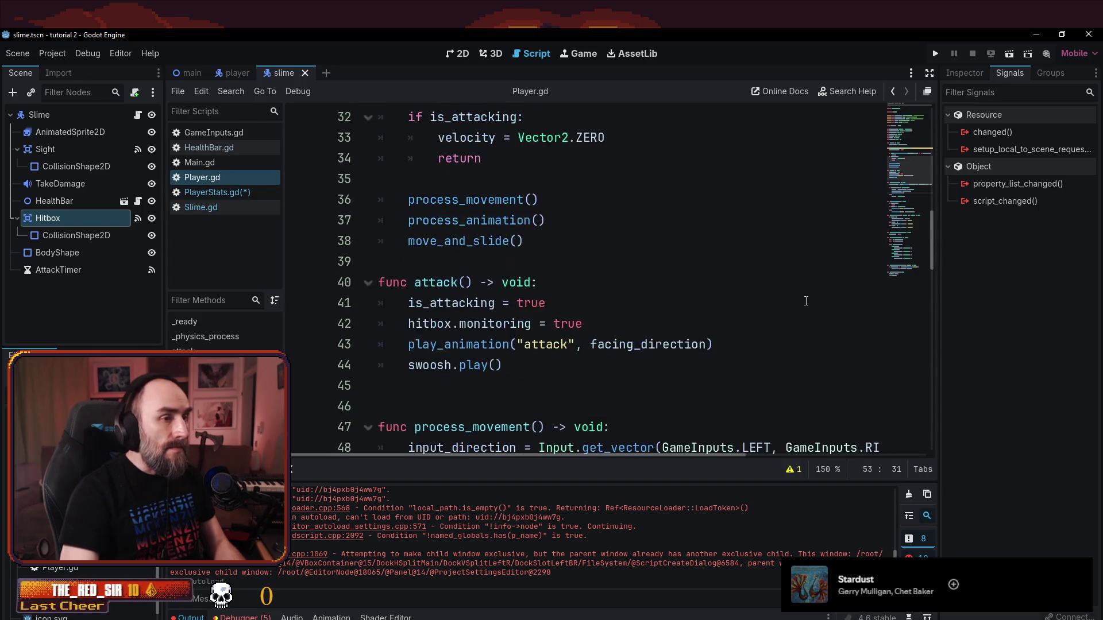
scroll(640, 320, down, 4)
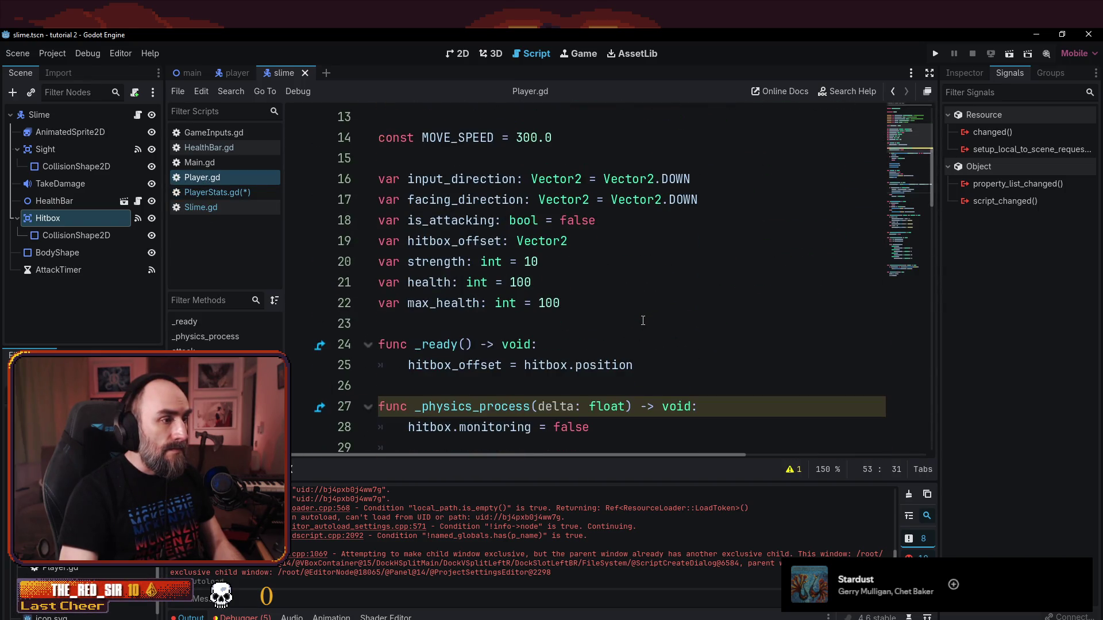
click(532, 261)
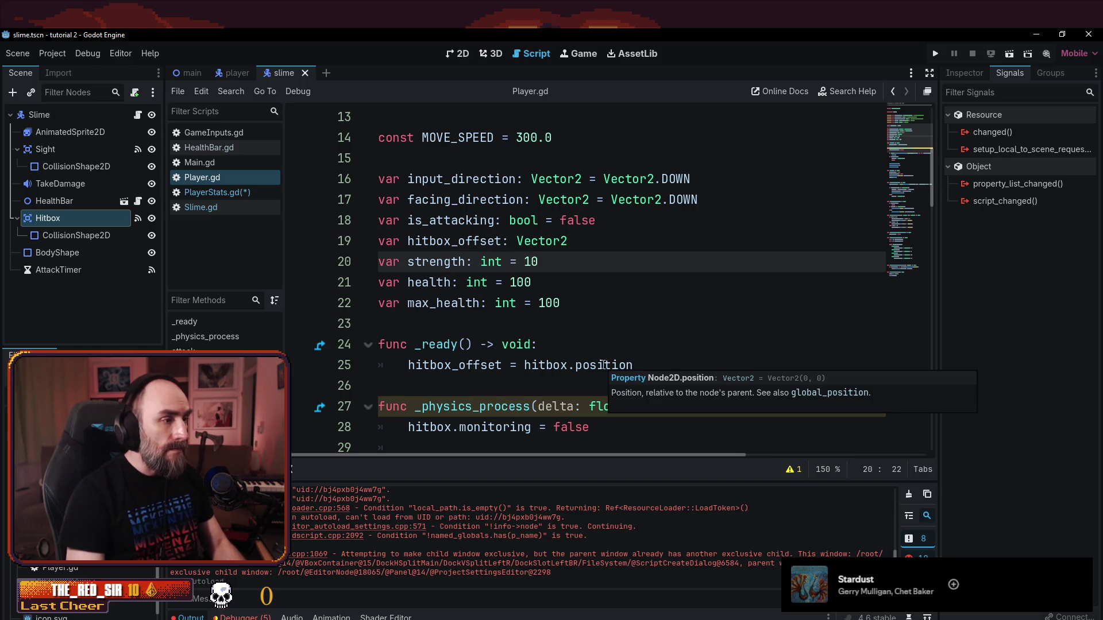
key(Down)
key(Left)
key(Left)
key(shift+End)
key(Delete)
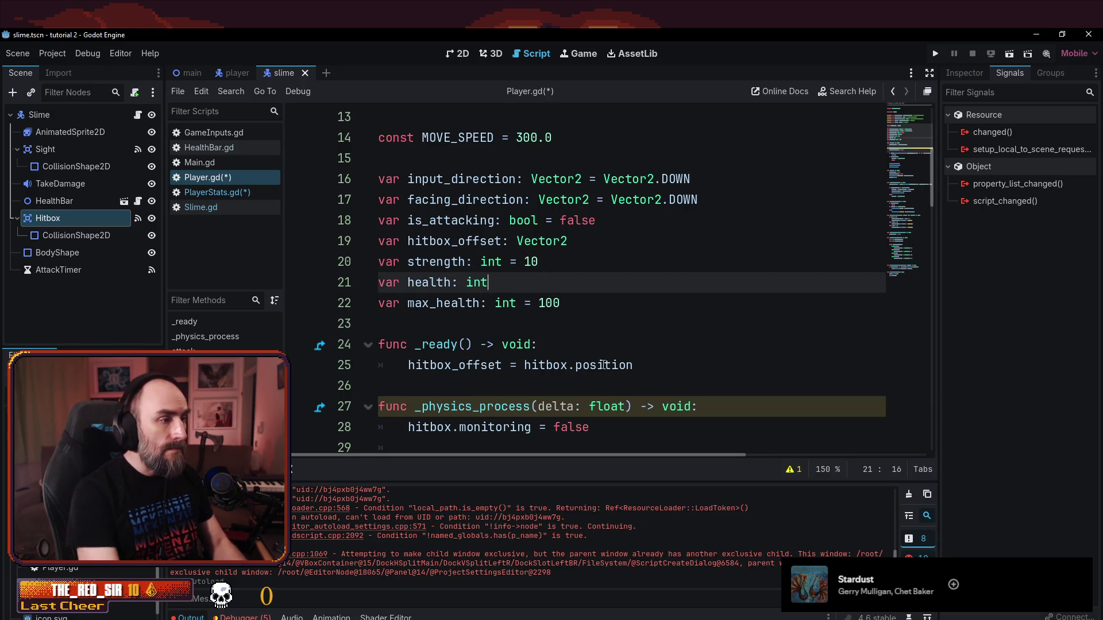
key(Down)
key(Left)
key(shift+End)
key(Delete)
key(ctrl+s)
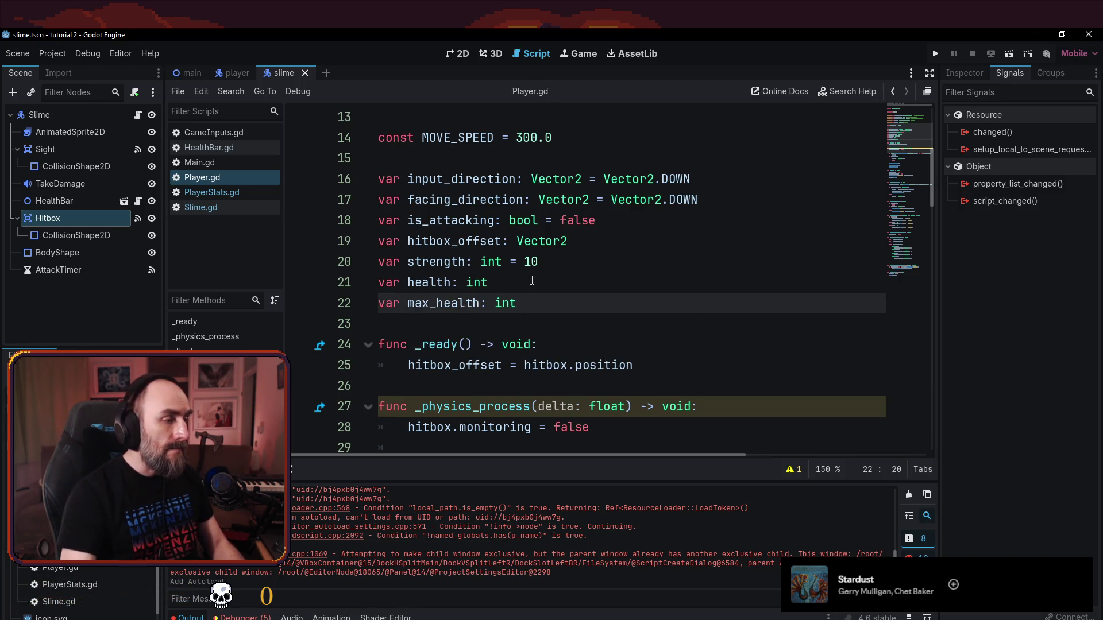
- Add a new empty line below hitbox_offset = hitbox.position inside _ready
scroll(532, 280, down, 4)
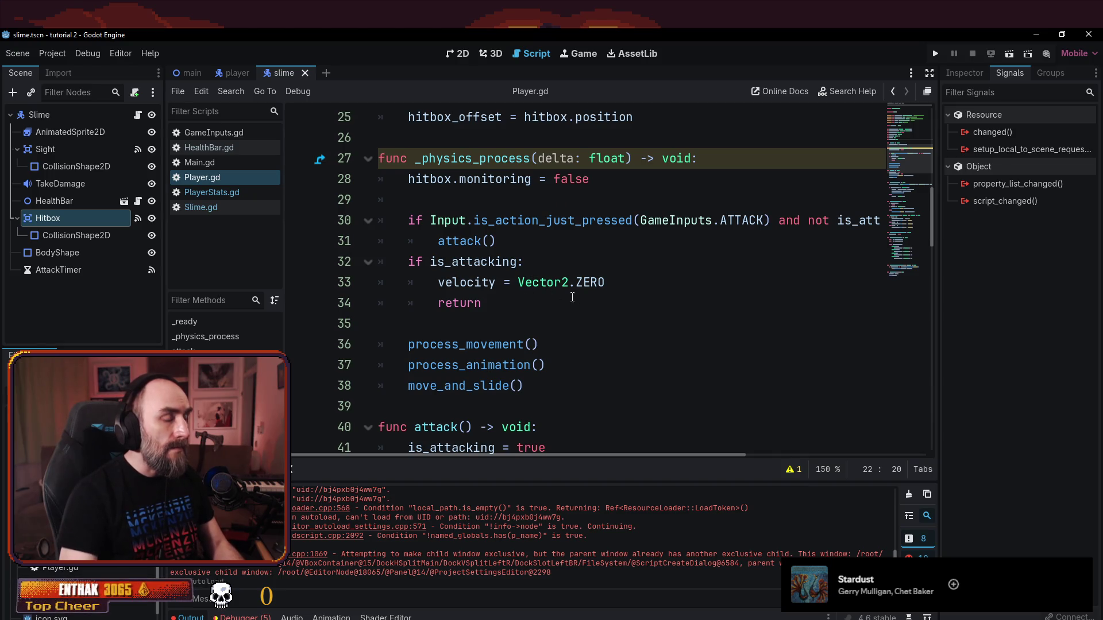
scroll(517, 304, down, 3)
scroll(545, 299, up, 11)
scroll(571, 292, down, 5)
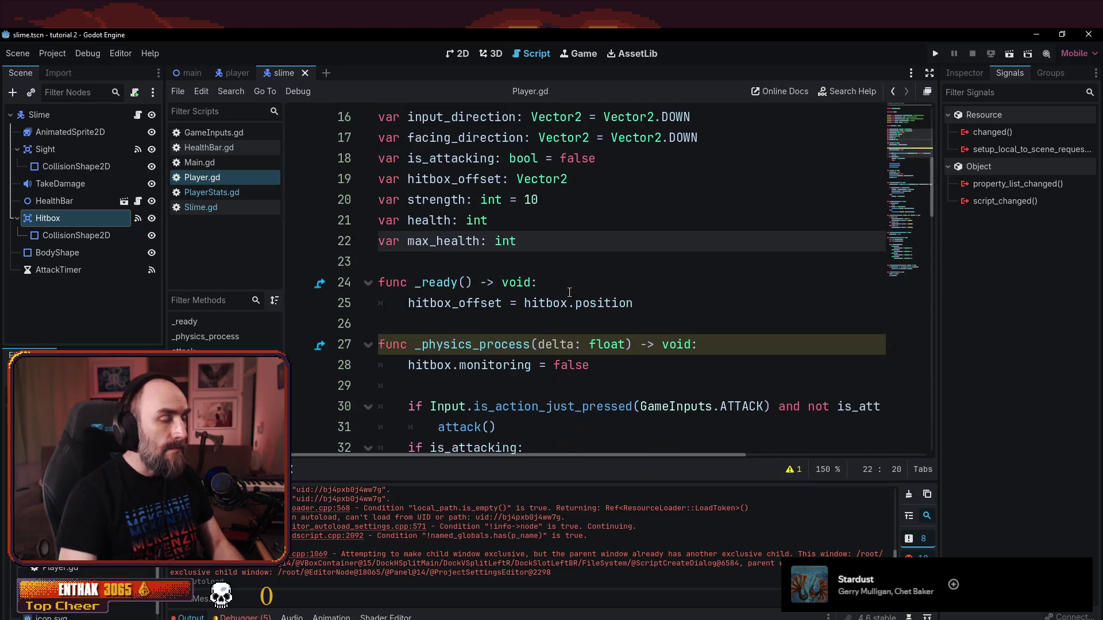
click(687, 300)
key(Return)
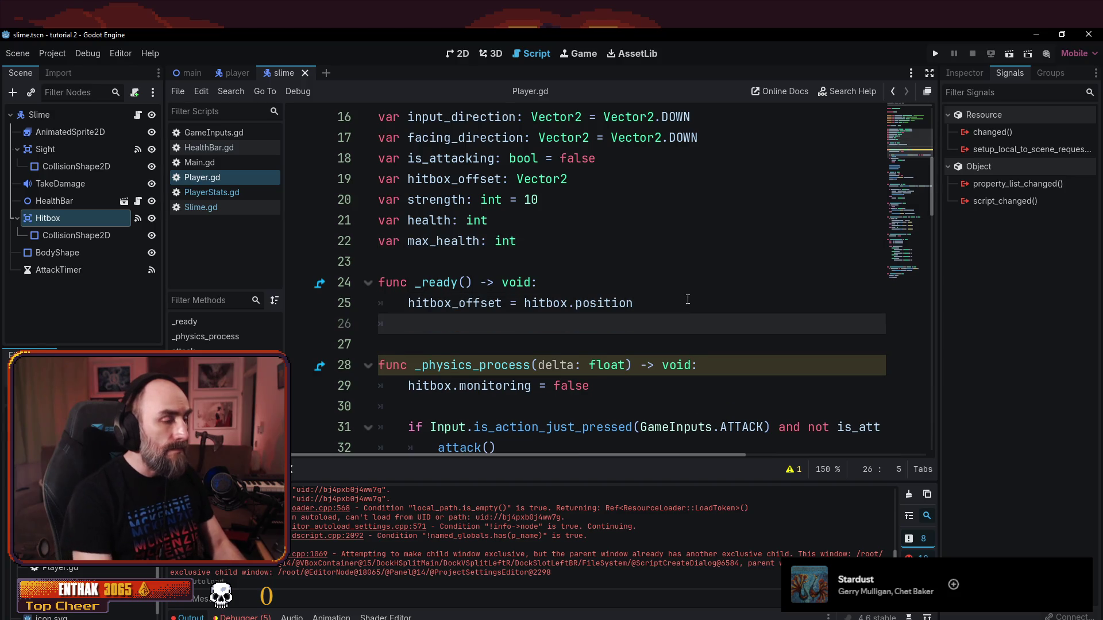
text(health)
key(BackSpace)
key(BackSpace)
key(BackSpace)
key(BackSpace)
key(BackSpace)
click(524, 303)
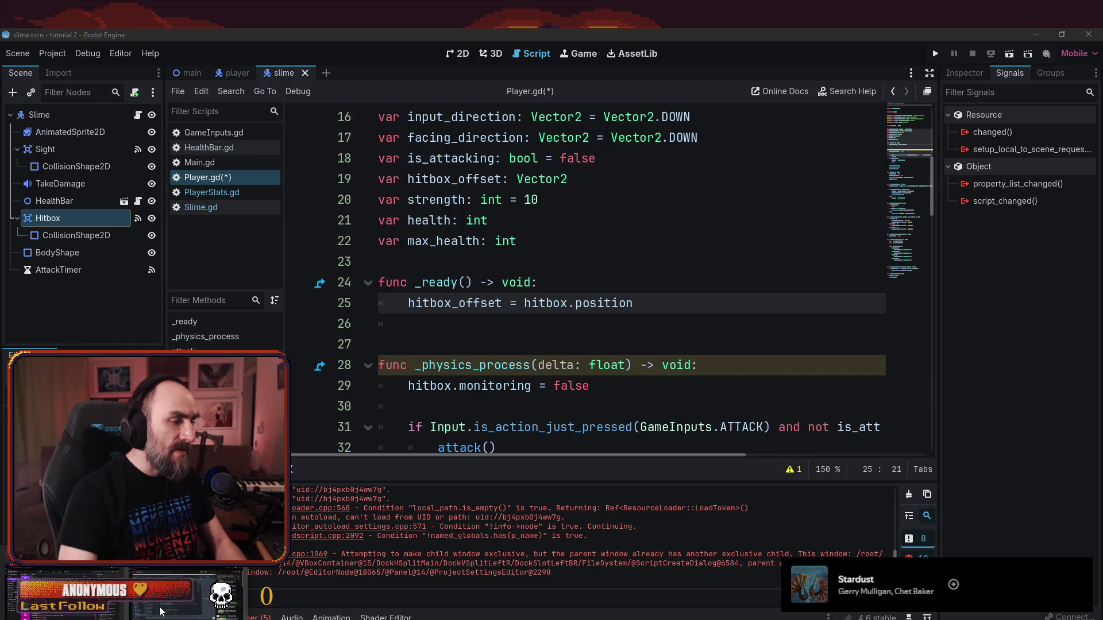
- Rewind the tutorial and pause it where the player copies stats from PlayerStats
key(alt+Tab)
key(space)
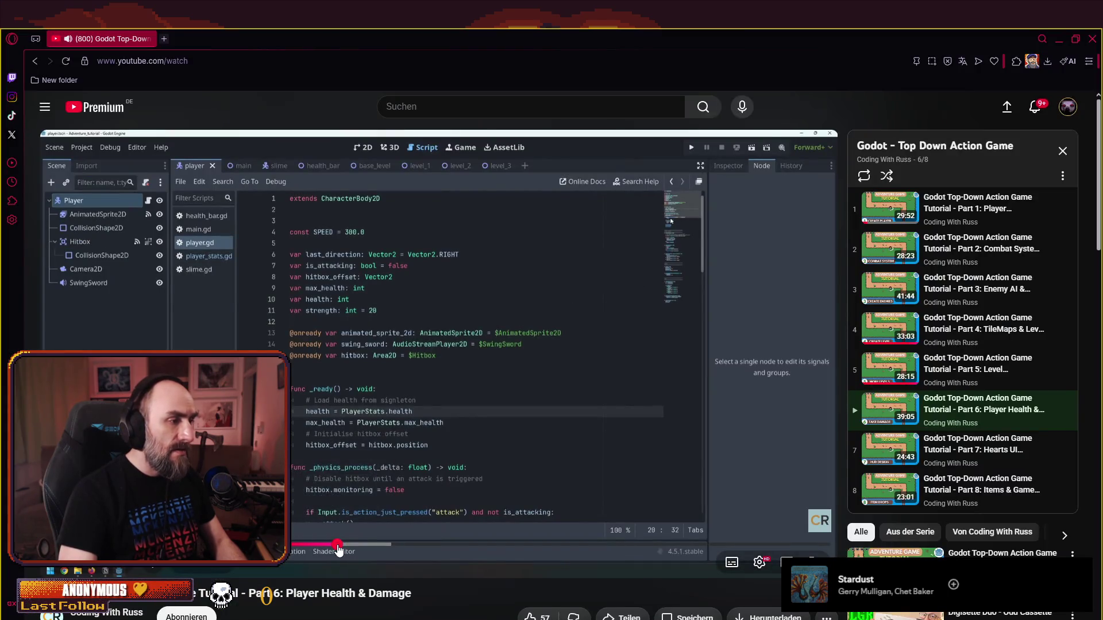
click(337, 544)
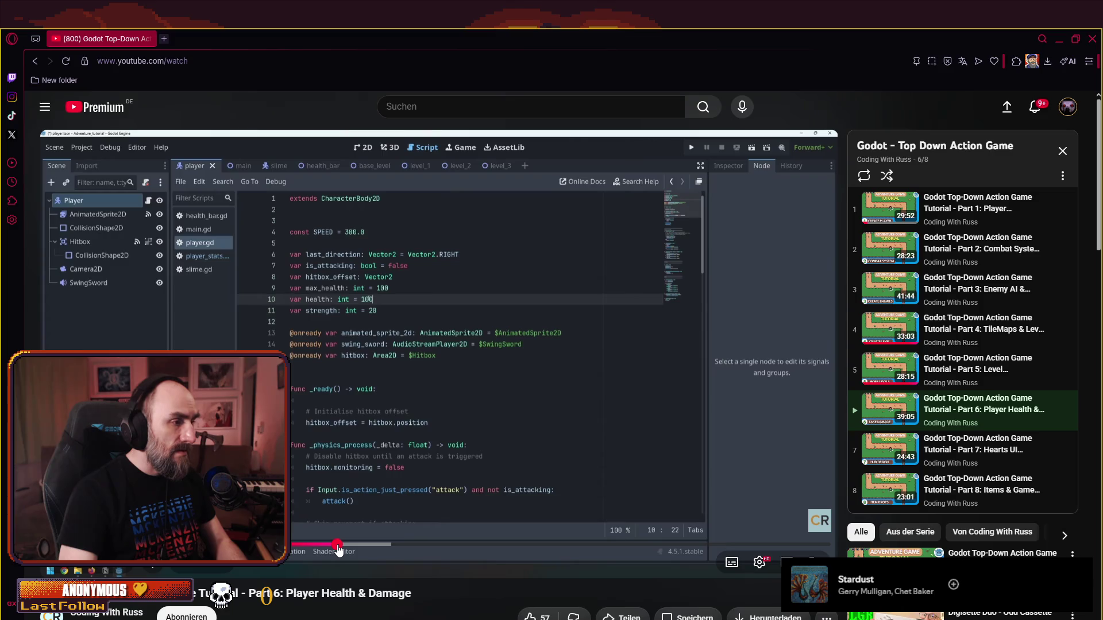
click(494, 446)
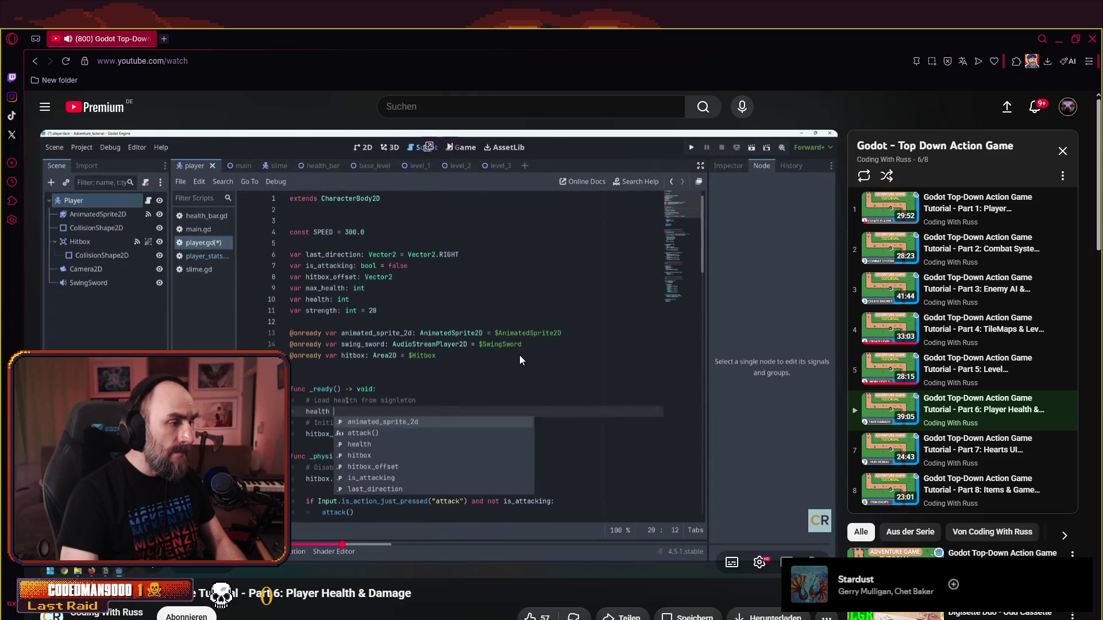
key(space)
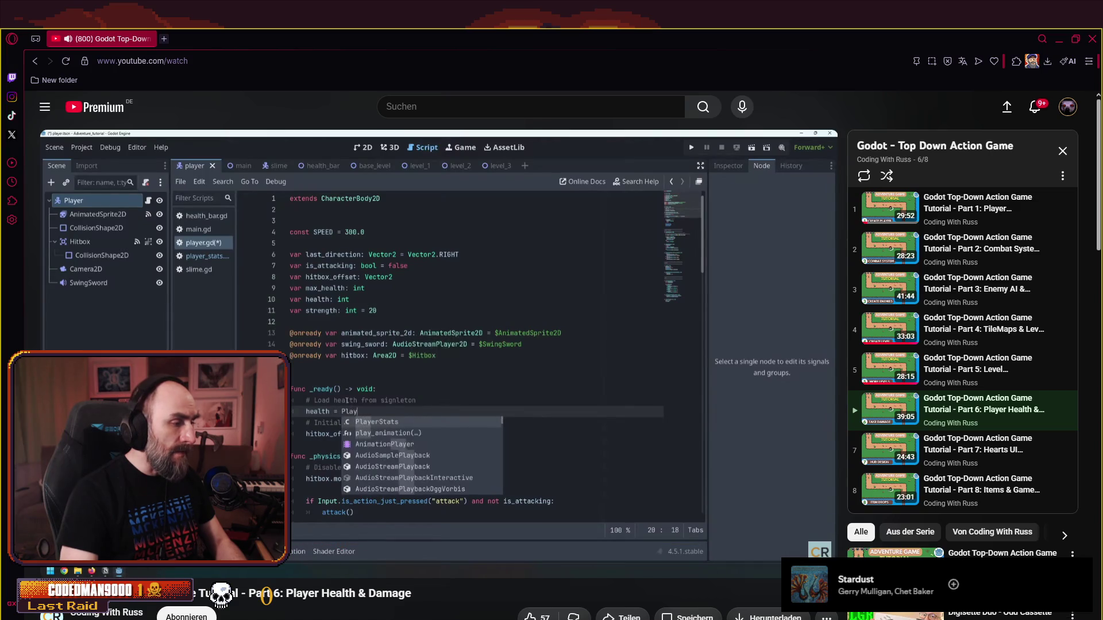
key(alt+Tab)
- Add health = PlayerStats.health at the top of _ready
click(605, 283)
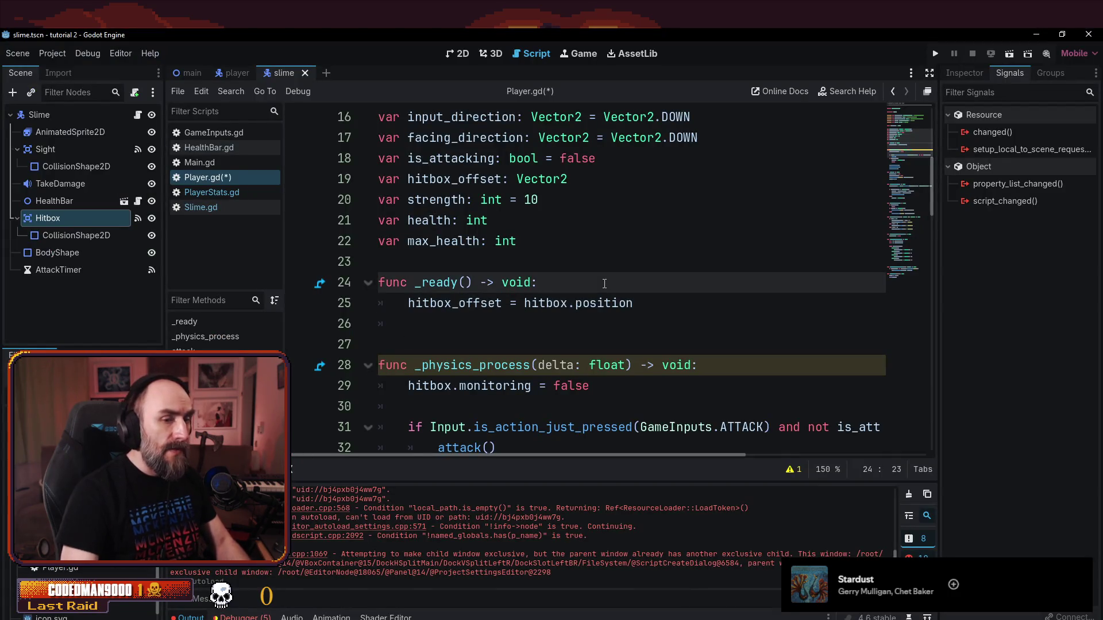
key(Return)
text(health)
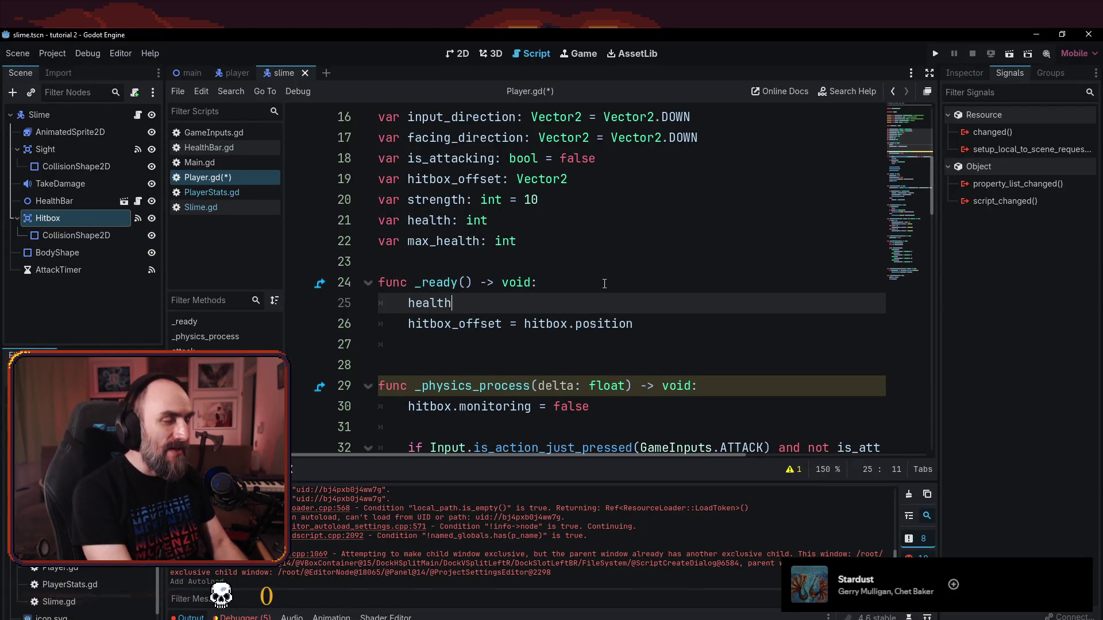
text( = )
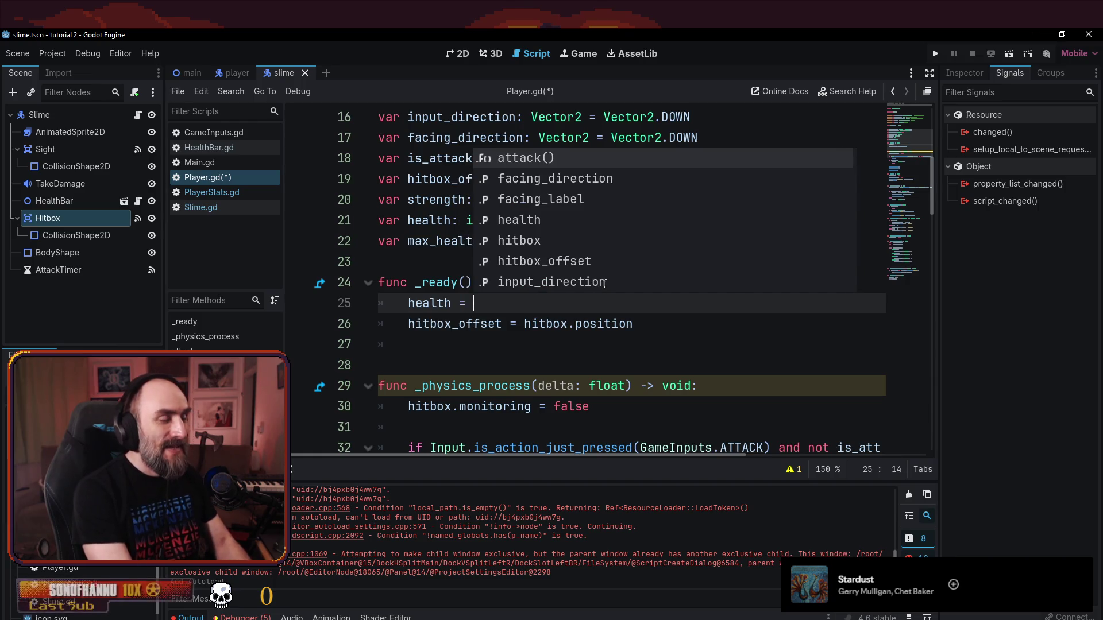
text(player)
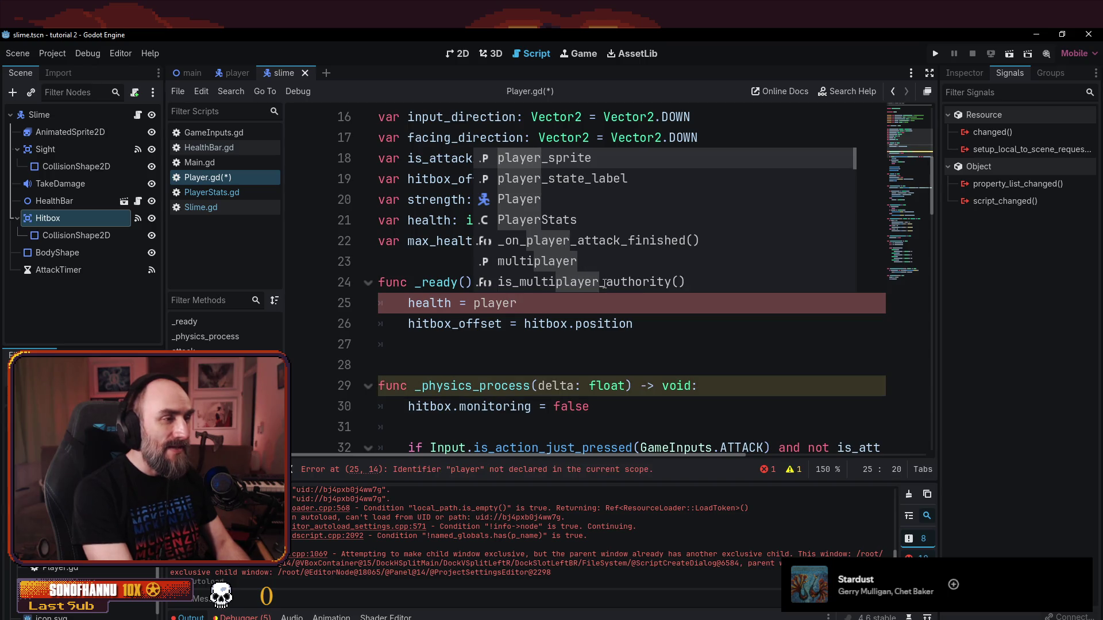
key(Down)
key(Down)
key(Down)
key(Return)
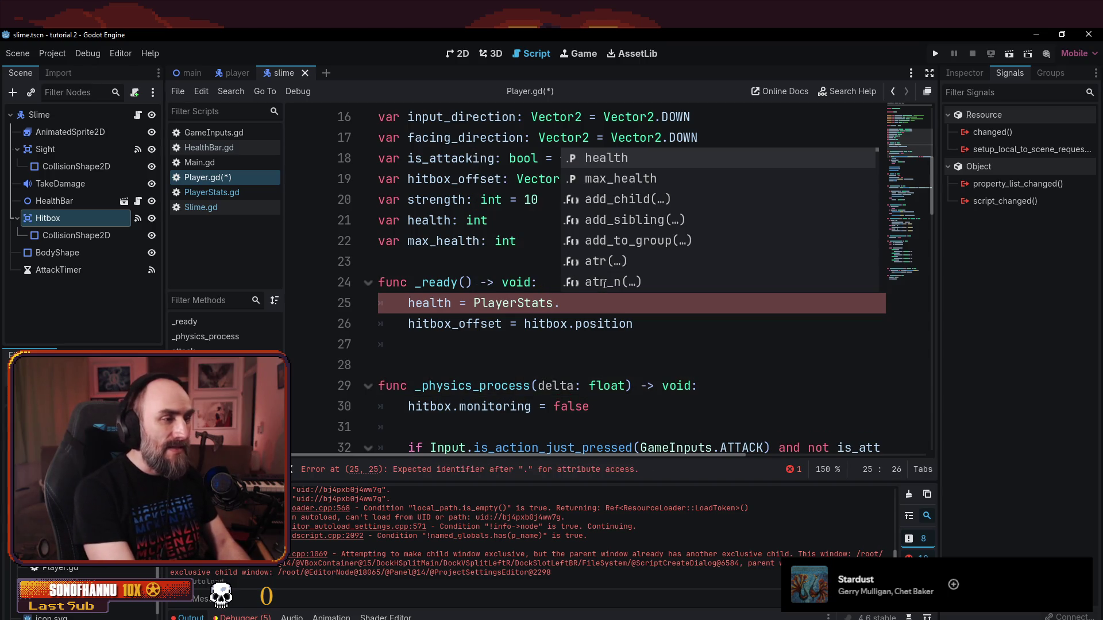
key(Return)
key(Return)
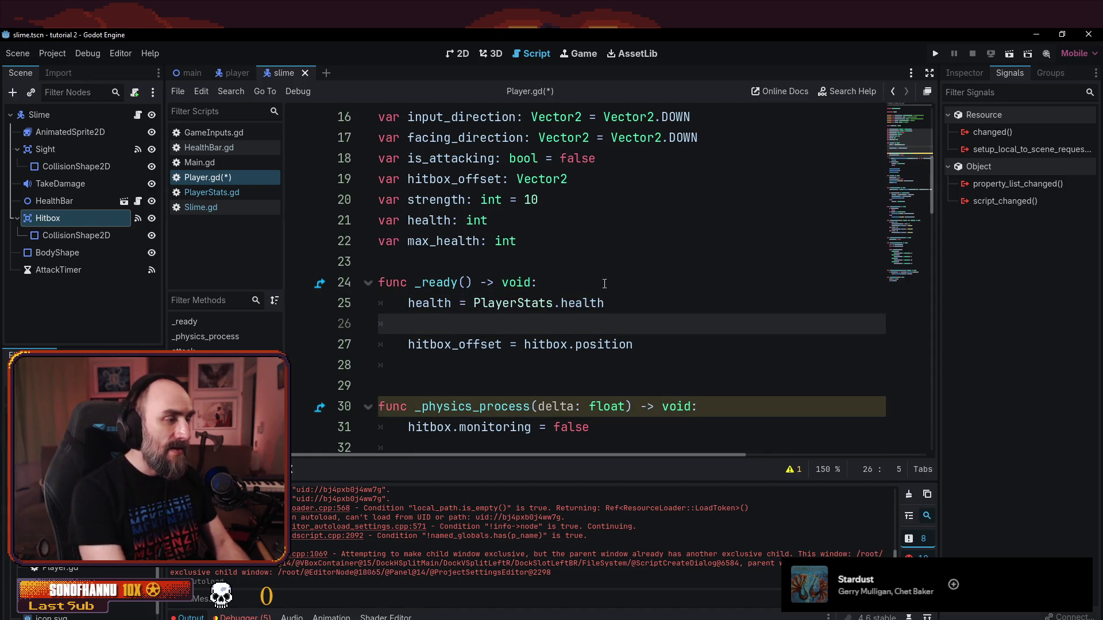
text(health =)
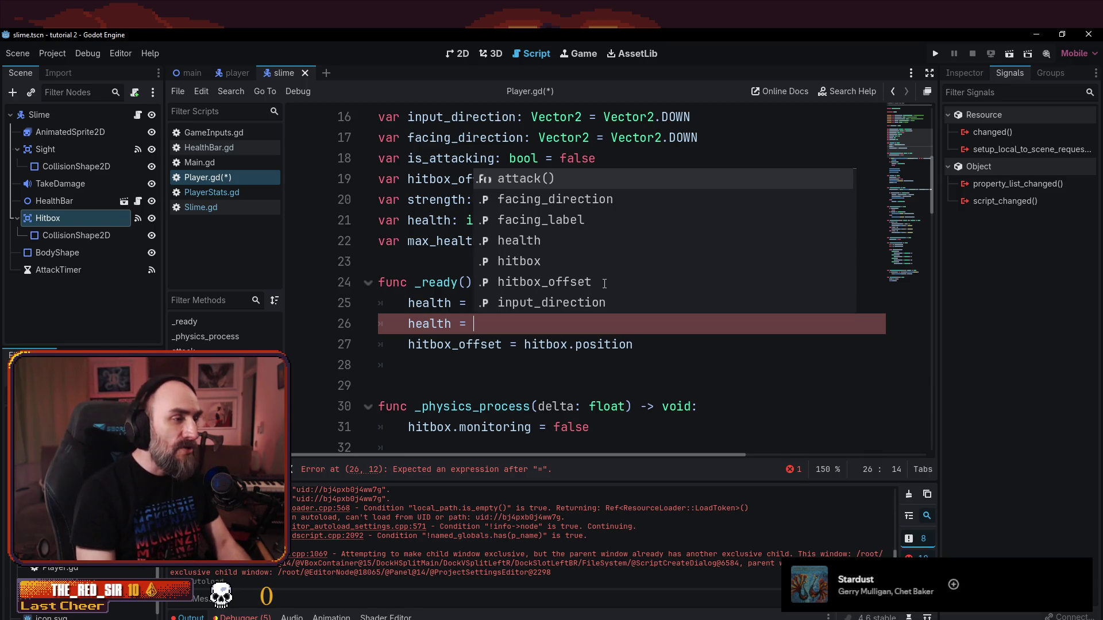
text(P)
key(BackSpace)
key(BackSpace)
key(BackSpace)
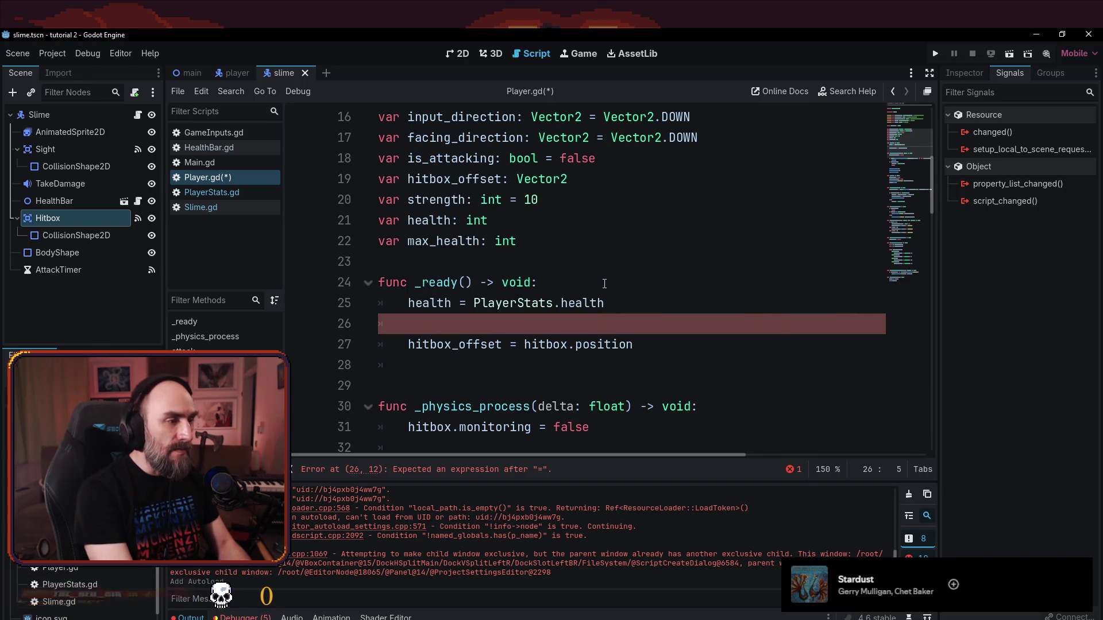
- Add max_health = PlayerStats.max_health below it and save Player.gd
text(max)
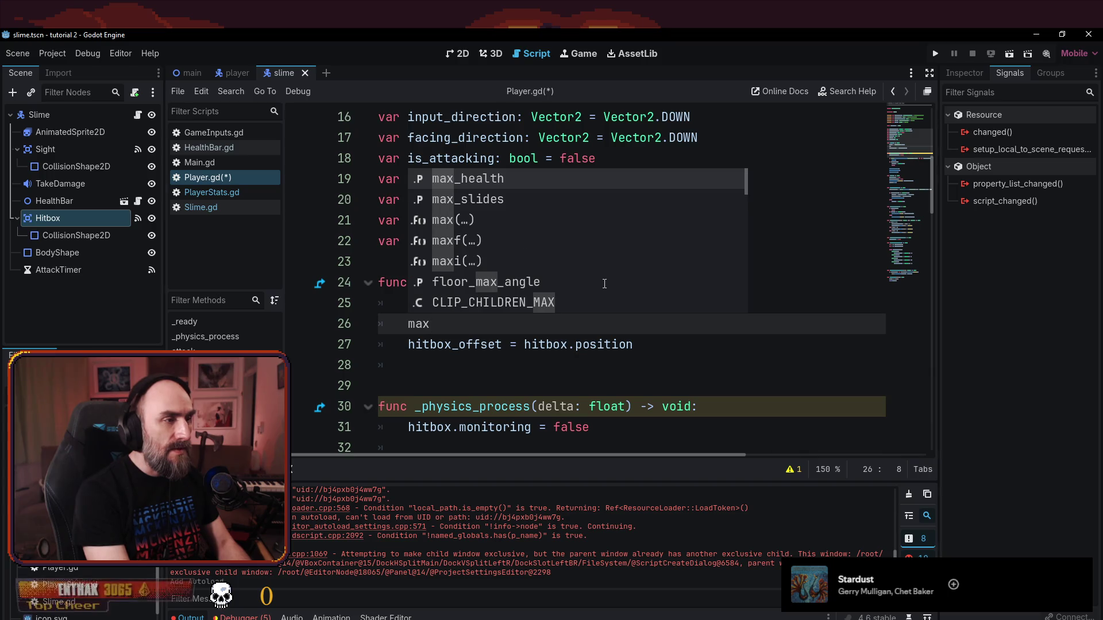
key(Return)
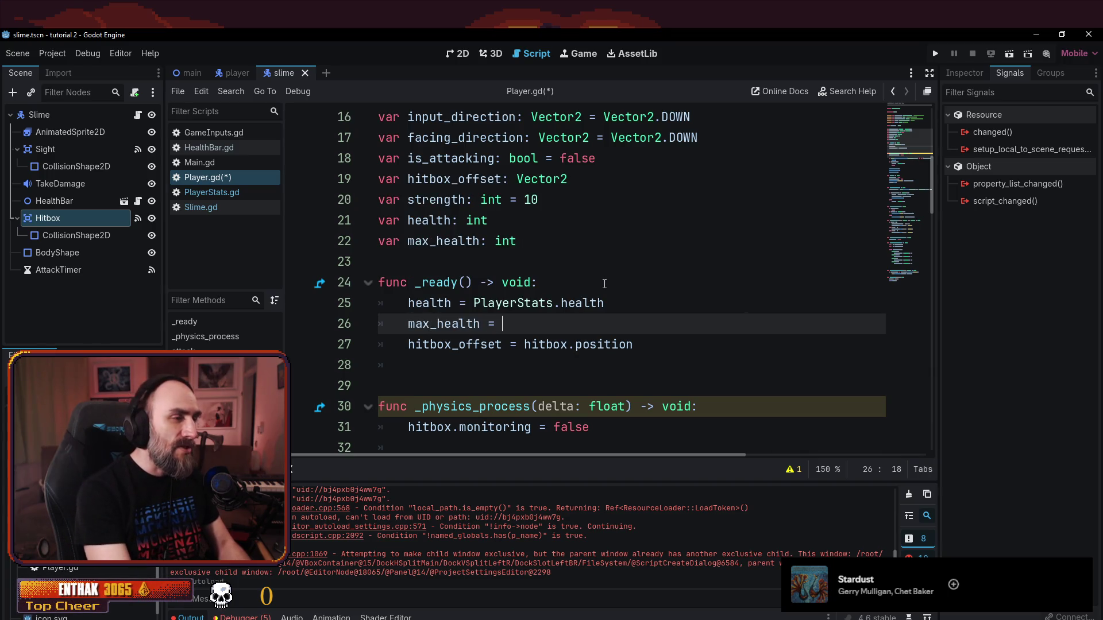
text(Pla)
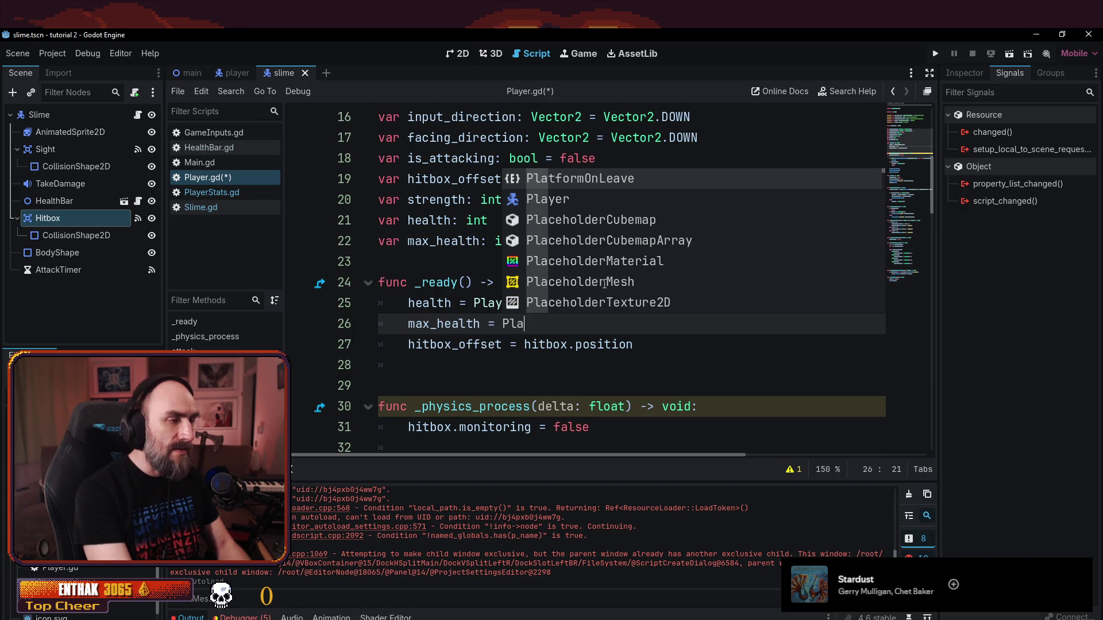
text(yer)
key(Down)
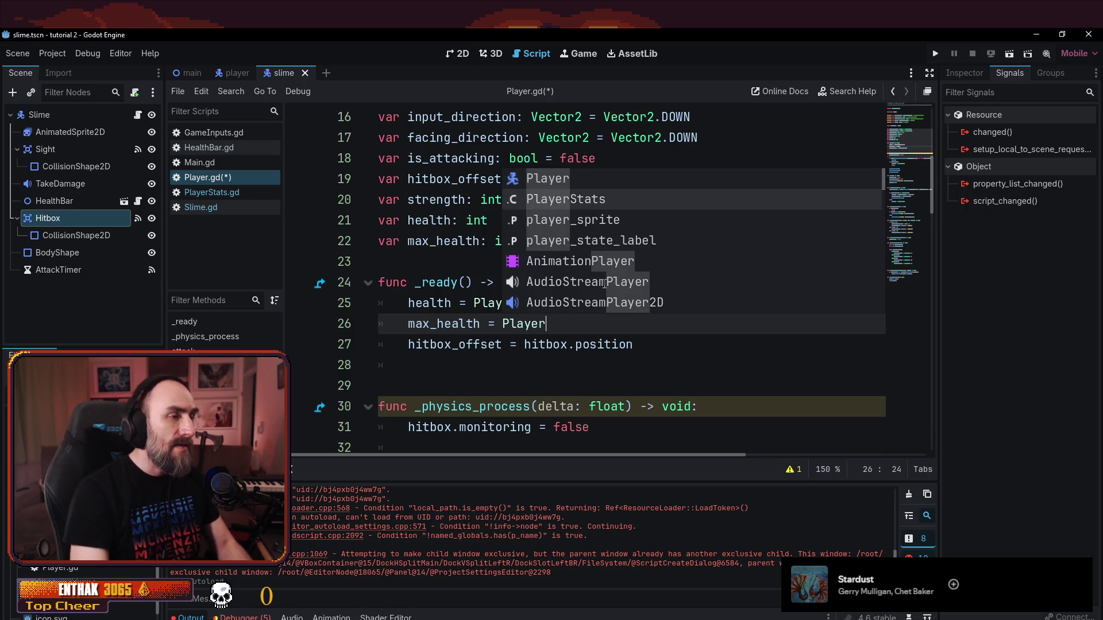
key(Return)
text(.max-)
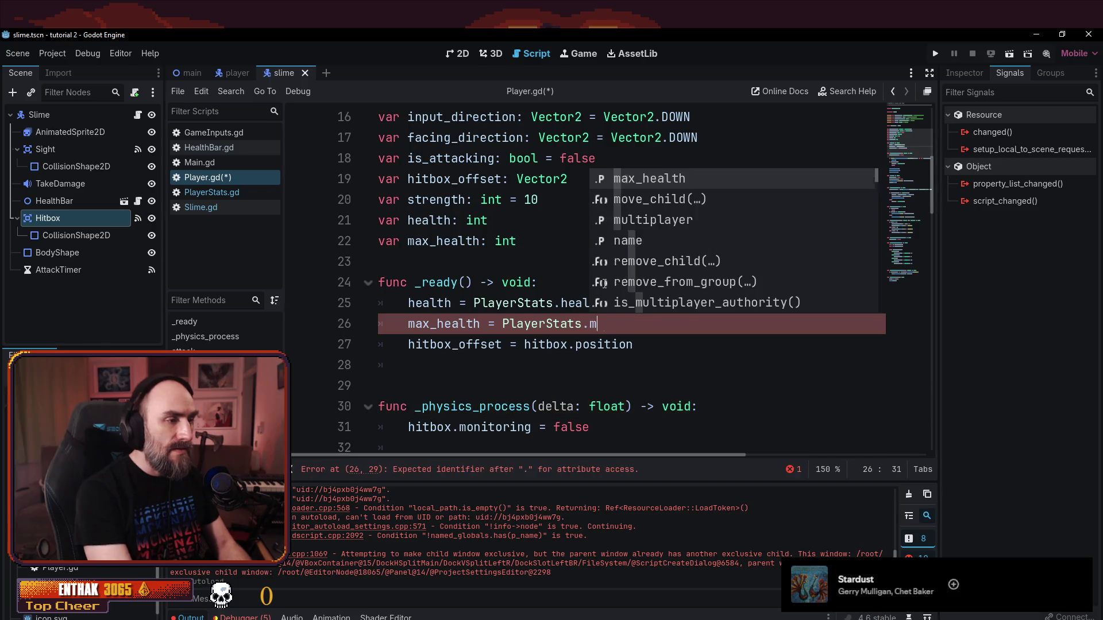
key(BackSpace)
text(_)
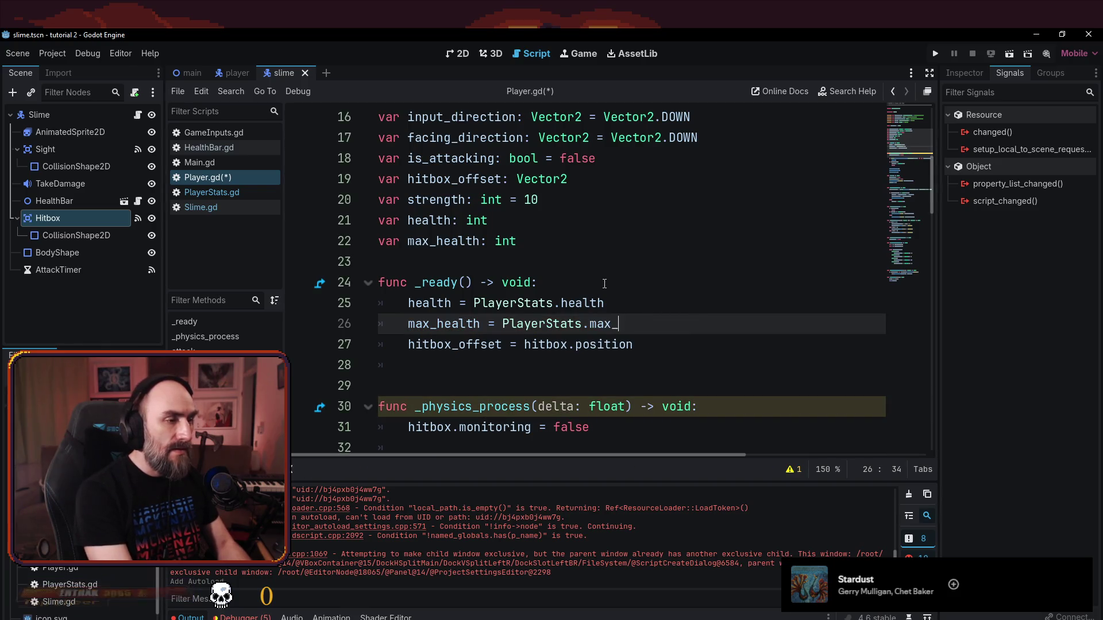
key(Return)
key(ctrl+s)
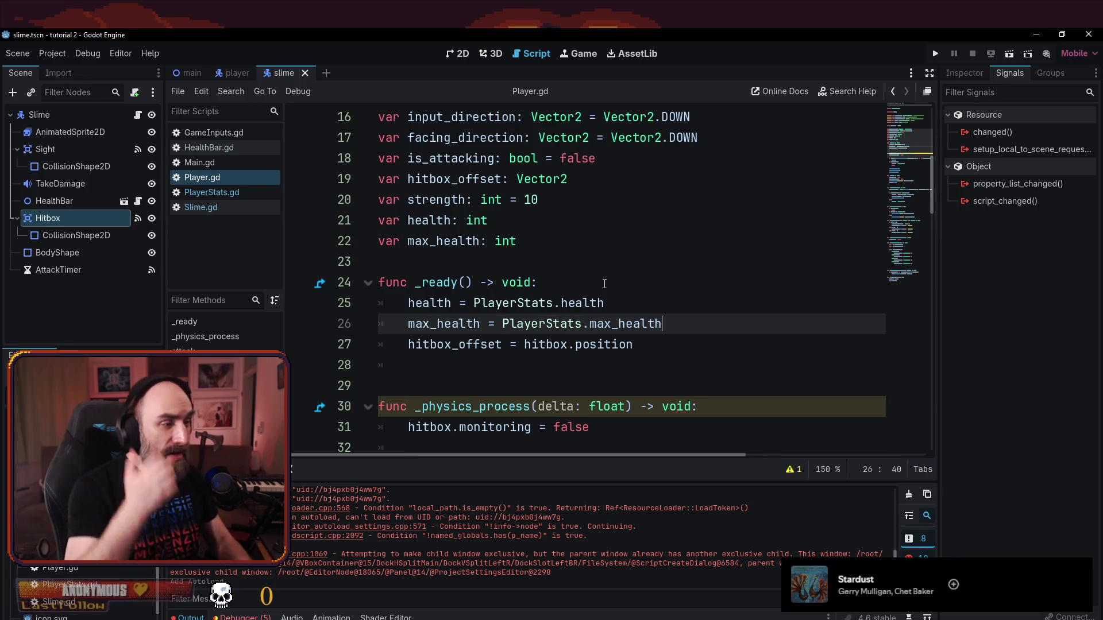
scroll(605, 284, down, 10)
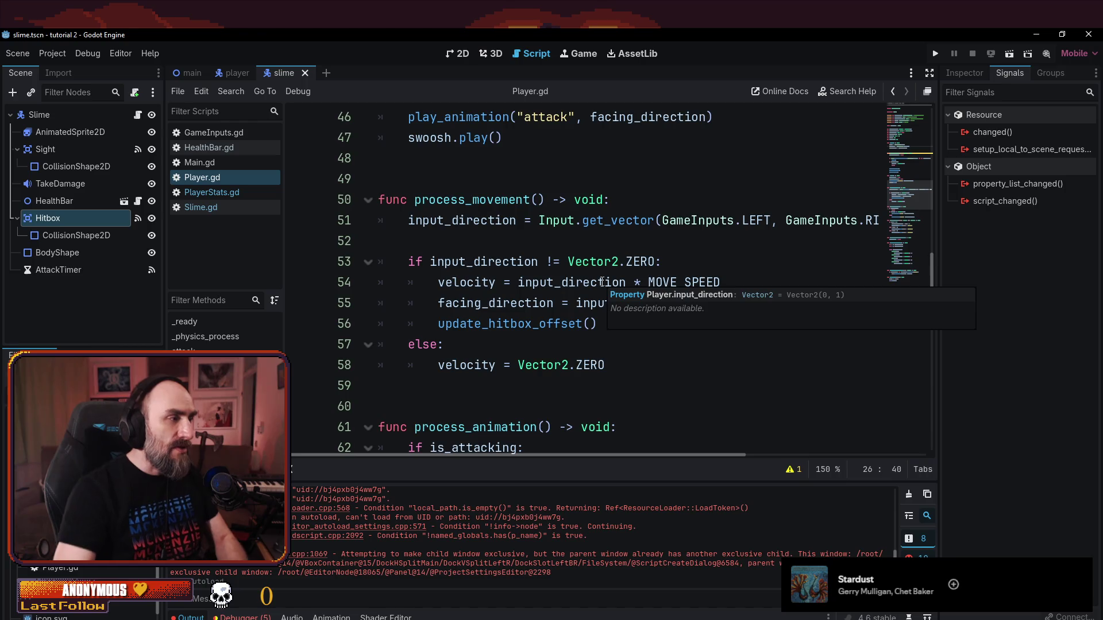
scroll(601, 282, down, 14)
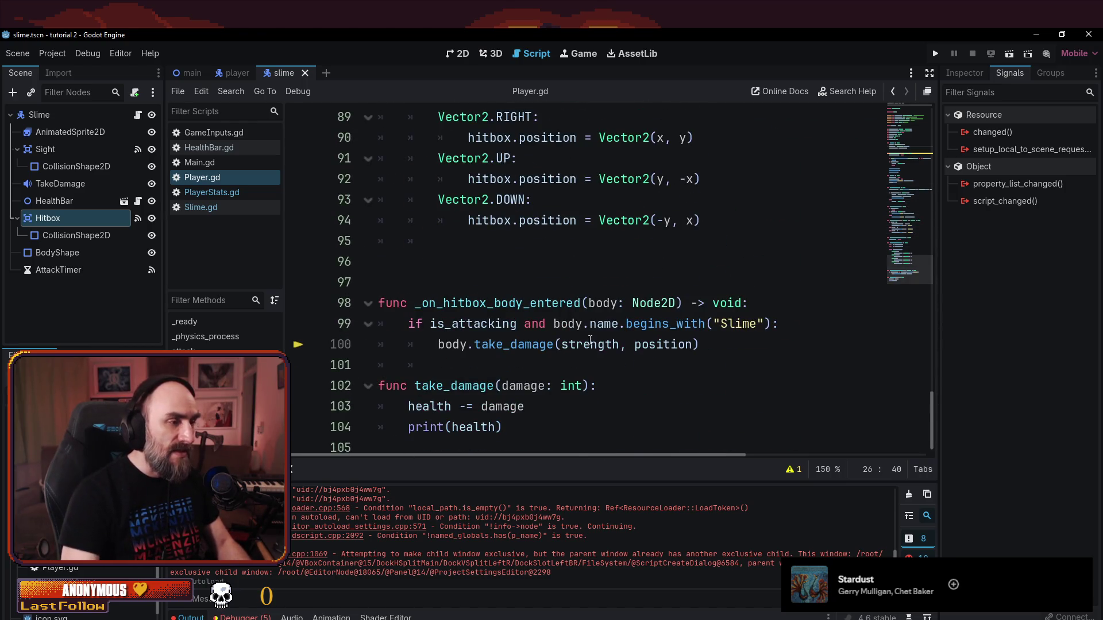
click(467, 369)
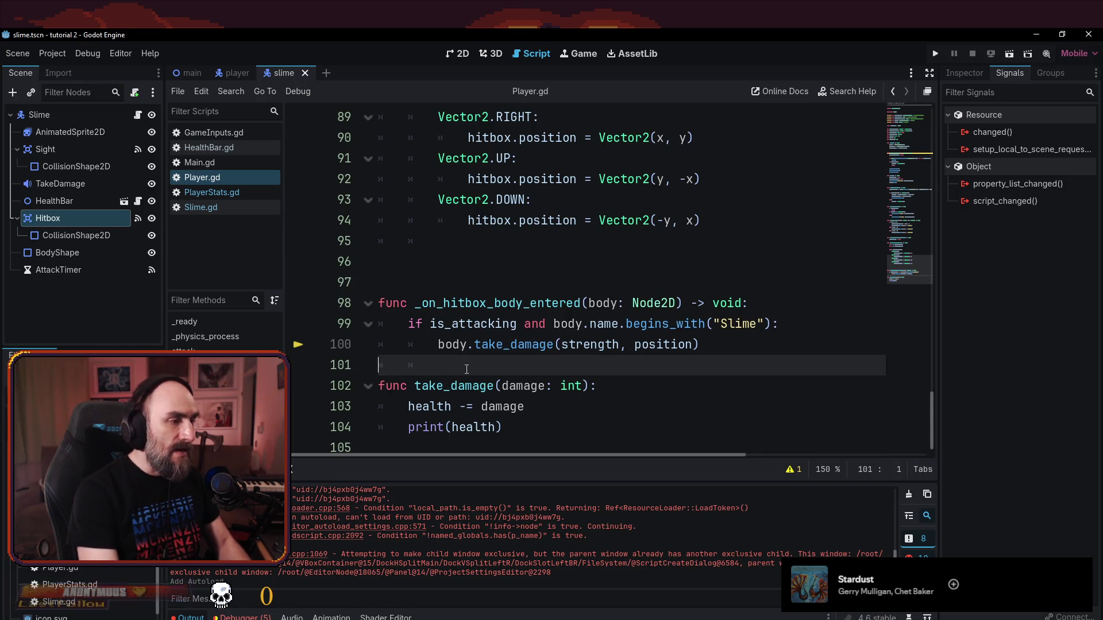
key(Down)
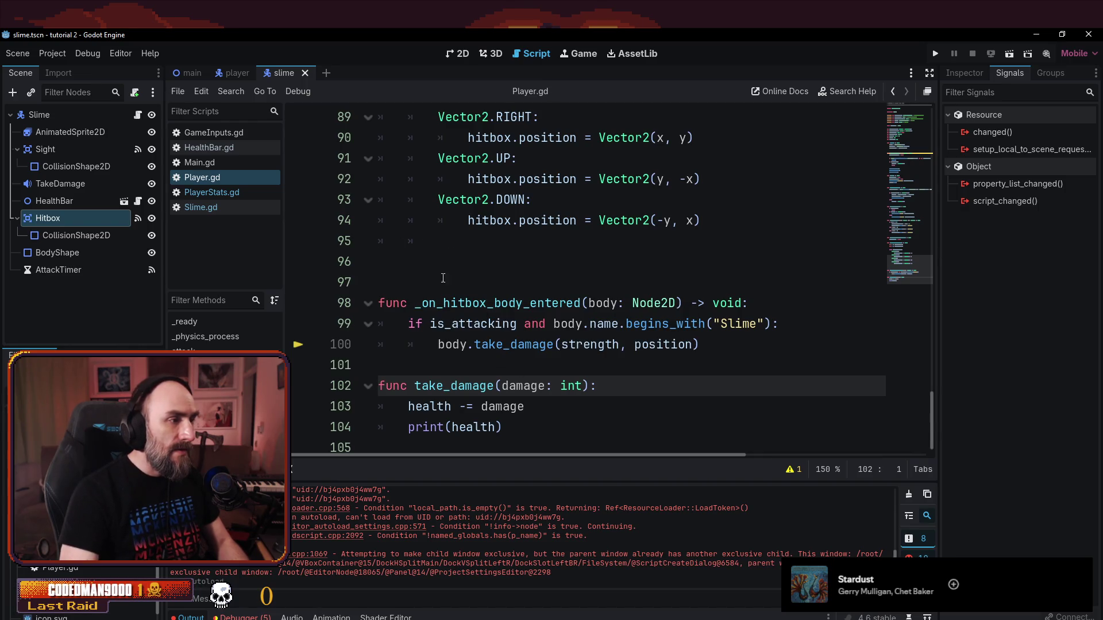
drag(385, 262, 365, 241)
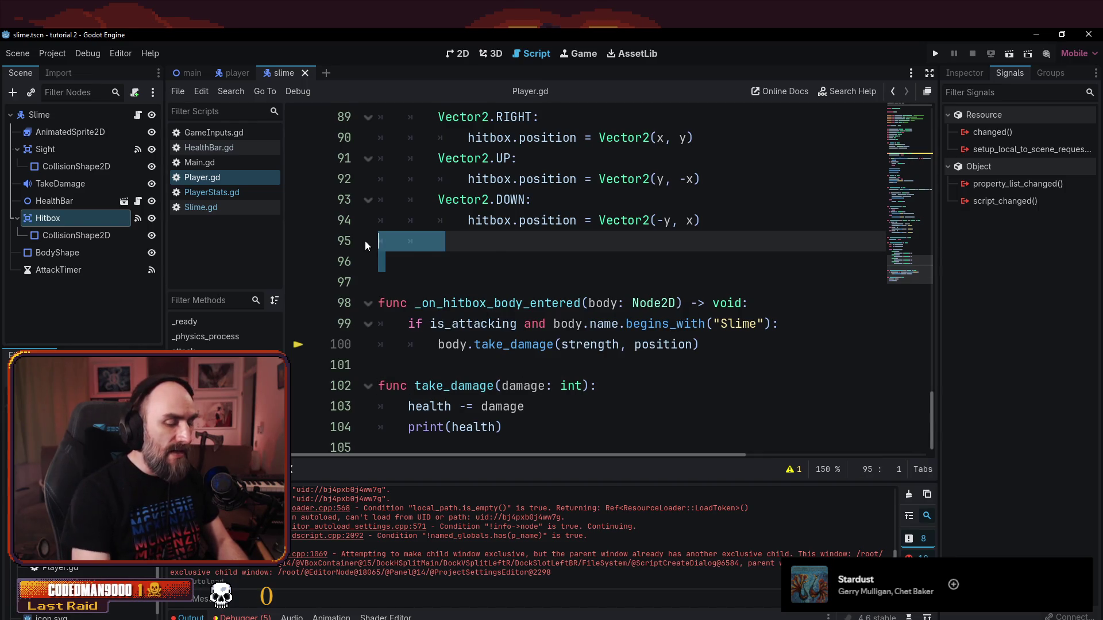
key(Delete)
key(ctrl+s)
scroll(615, 336, up, 4)
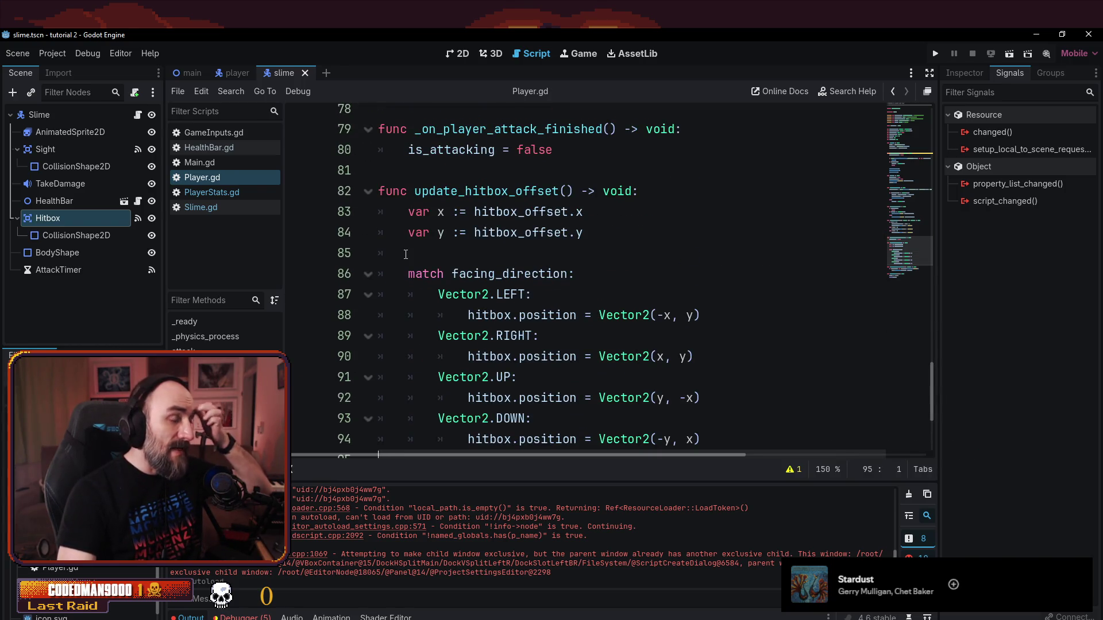
scroll(405, 254, up, 4)
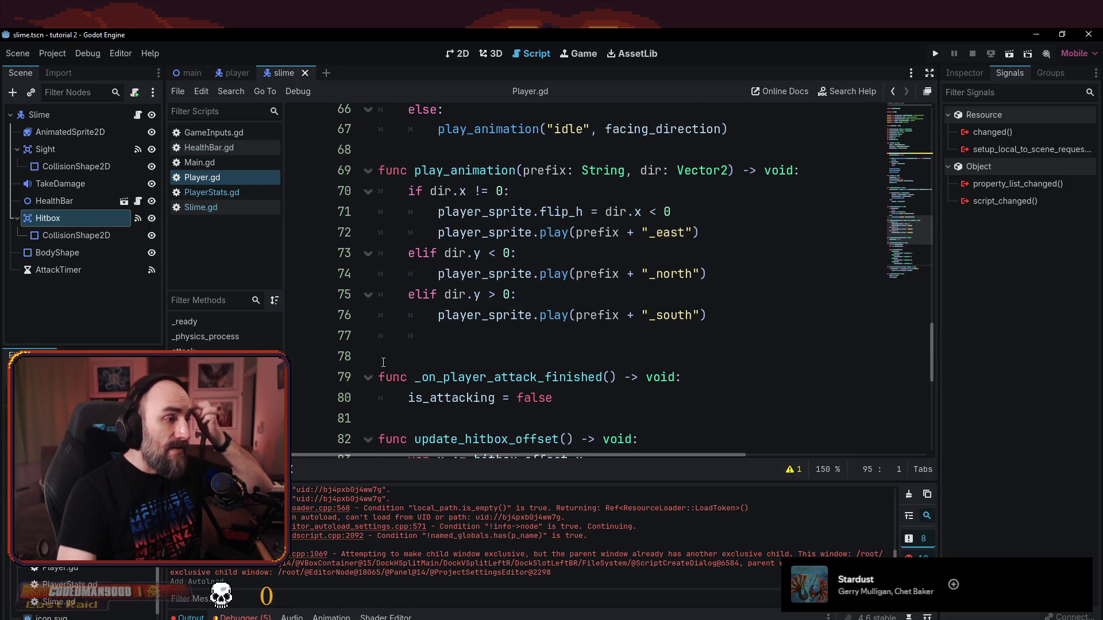
double_click(389, 340)
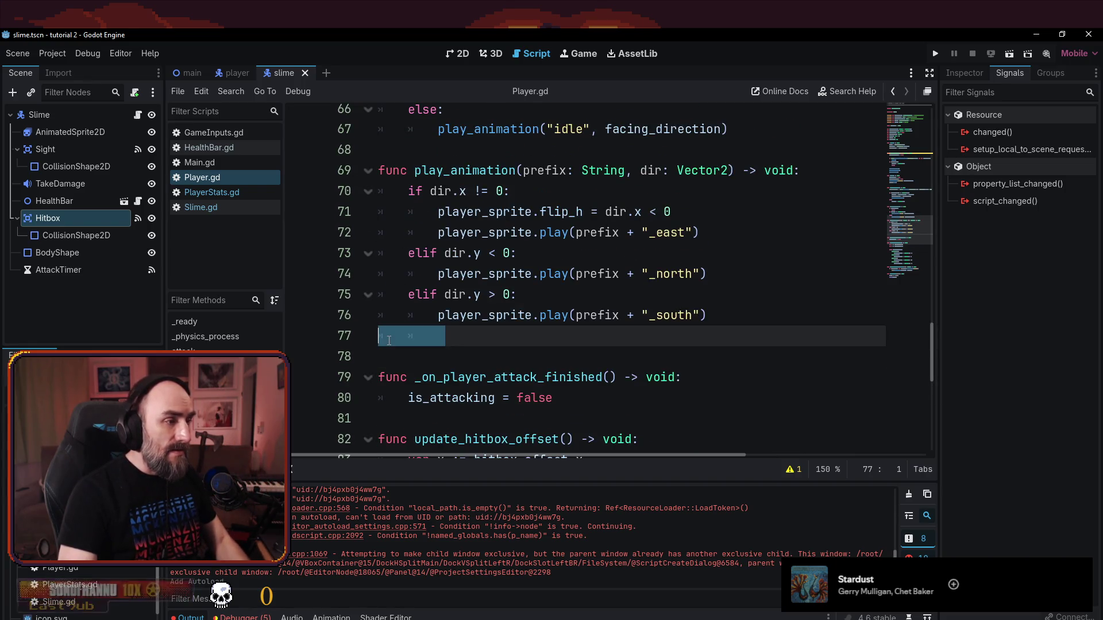
key(Delete)
key(Delete)
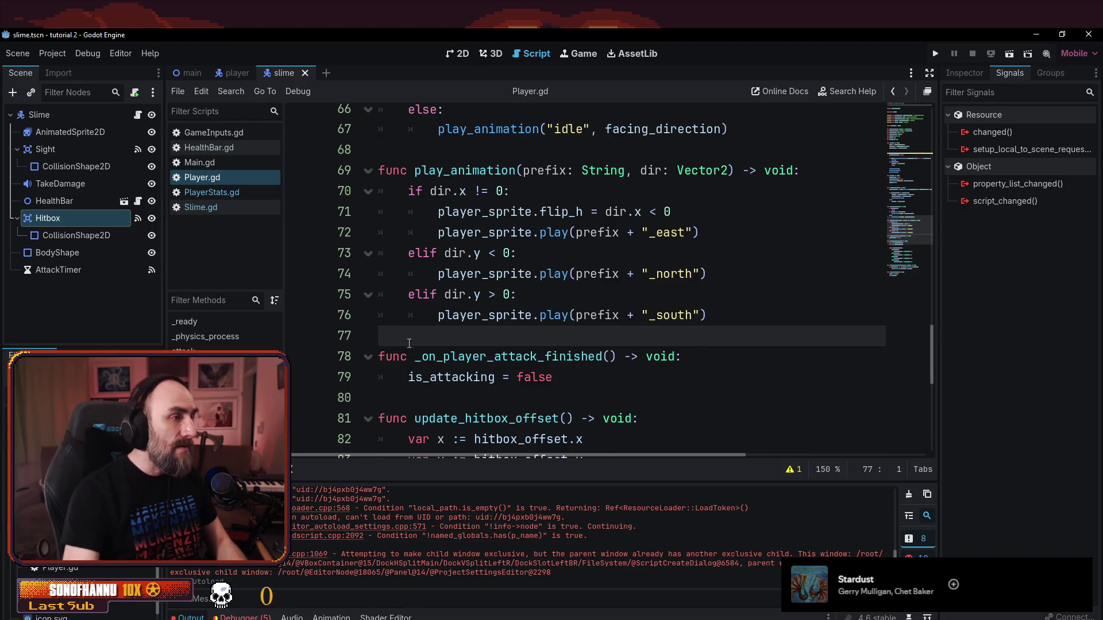
scroll(389, 340, up, 4)
scroll(531, 227, up, 2)
scroll(531, 228, up, 13)
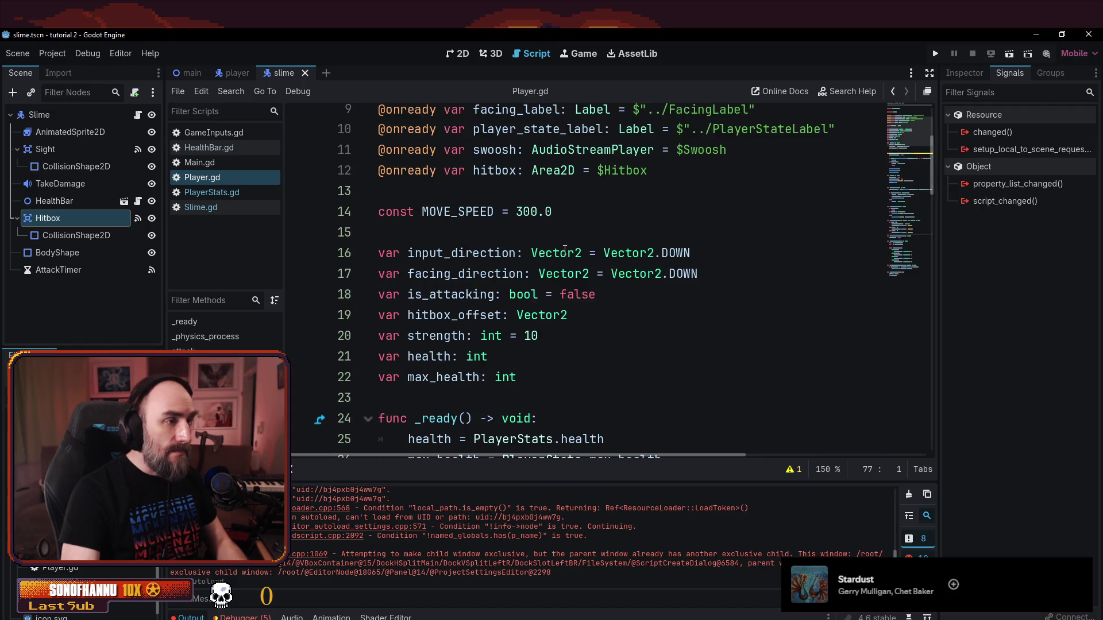
scroll(564, 249, down, 3)
scroll(550, 277, up, 3)
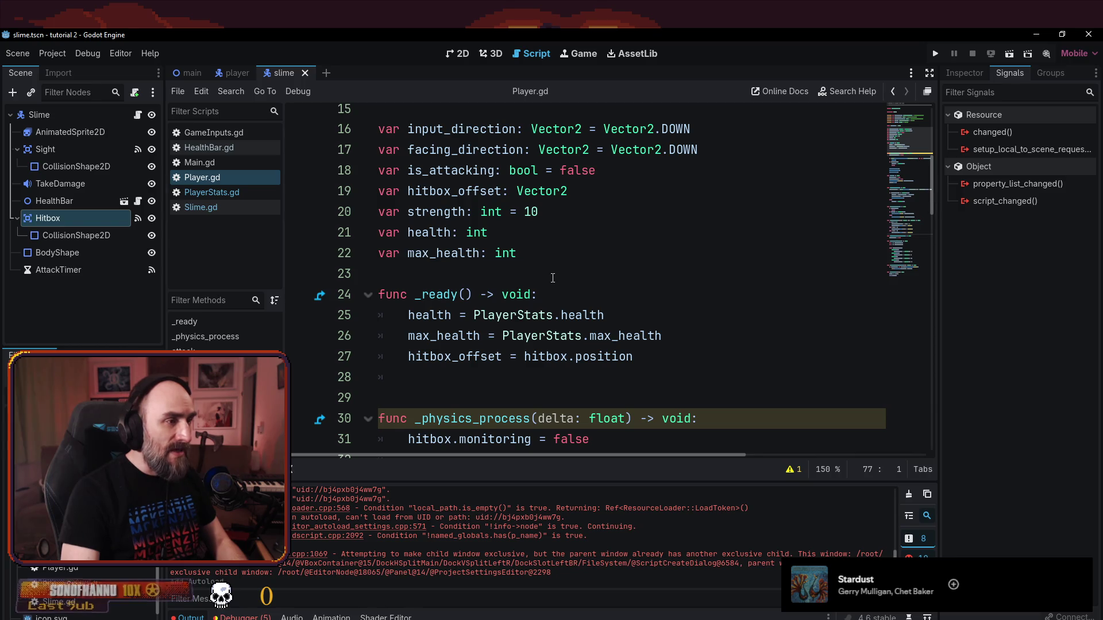
click(511, 212)
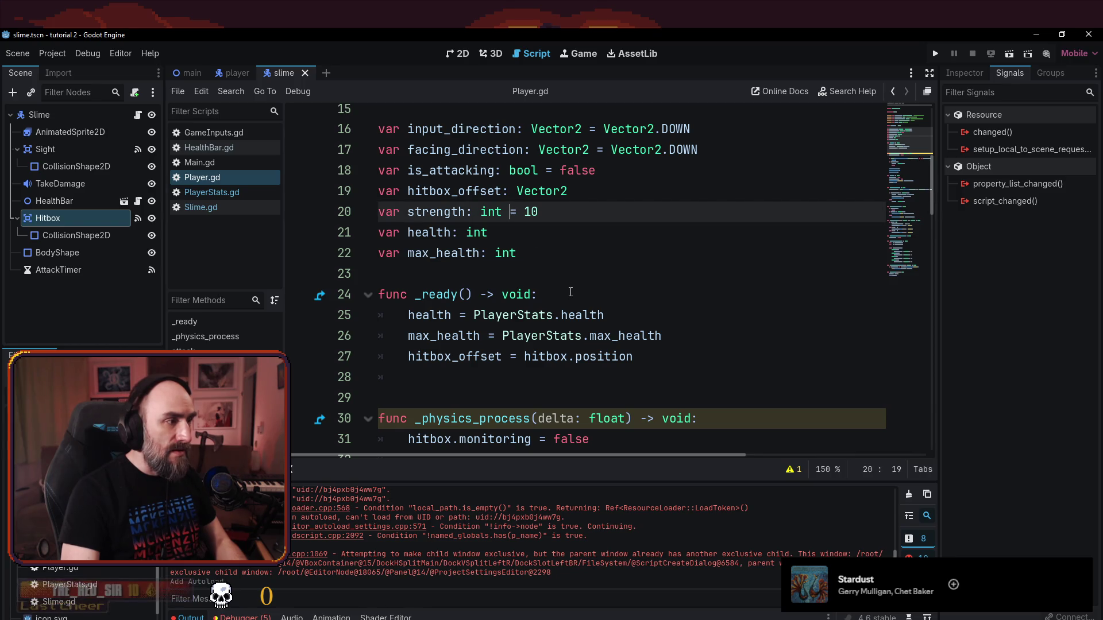
- Remove the '= 10' default from strength in Player.gd and save
key(Left)
key(Left)
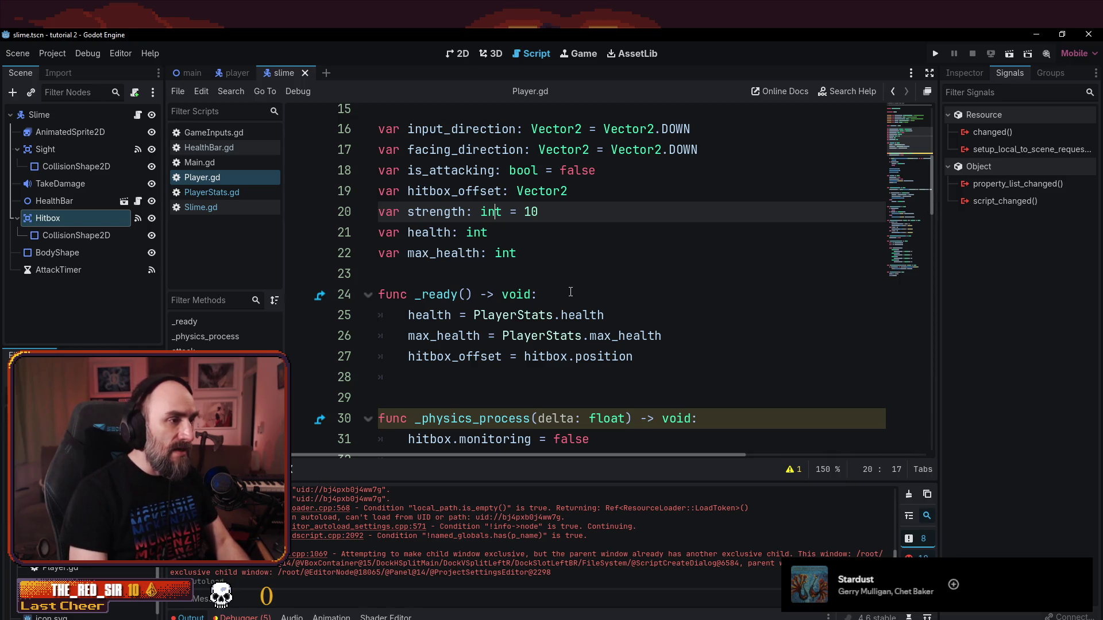
key(shift+End)
key(Delete)
key(ctrl+s)
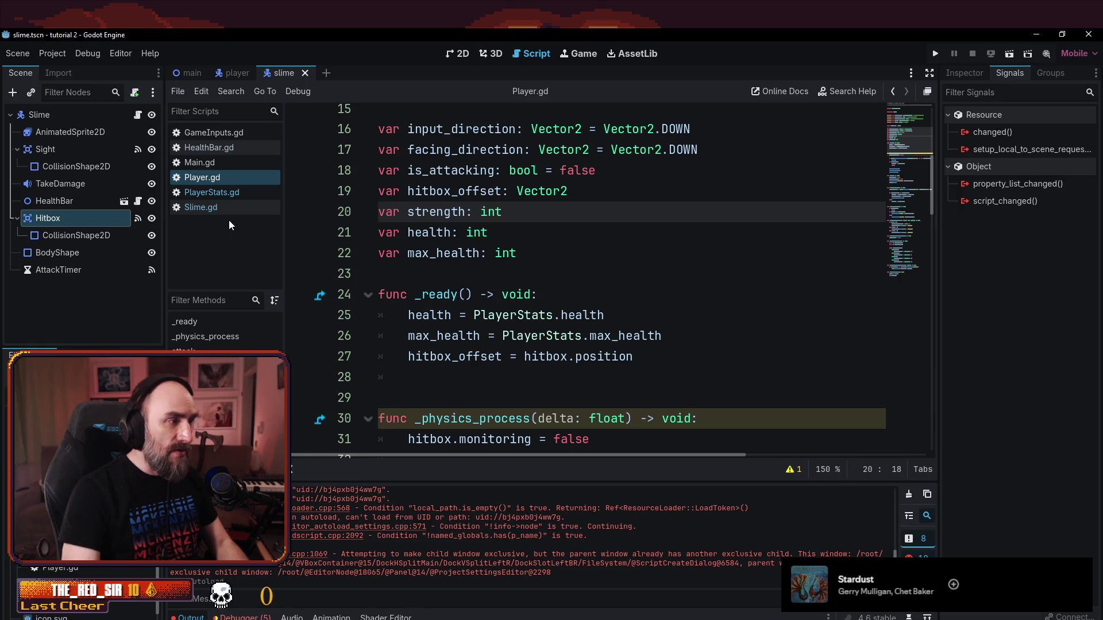
- Add 'var strength: int = 10' to PlayerStats.gd
click(212, 193)
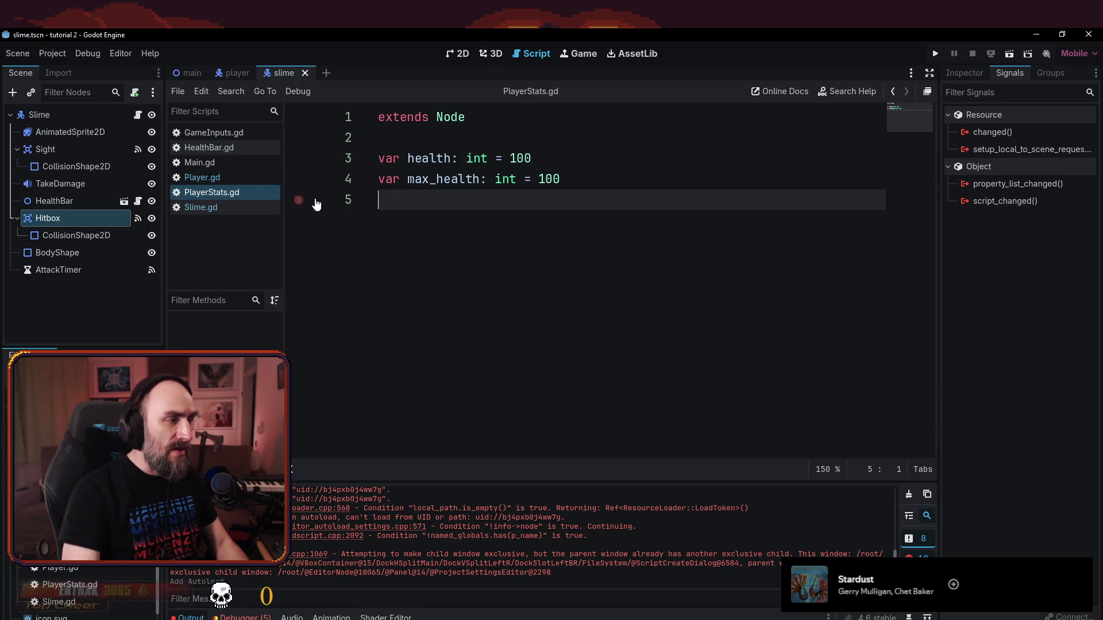
text(var )
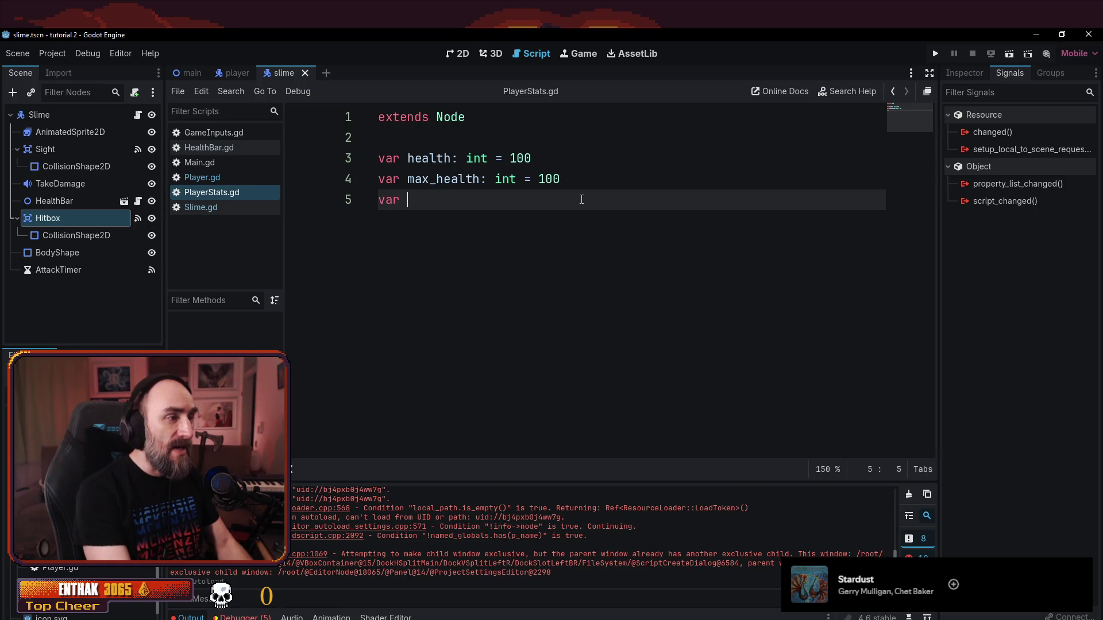
text(strength: int = 10)
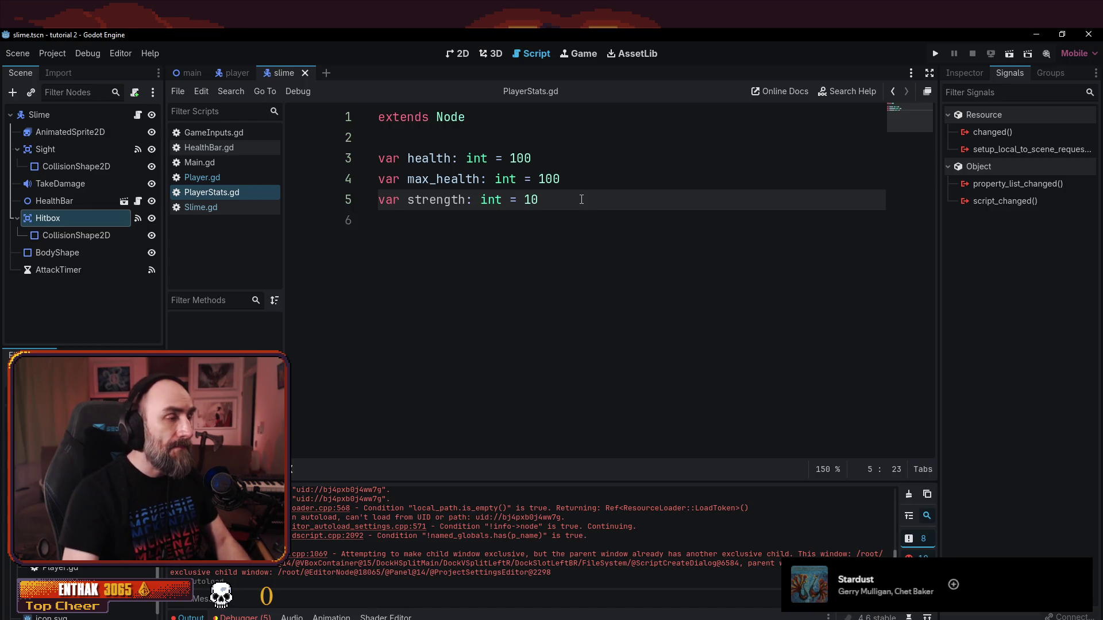
click(240, 71)
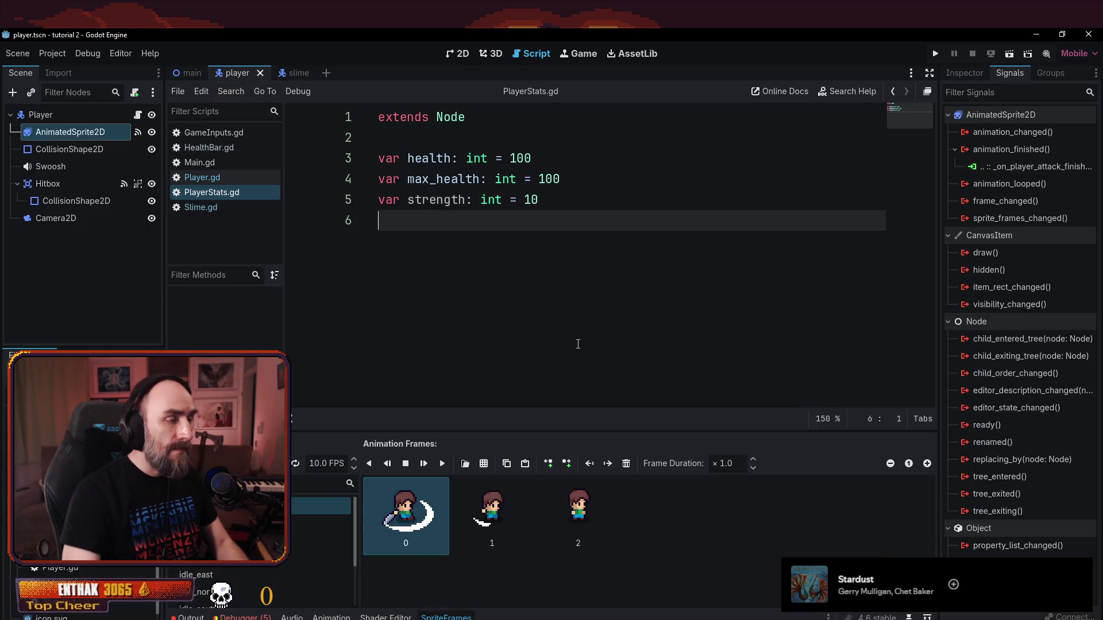
- In Player.gd's _ready, add 'strength = PlayerStats.strength' below the max_health line using autocomplete
click(199, 178)
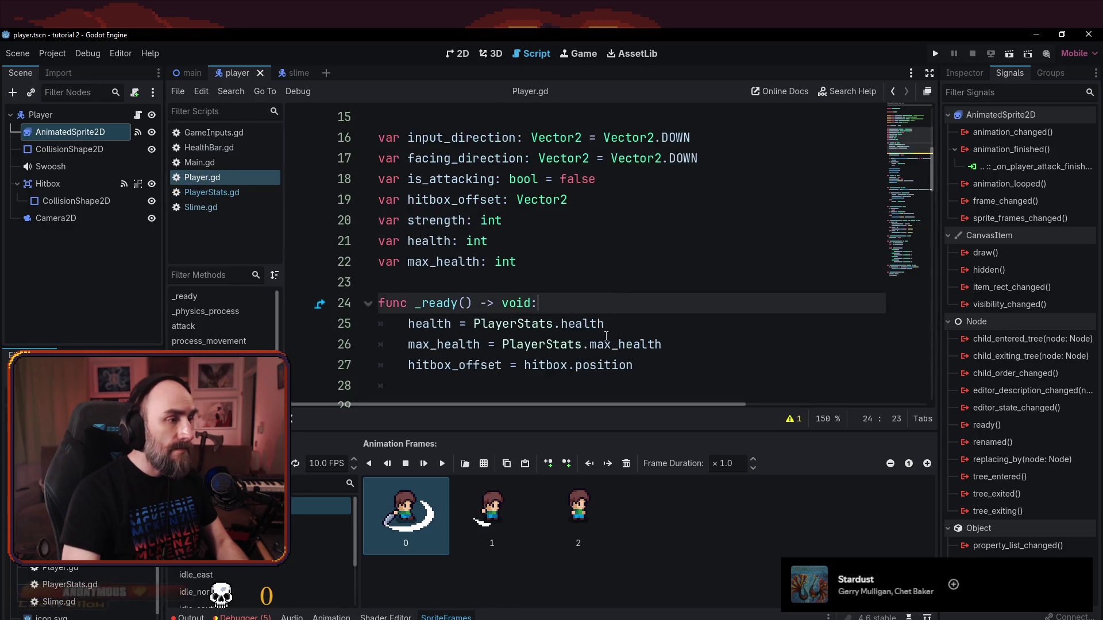
scroll(744, 283, down, 3)
scroll(744, 283, up, 2)
click(744, 284)
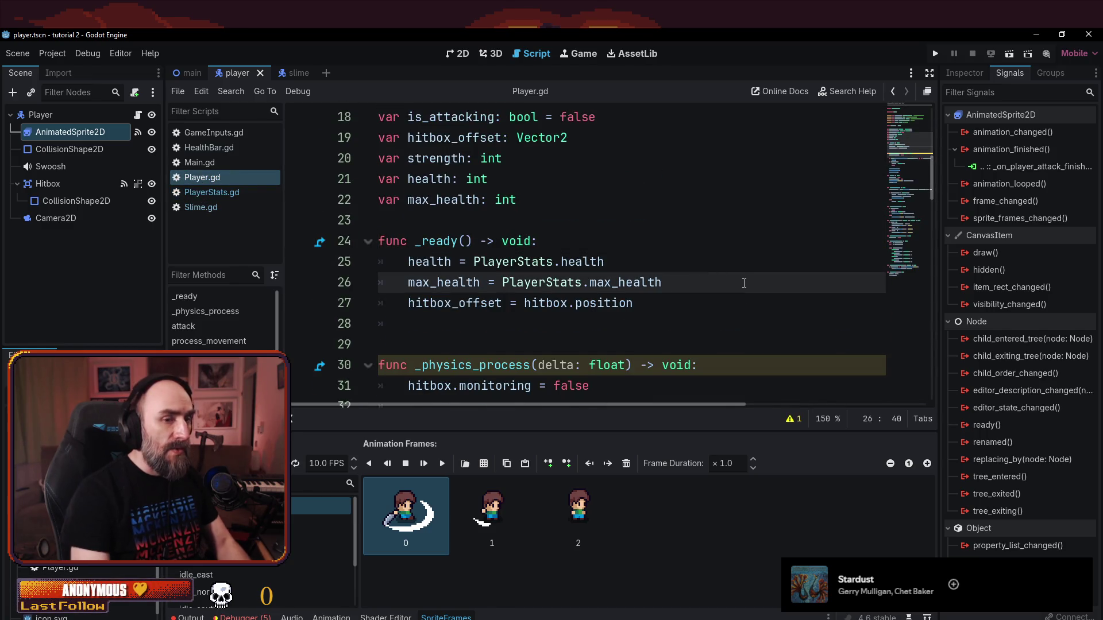
key(Return)
text(strength = )
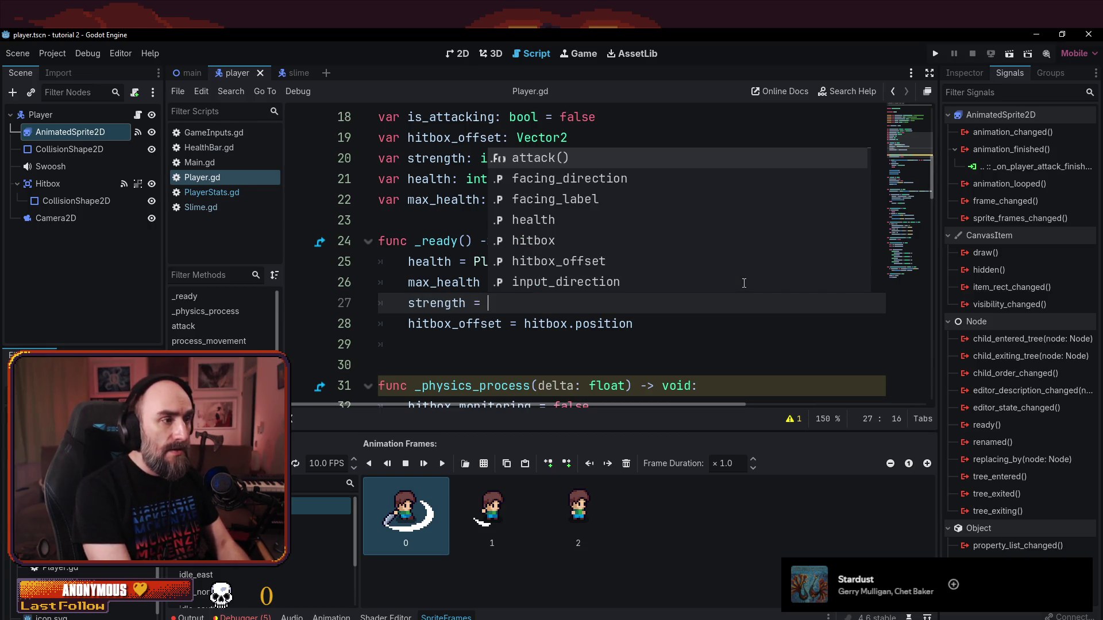
text(Player)
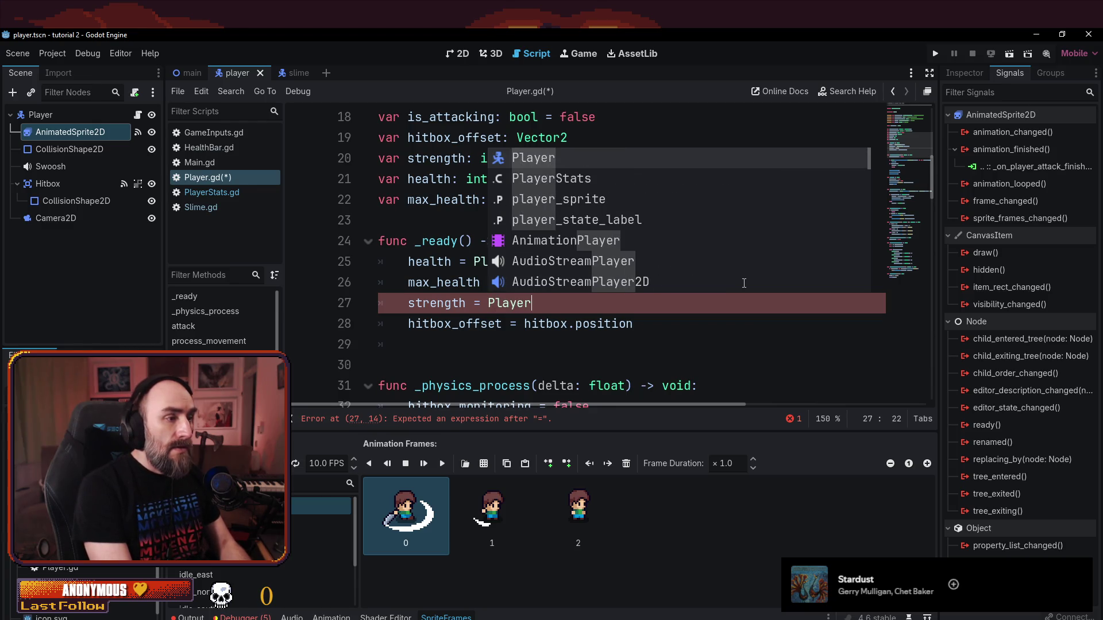
key(Down)
key(Return)
text(.)
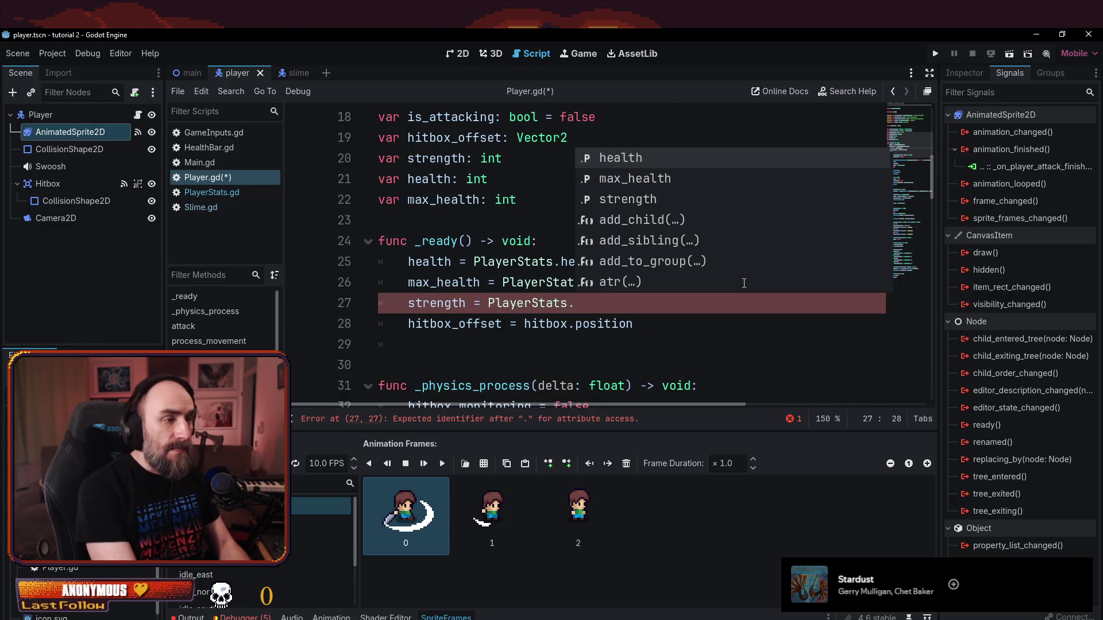
text(st)
key(Return)
- Save Player.gd
key(ctrl+s)
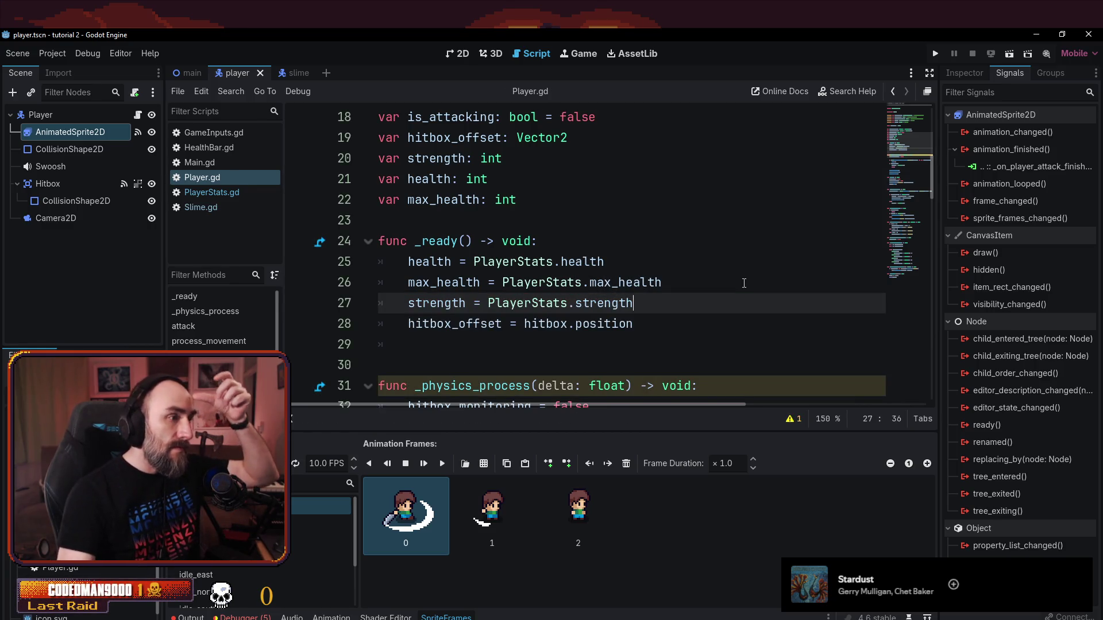
scroll(693, 310, down, 15)
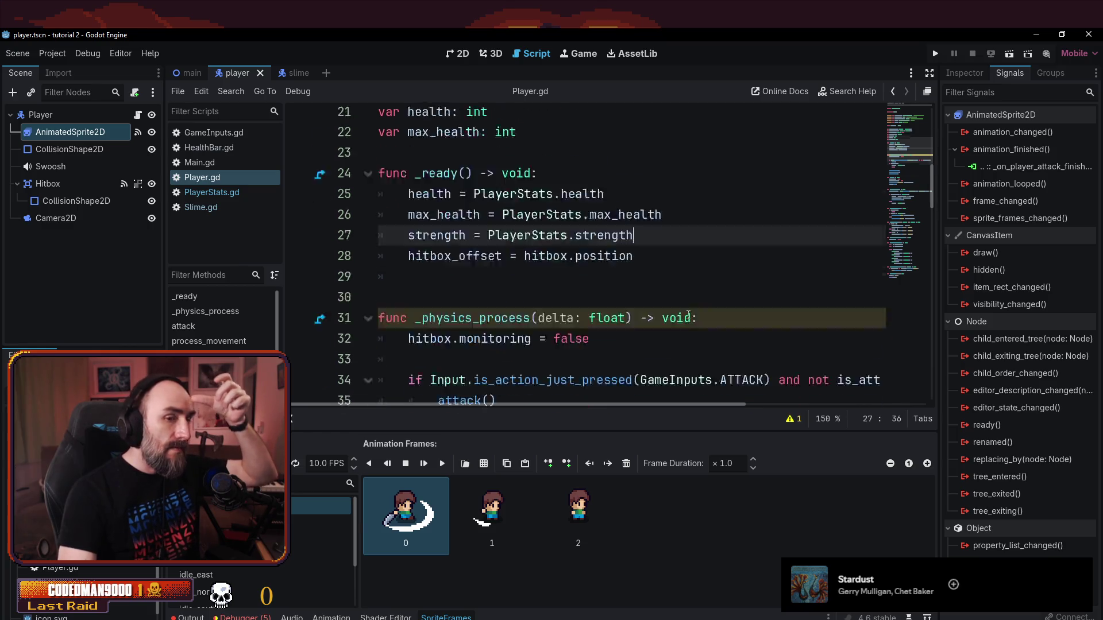
scroll(678, 325, down, 7)
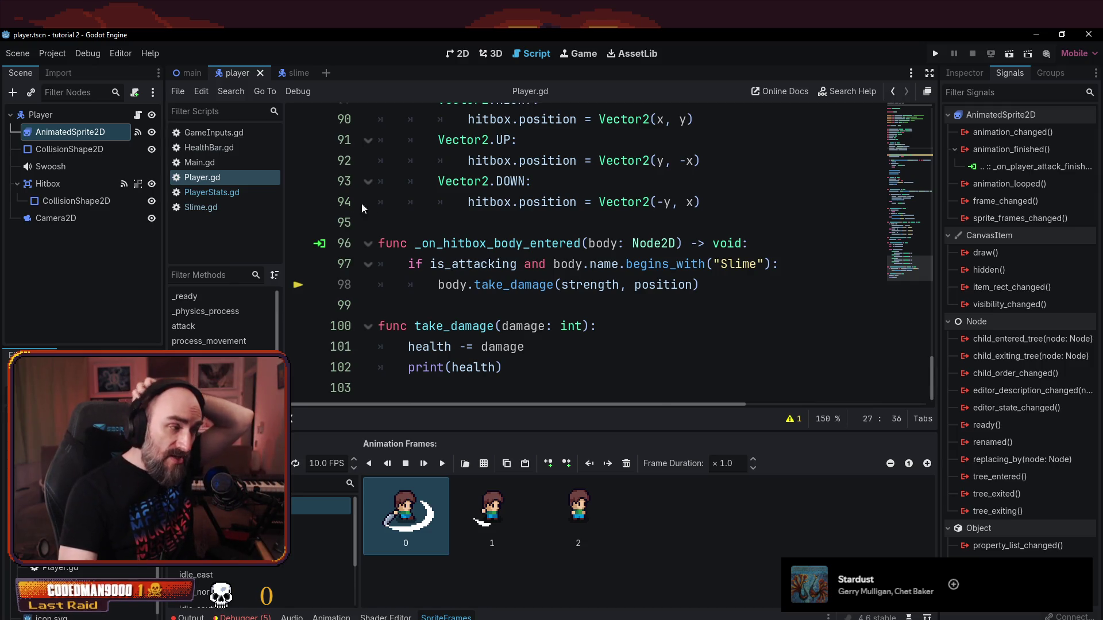
- Check the health, max_health and strength declarations in PlayerStats.gd, then return to Player.gd
click(211, 192)
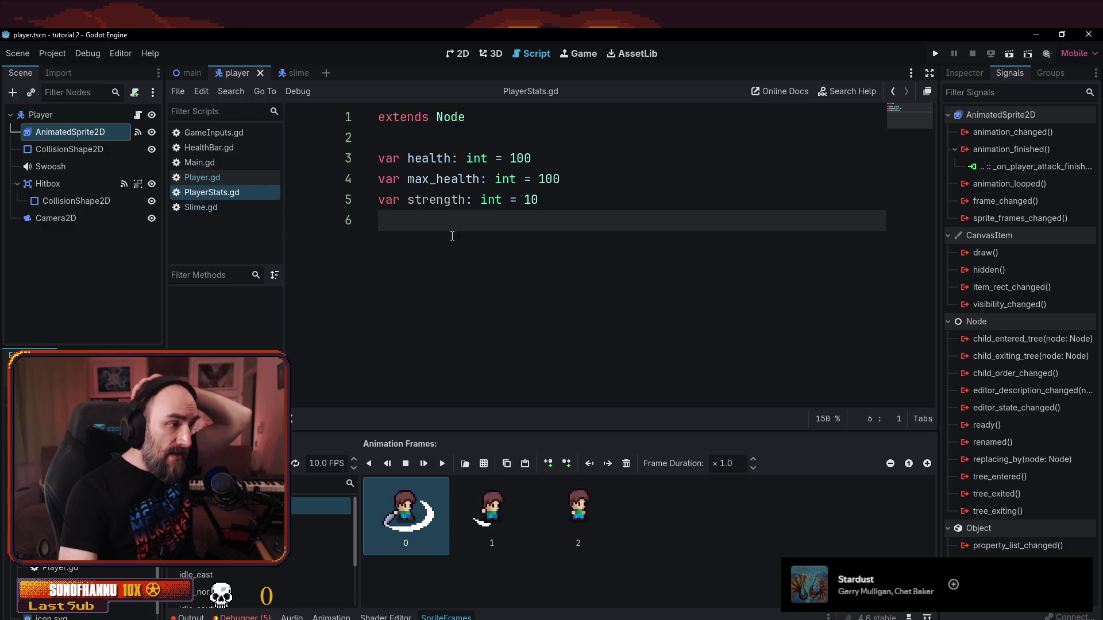
key(shift+Up)
key(shift+Up)
key(shift+Up)
click(513, 355)
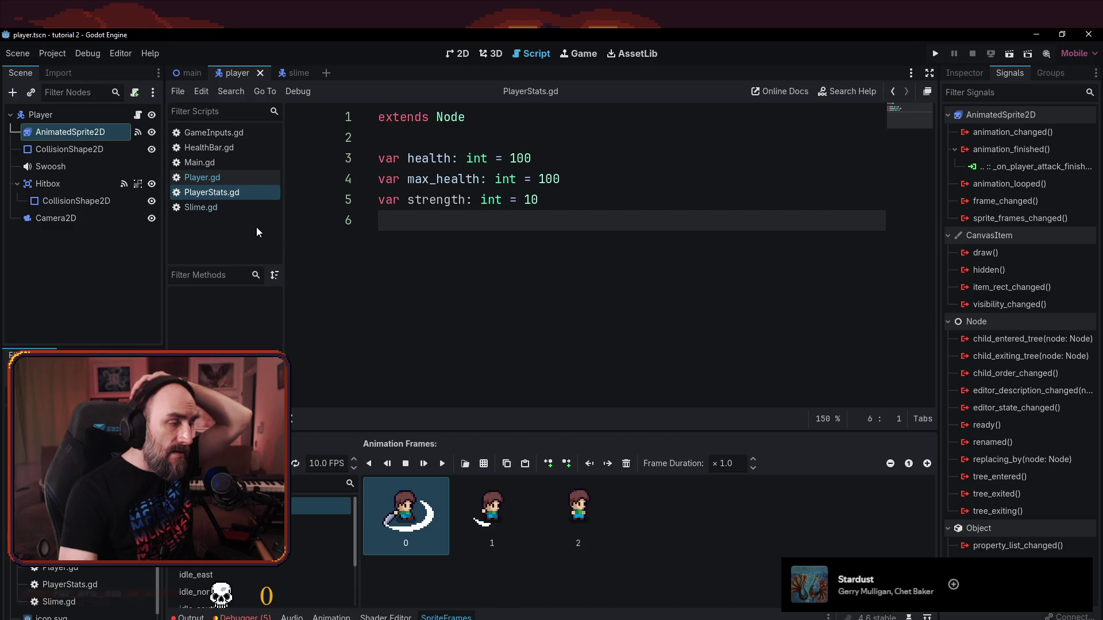
click(214, 182)
scroll(402, 253, up, 20)
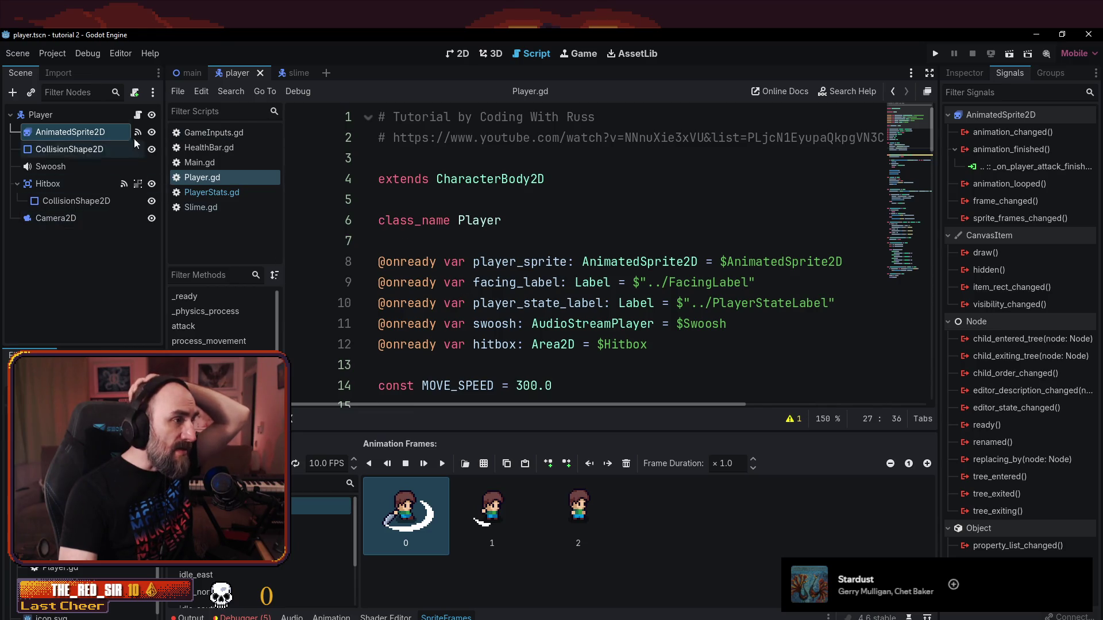
- Switch to the main scene and scroll Player.gd up to its variables and _ready function
click(180, 81)
click(623, 282)
drag(932, 182, 922, 552)
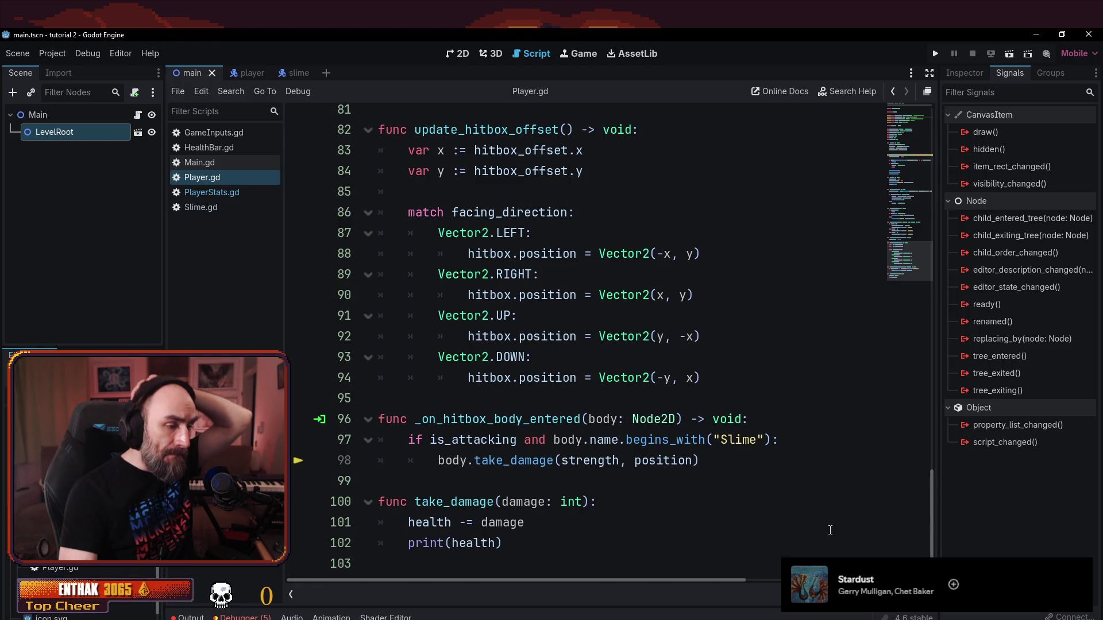
scroll(821, 527, up, 3)
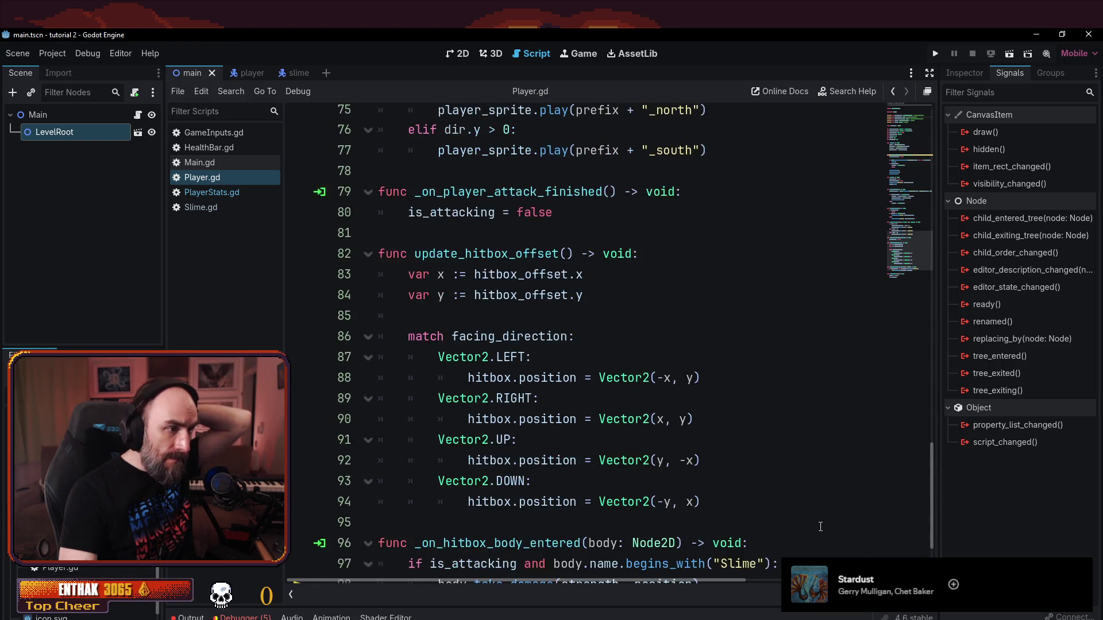
scroll(820, 527, up, 3)
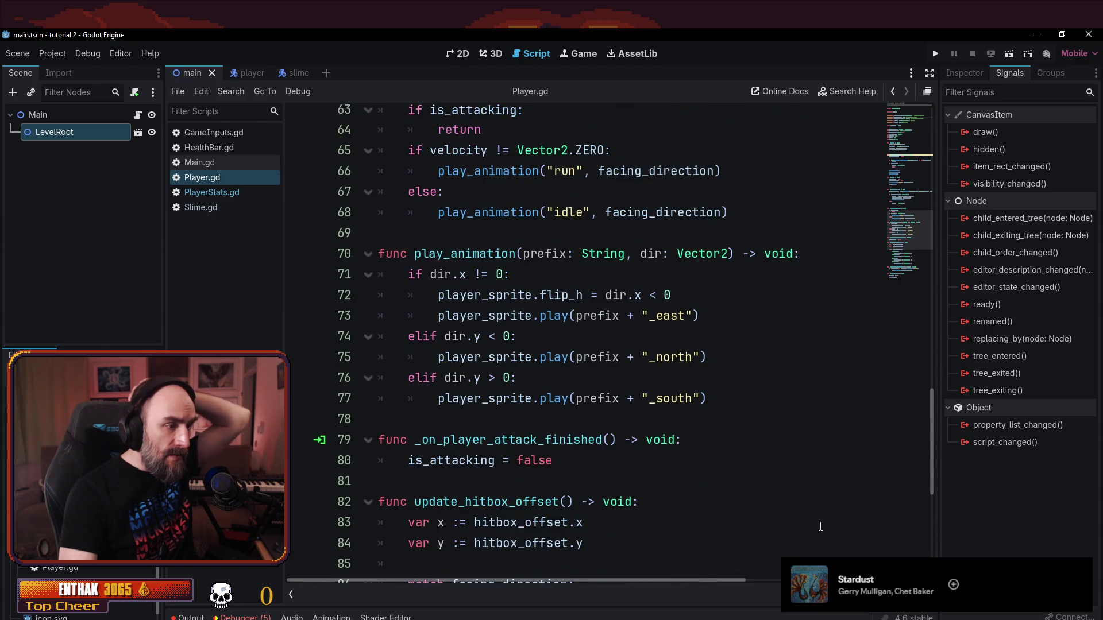
scroll(813, 520, up, 5)
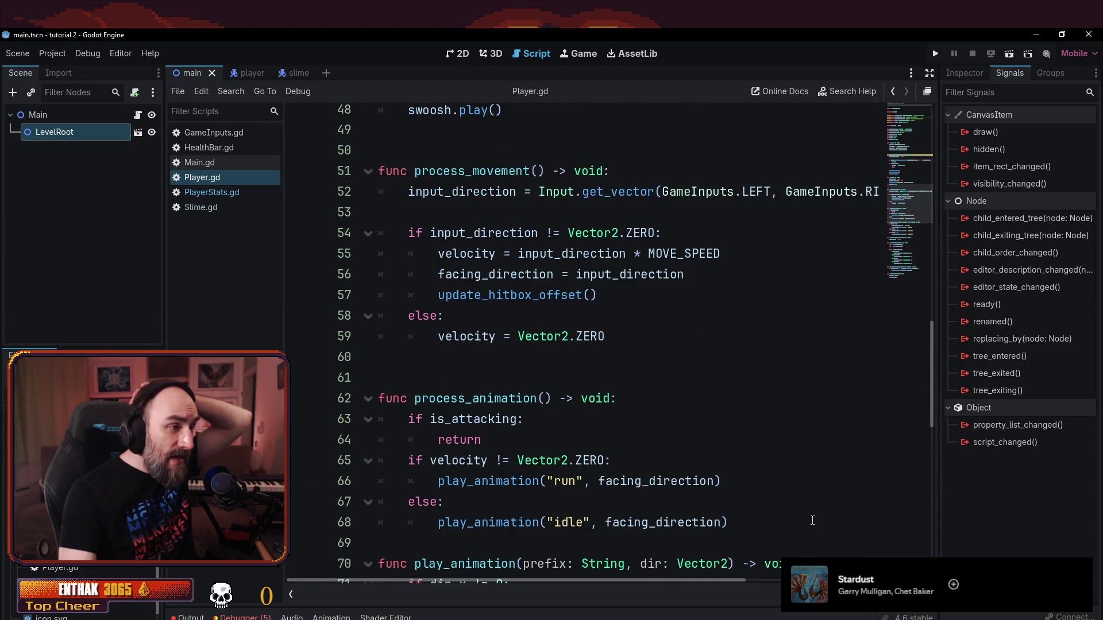
scroll(812, 520, up, 3)
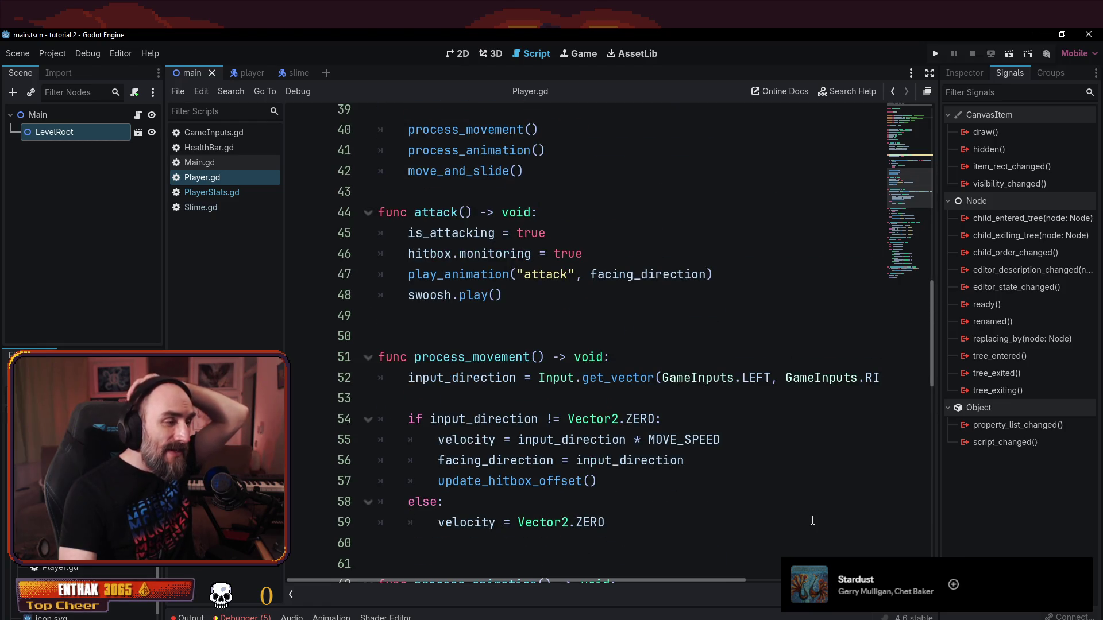
scroll(813, 521, up, 9)
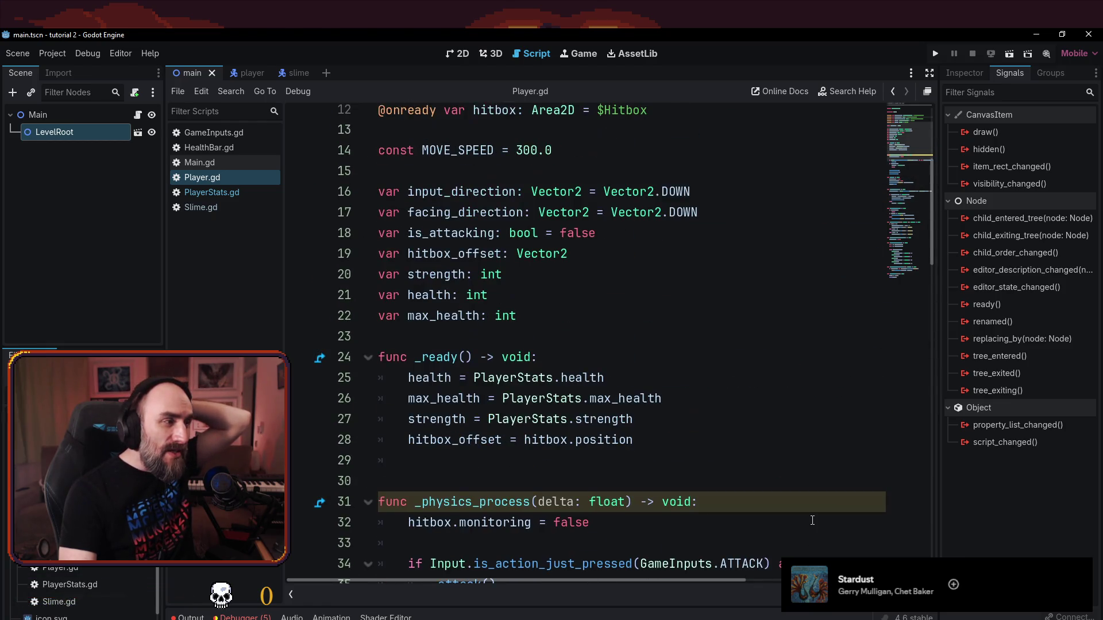
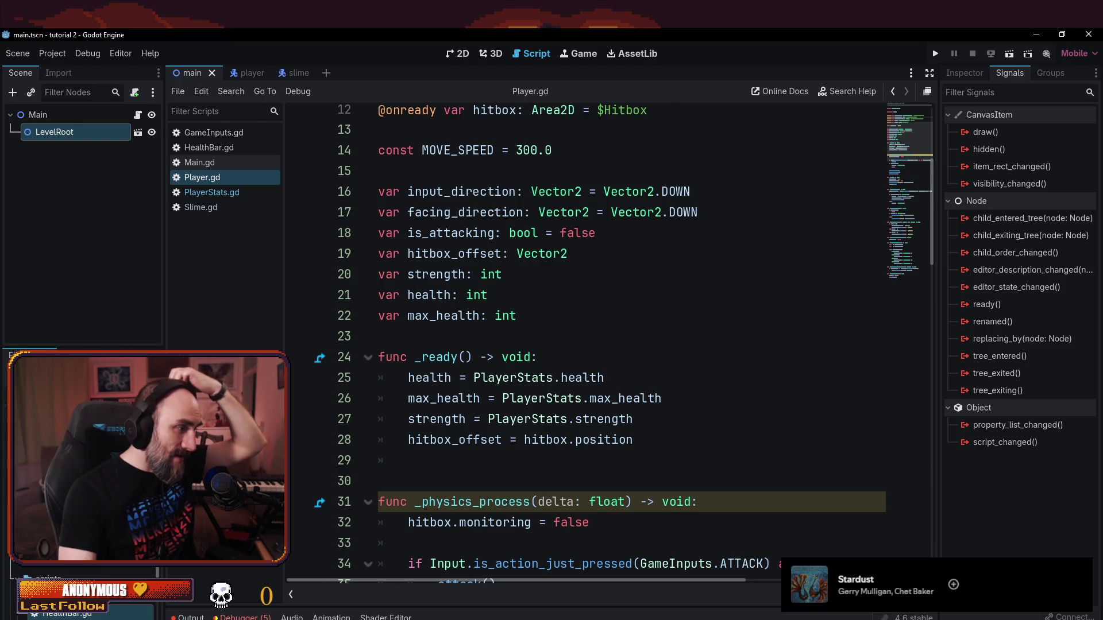
- Scroll down the current script to review the Slime name check on line 97
scroll(84, 592, down, 1)
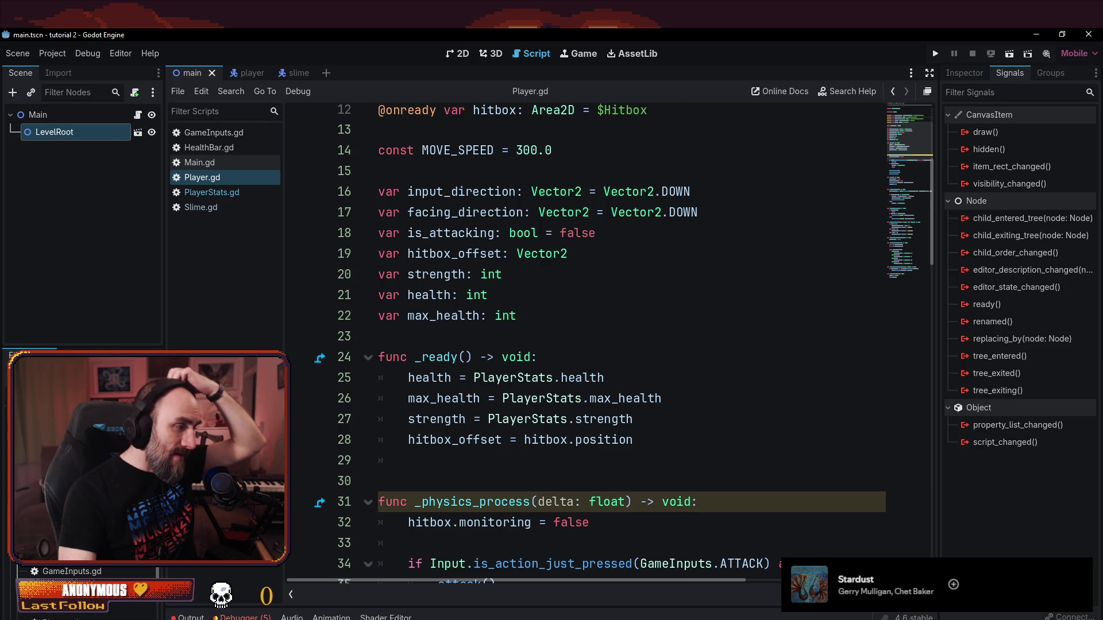
scroll(84, 592, down, 2)
scroll(84, 591, down, 1)
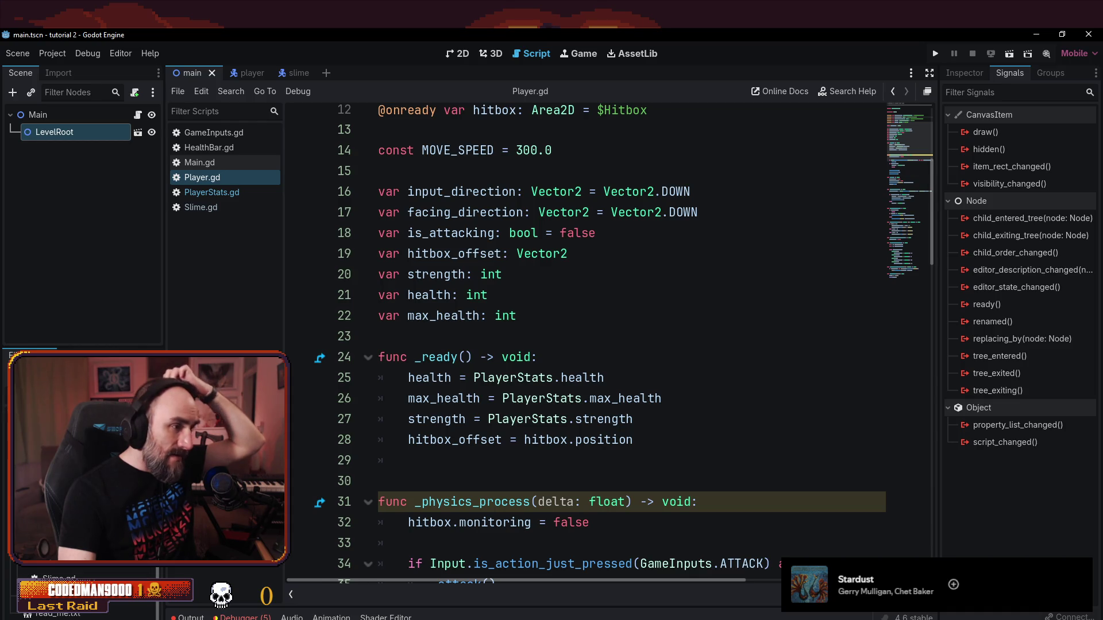
scroll(513, 365, down, 4)
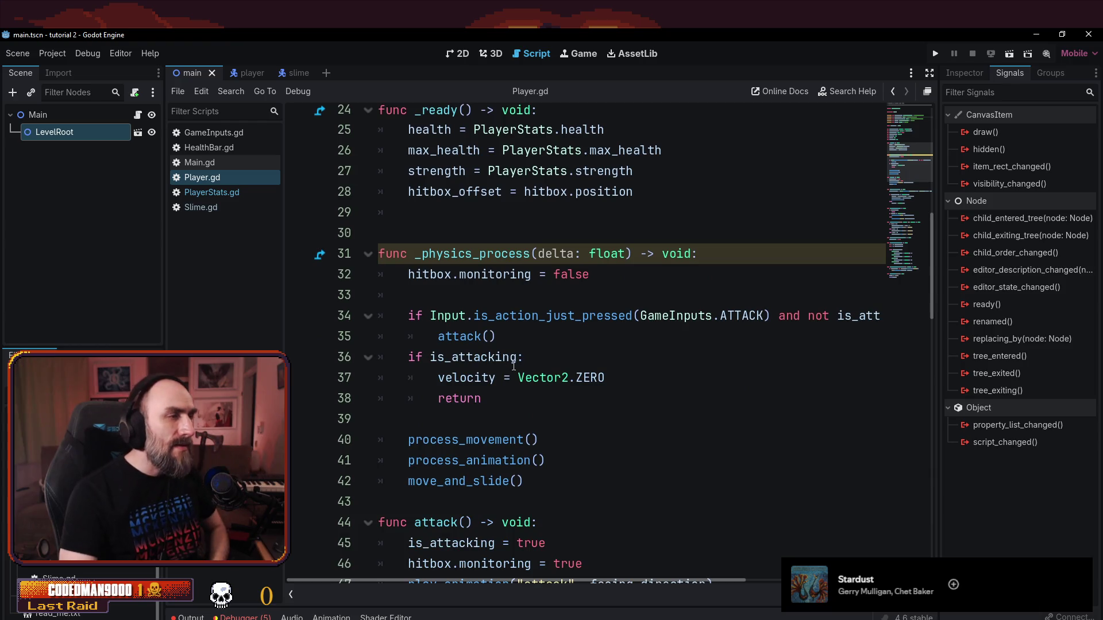
scroll(513, 366, down, 4)
scroll(682, 296, down, 2)
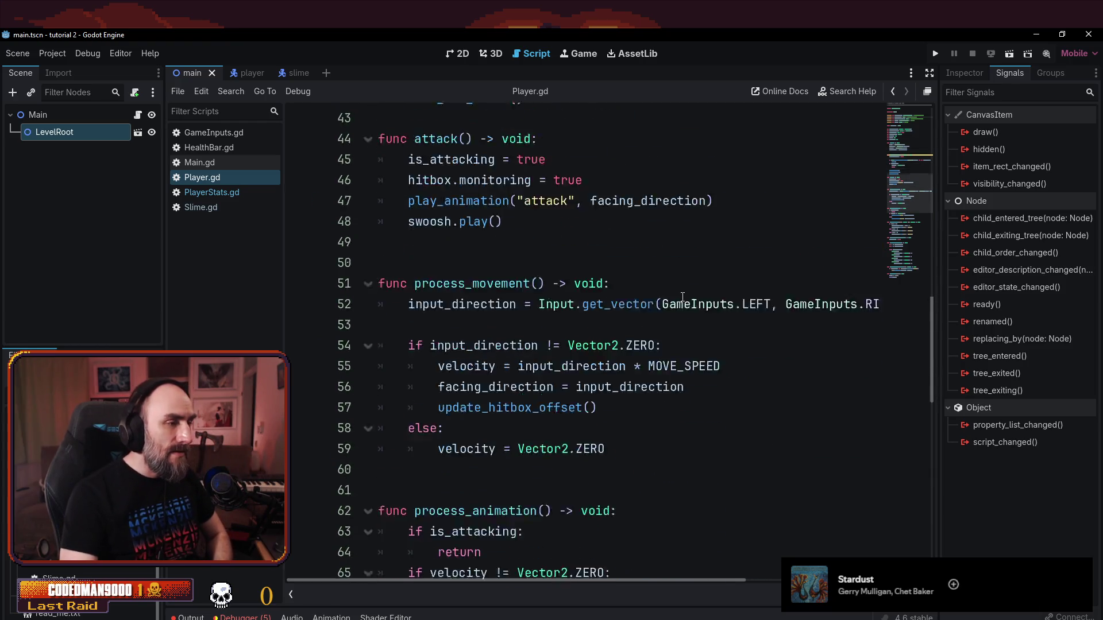
scroll(683, 296, down, 2)
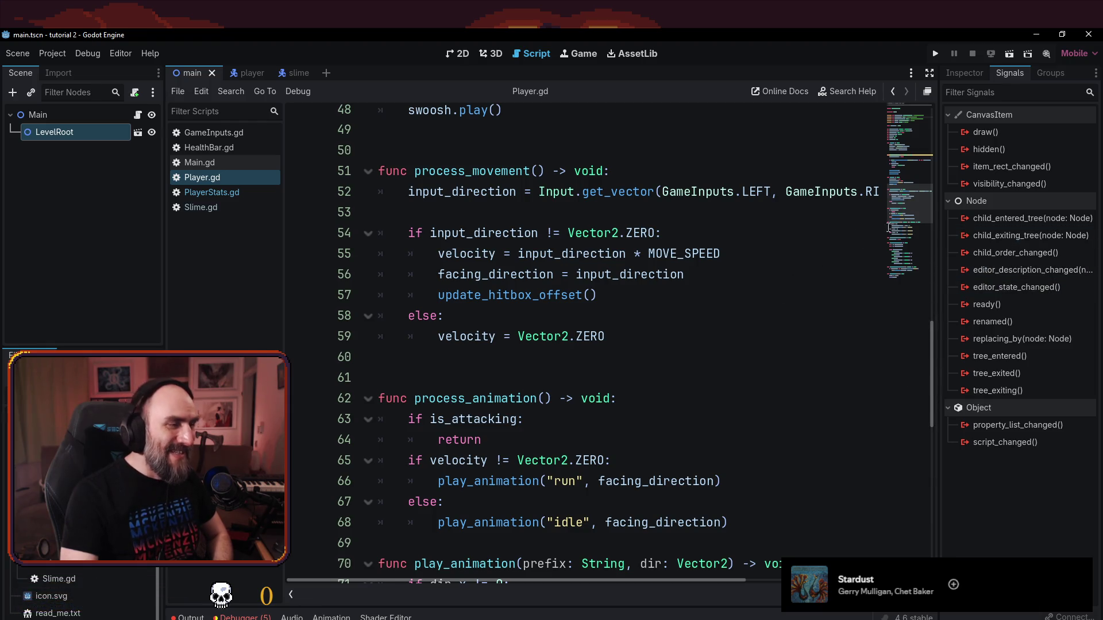
scroll(901, 225, down, 4)
drag(901, 225, 897, 279)
click(653, 441)
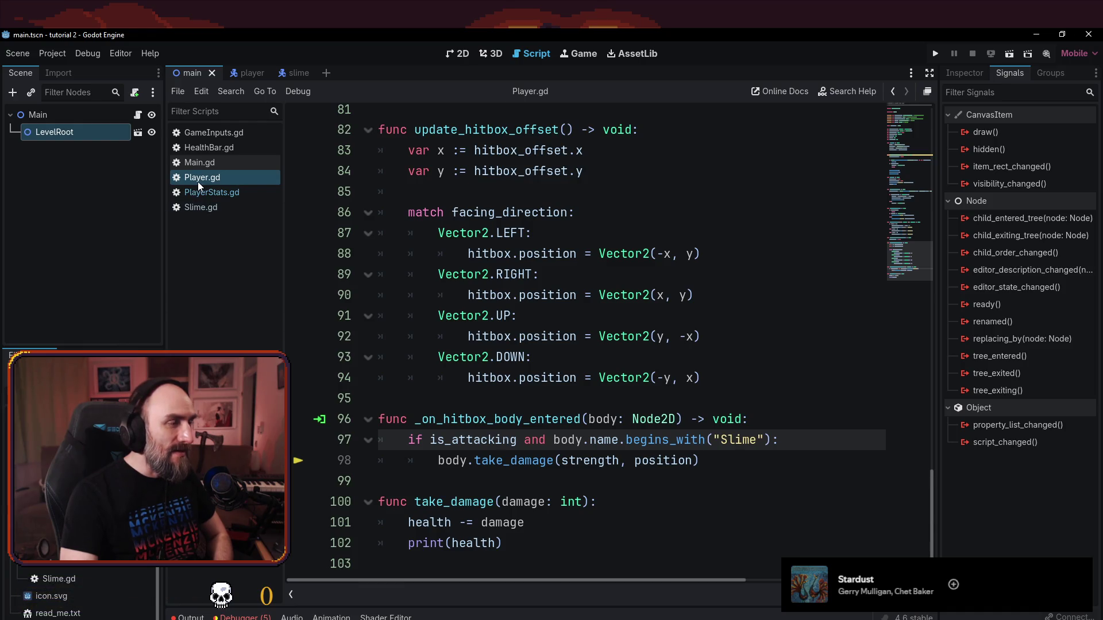
- In Main.gd's _on_exit_entered, add a line after print(level) beginning a PlayerStats.strength assignment
click(200, 164)
click(477, 282)
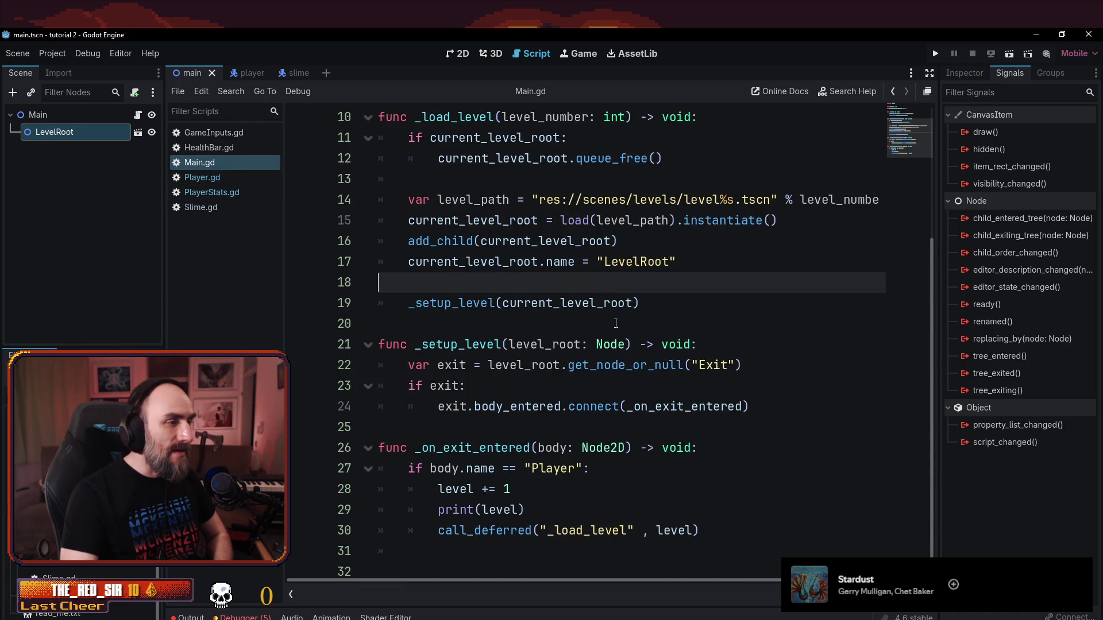
mouse_move(908, 140)
mouse_down()
mouse_move(914, 112)
mouse_move(904, 152)
mouse_up()
click(456, 399)
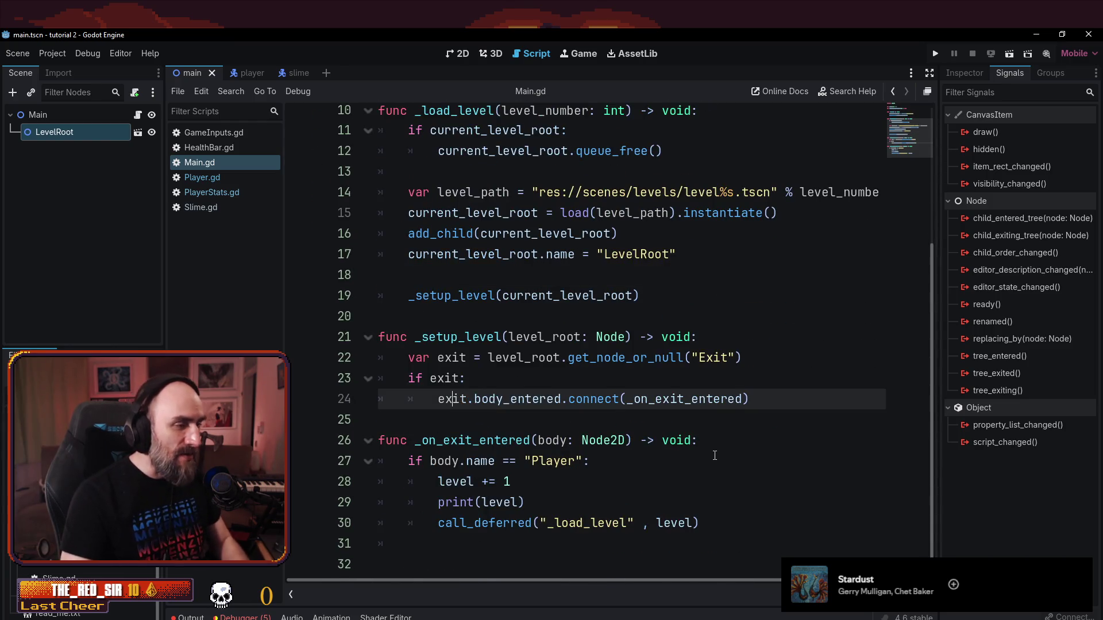
click(632, 489)
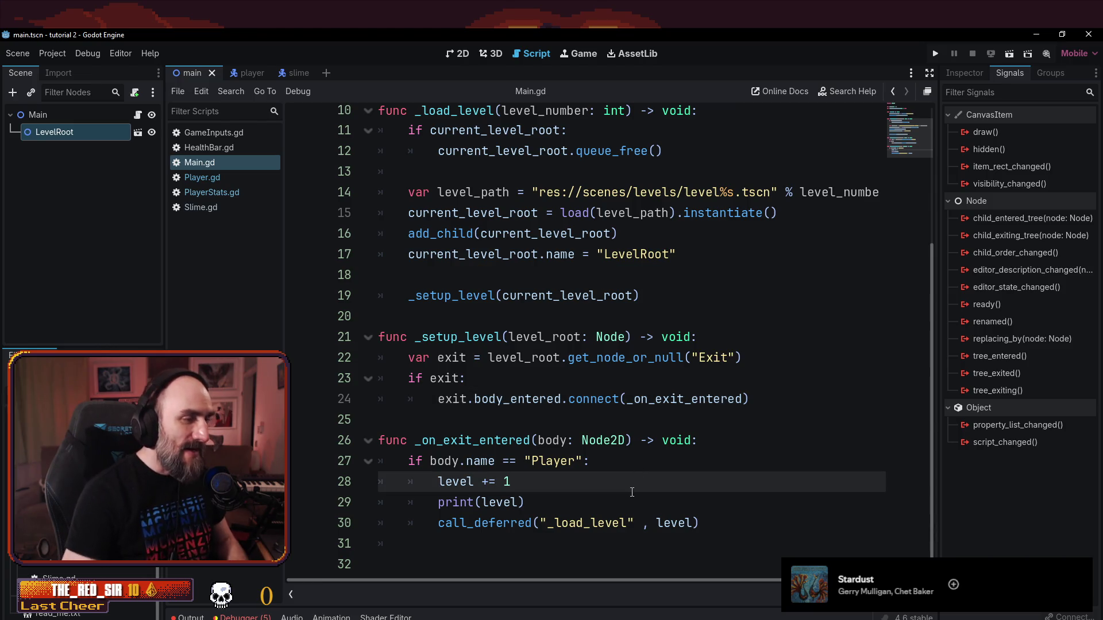
key(Down)
key(End)
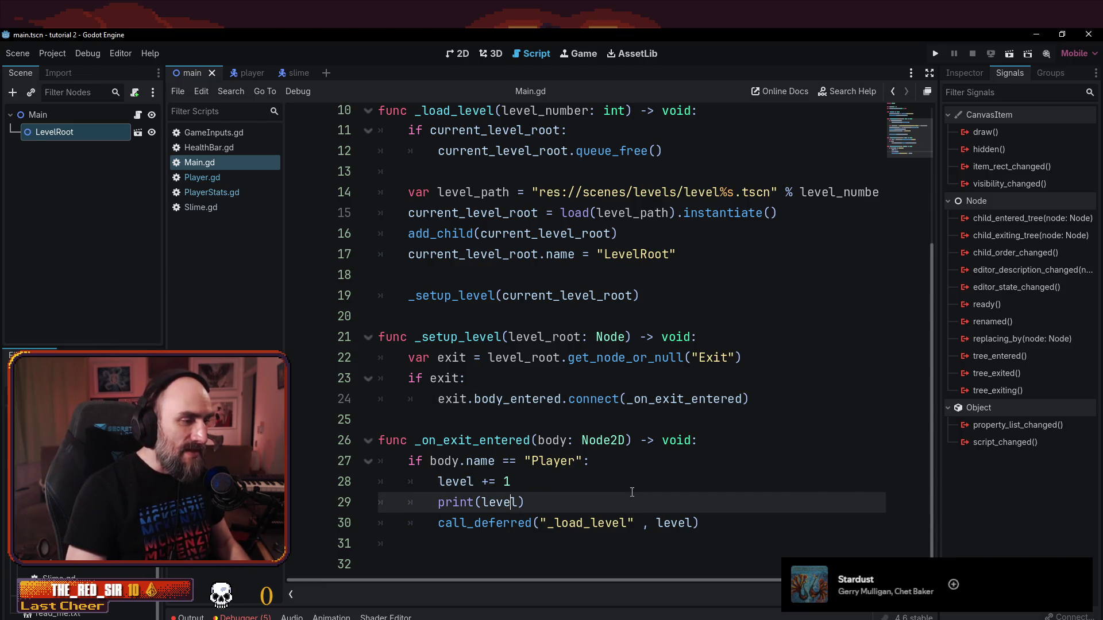
key(Return)
text(PlayerStats.str)
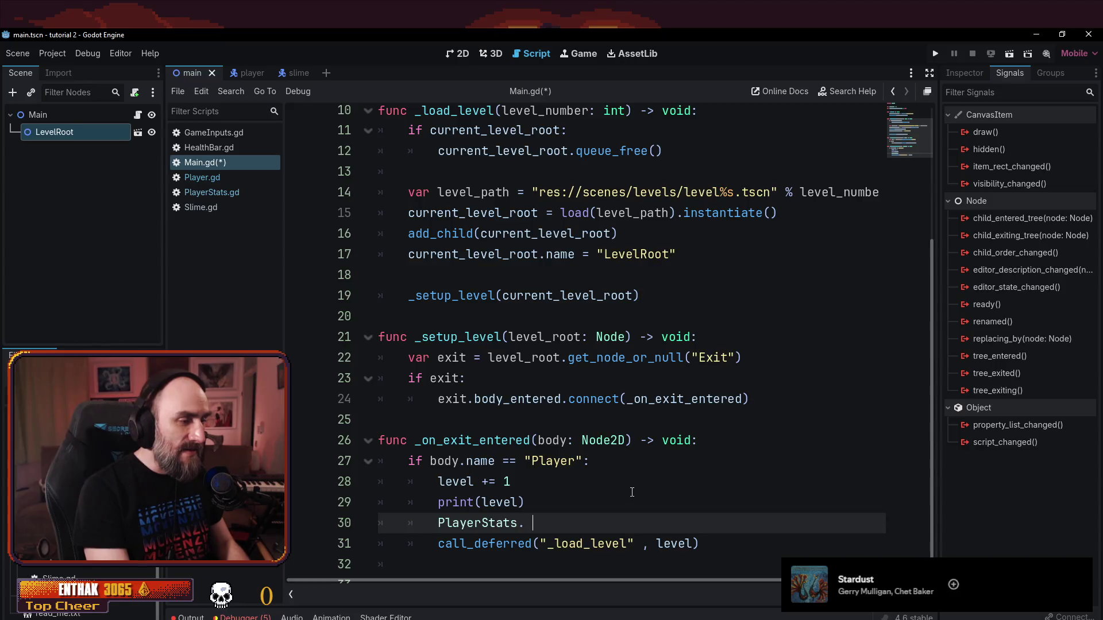
key(Return)
text(=)
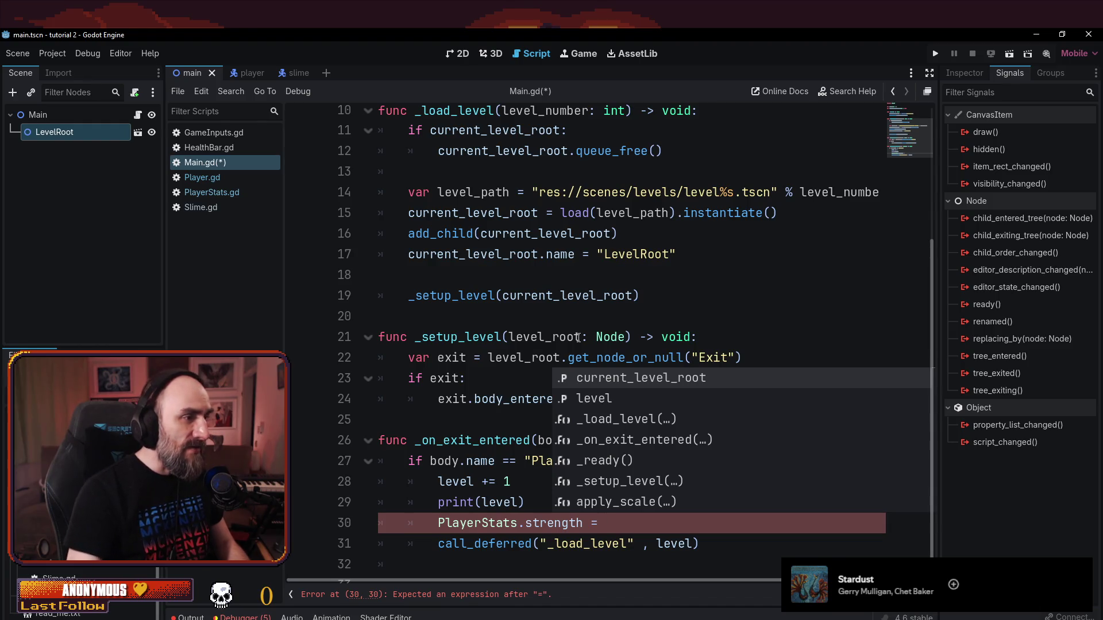
- Replace that unfinished assignment with print(body.strength), then save and run the game with F5
scroll(551, 275, up, 3)
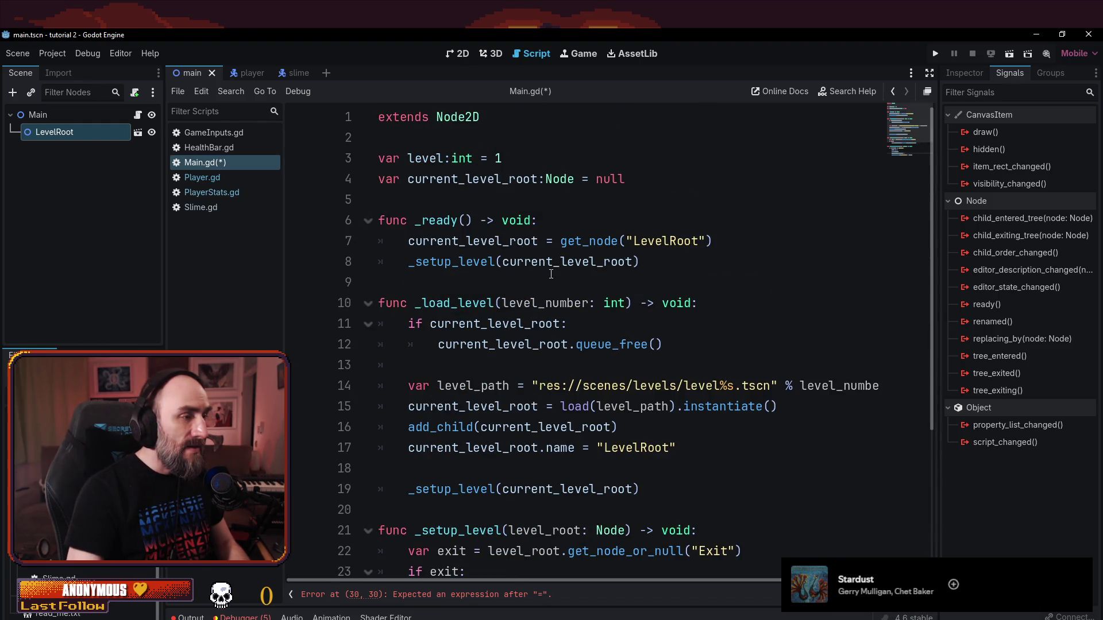
scroll(547, 283, down, 3)
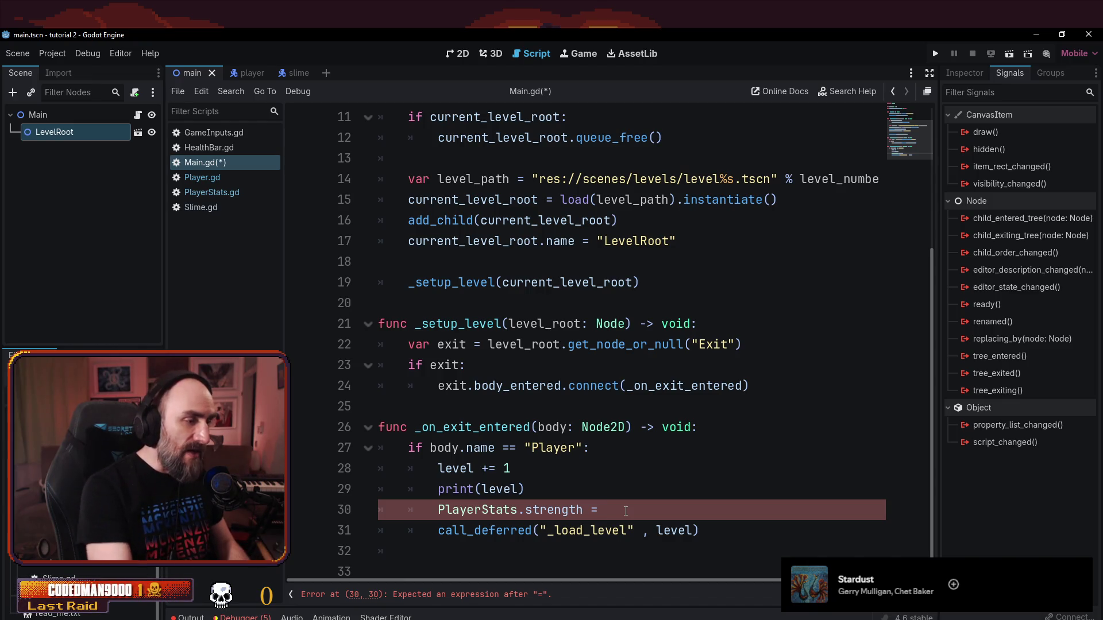
key(shift+Home)
key(BackSpace)
text(body.)
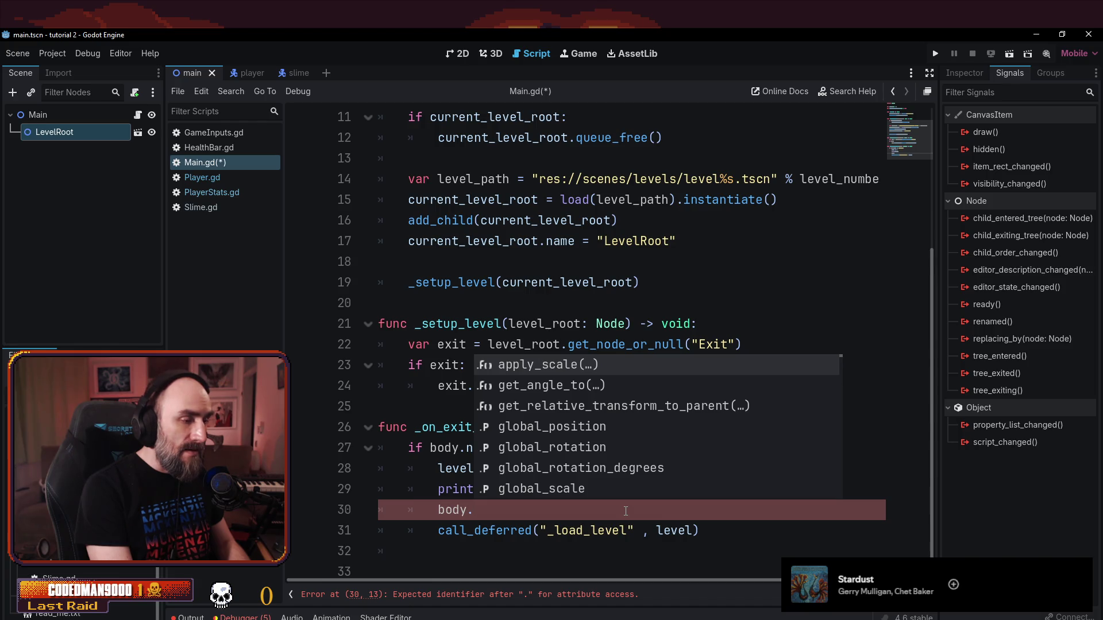
key(BackSpace)
key(BackSpace)
key(BackSpace)
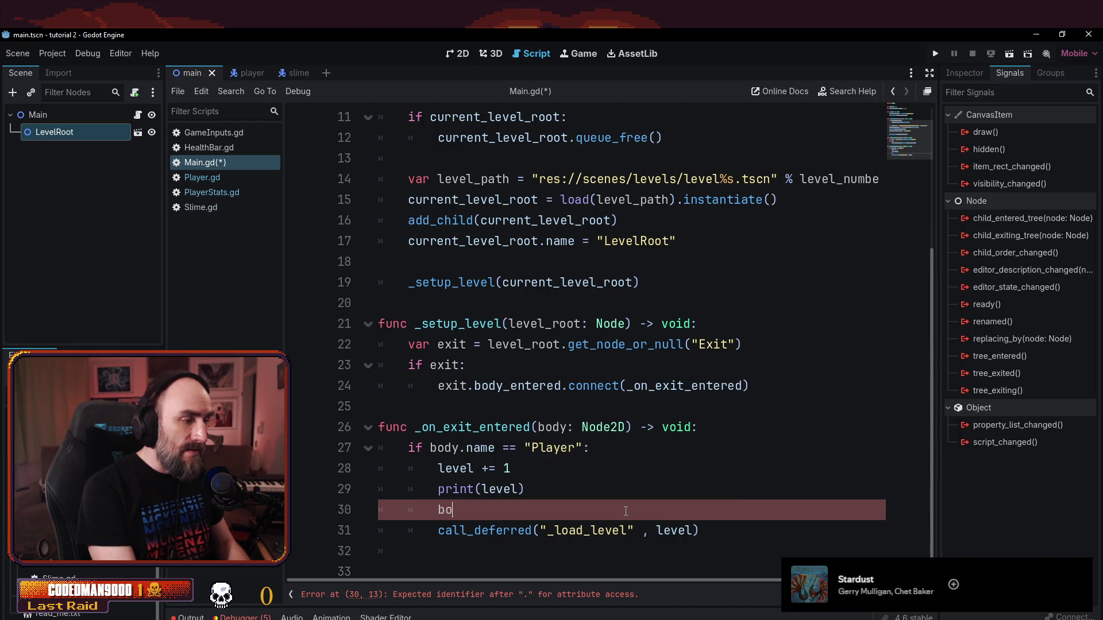
text(üri)
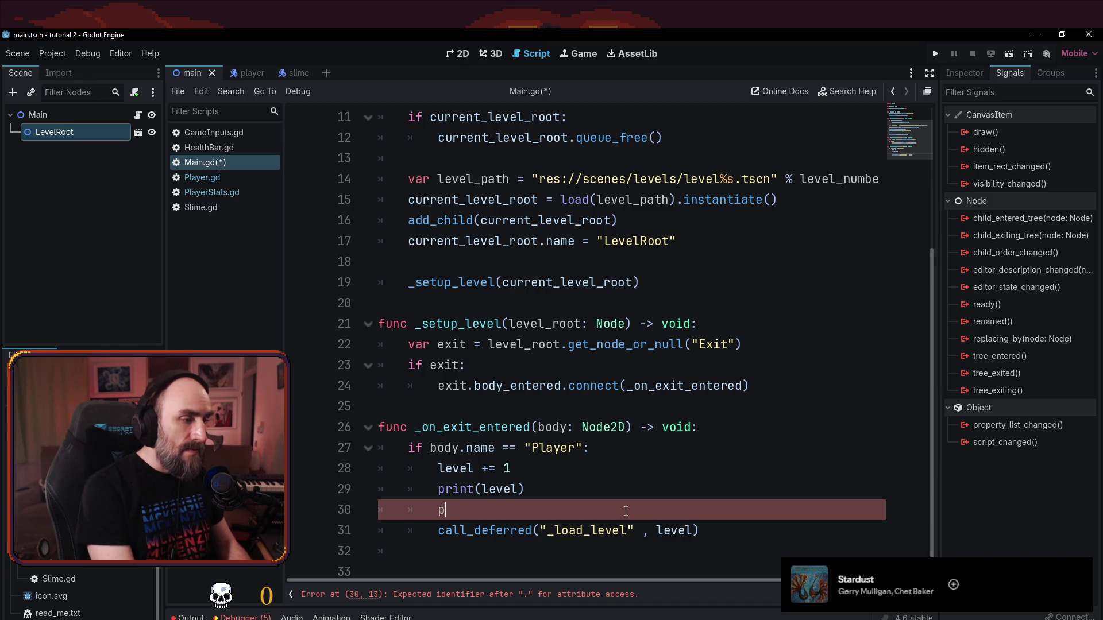
text(rint)
key(Return)
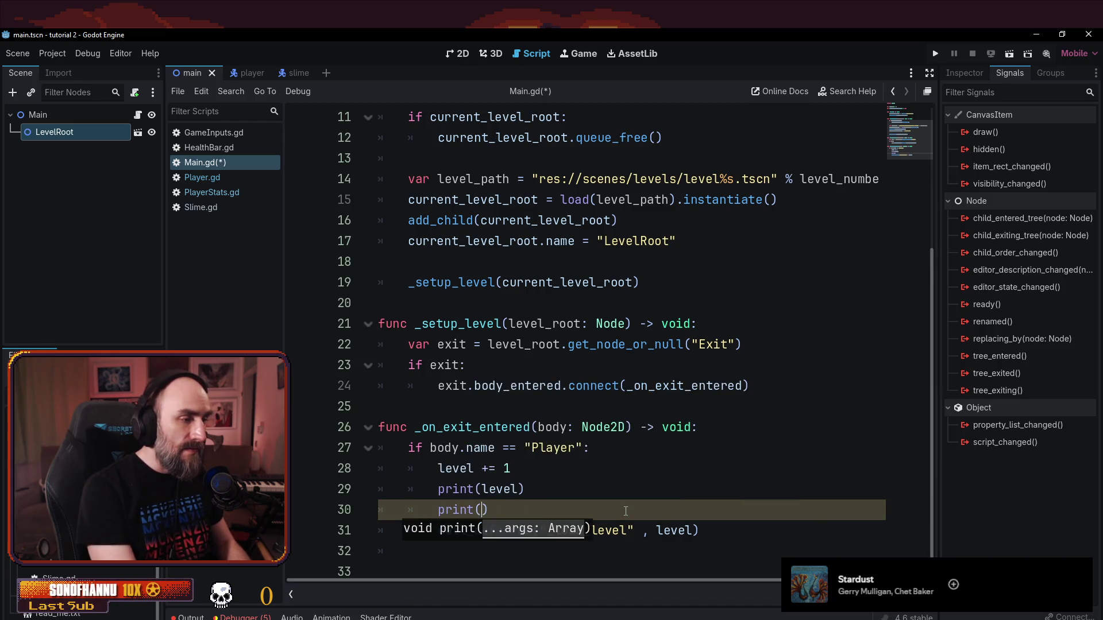
text(body.)
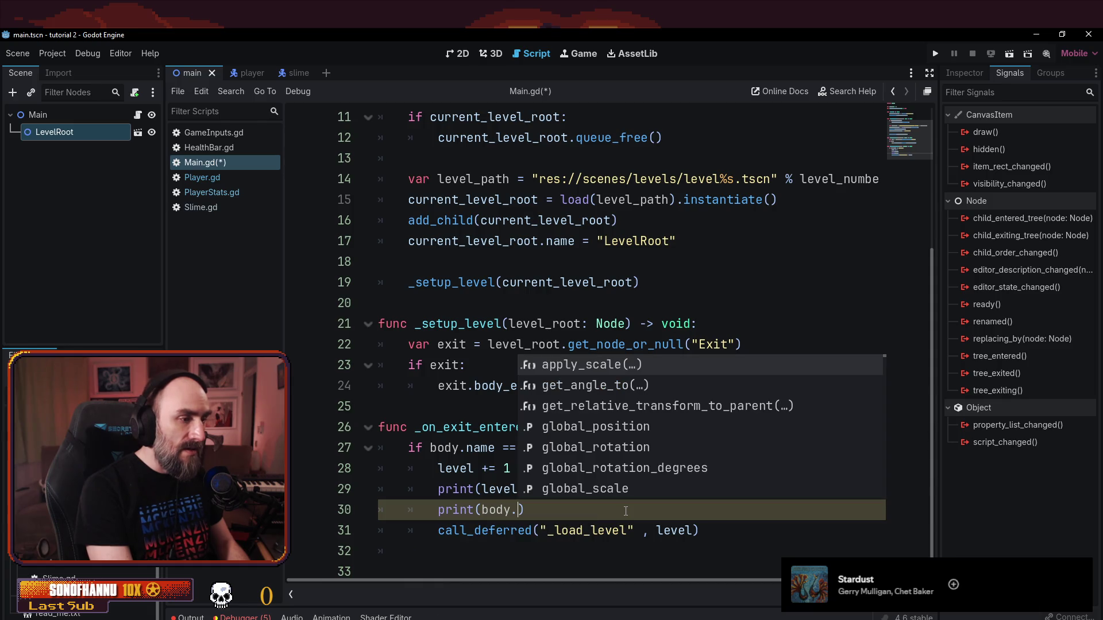
text(strength)
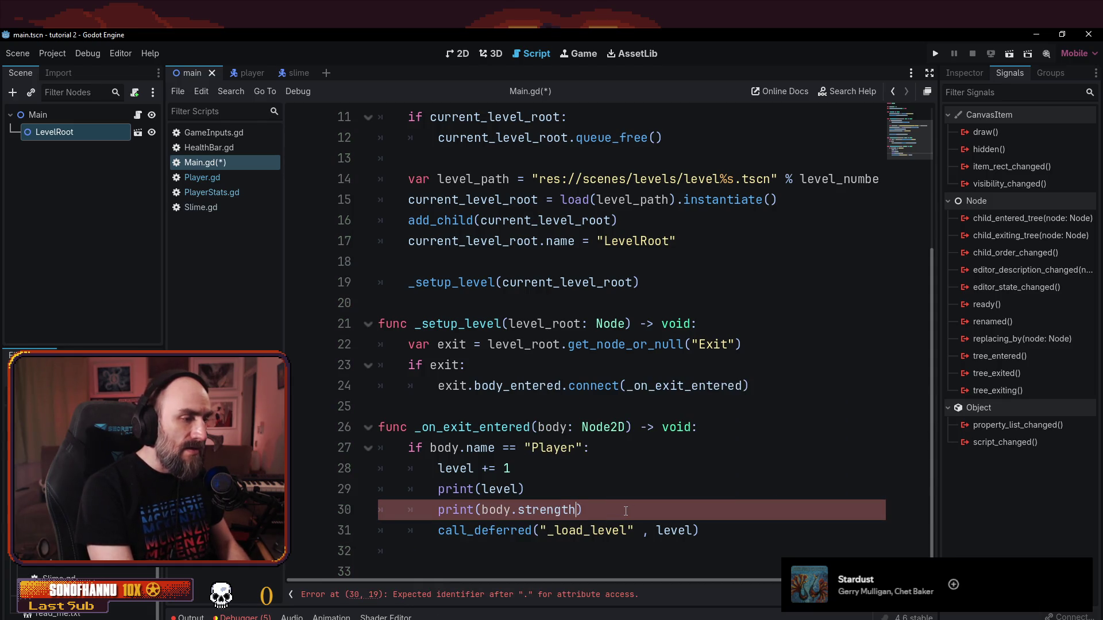
key(F5)
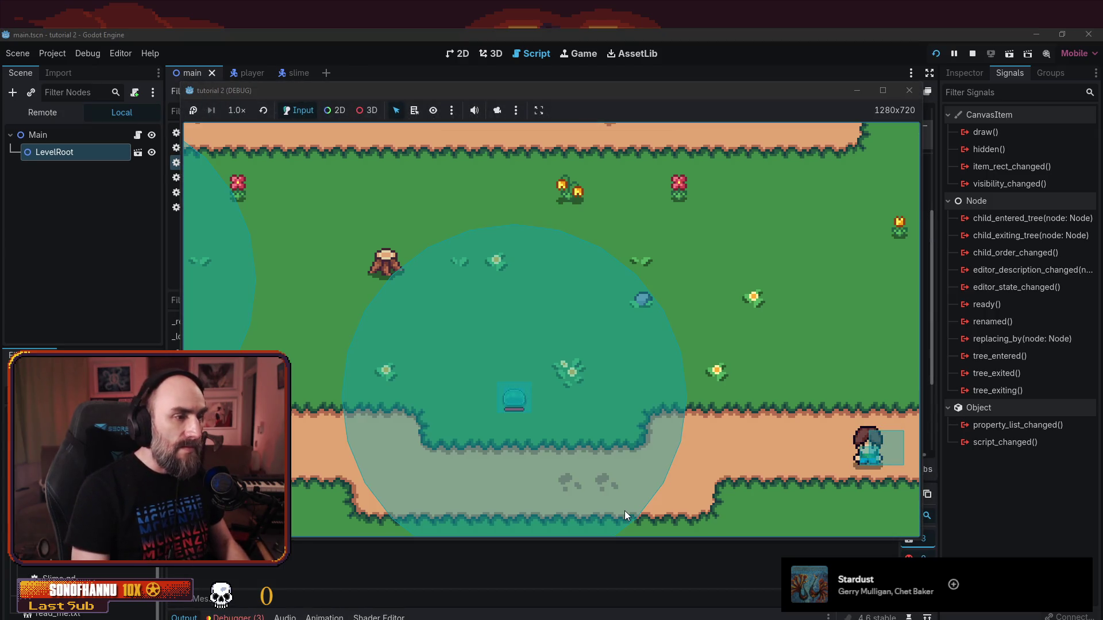
- Walk the player right into the next room, move the game window aside, and close the game
key(Right)
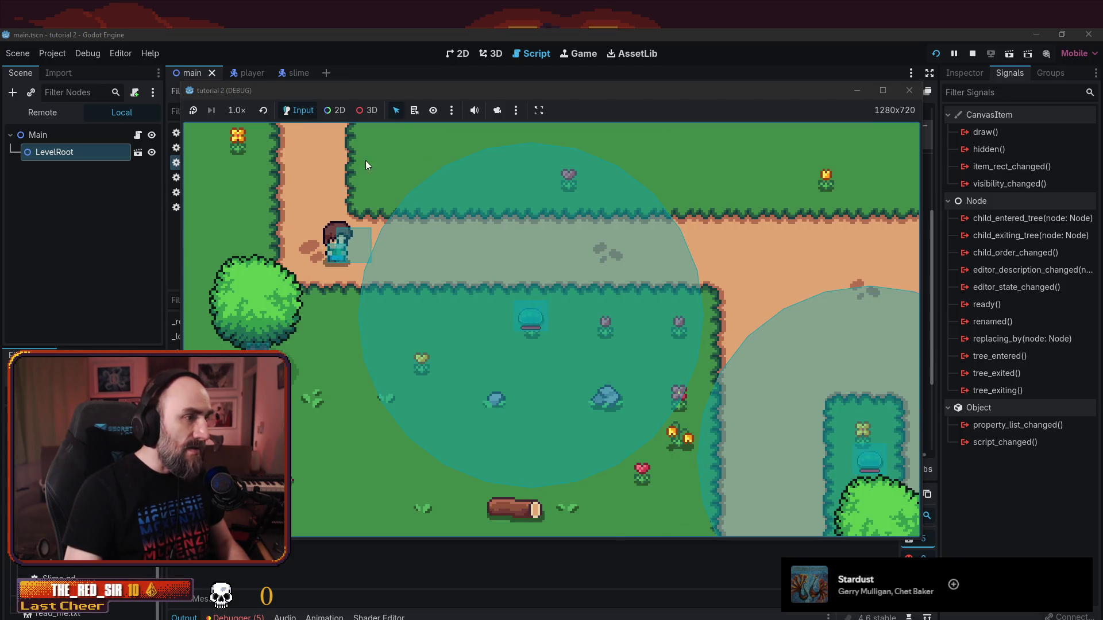
mouse_move(370, 90)
mouse_down()
mouse_move(574, 174)
mouse_move(374, 66)
mouse_up()
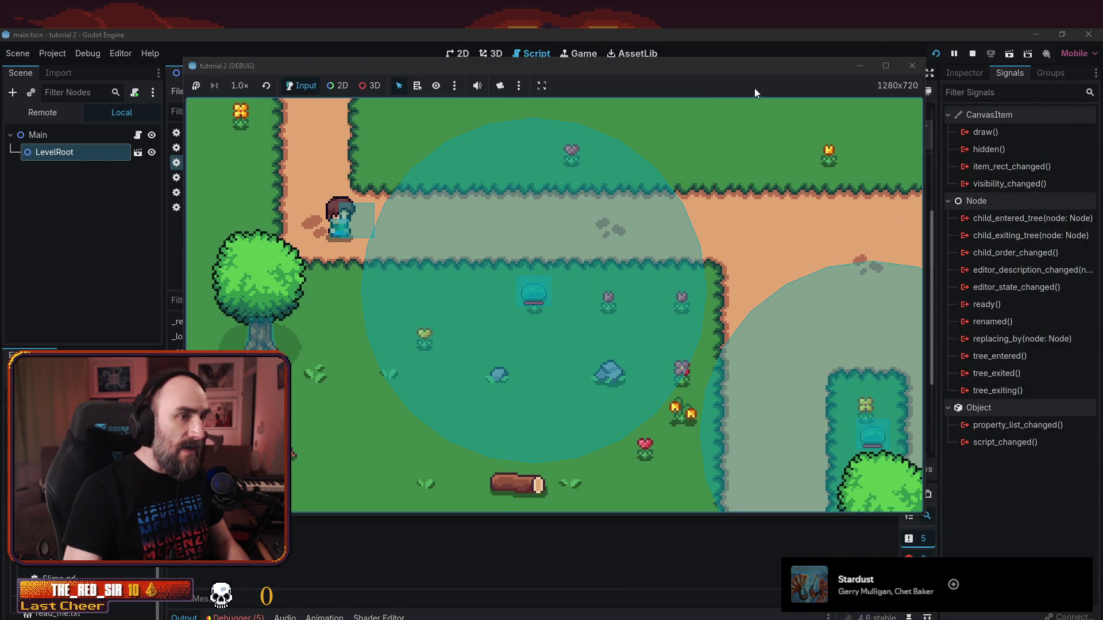
click(911, 67)
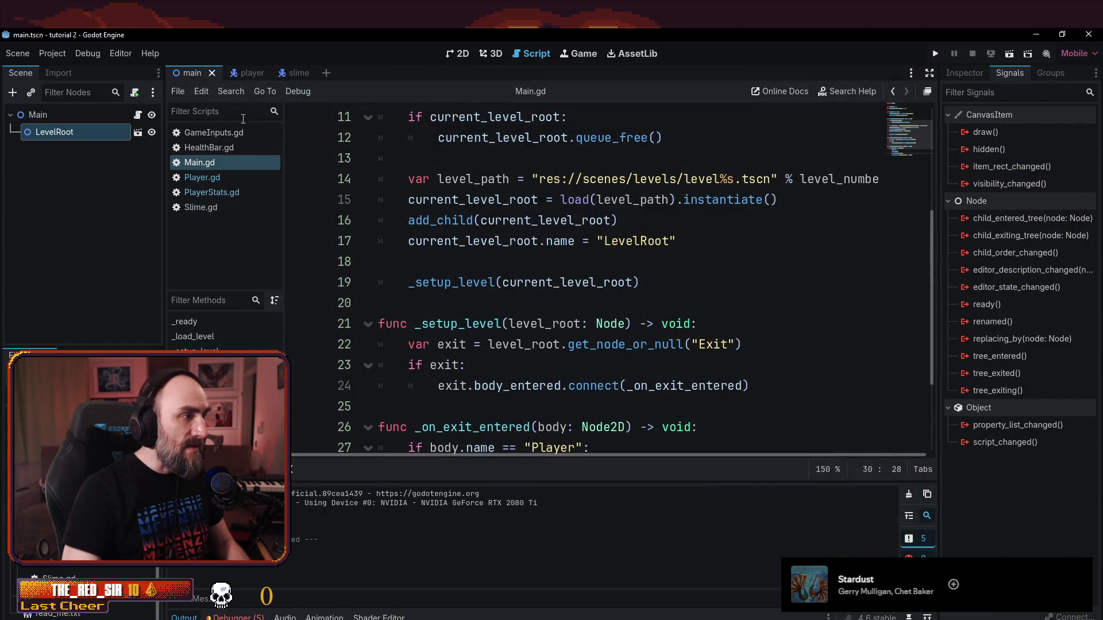
- Delete the print(body.strength) line from Main.gd's exit handler
click(517, 323)
scroll(533, 370, down, 2)
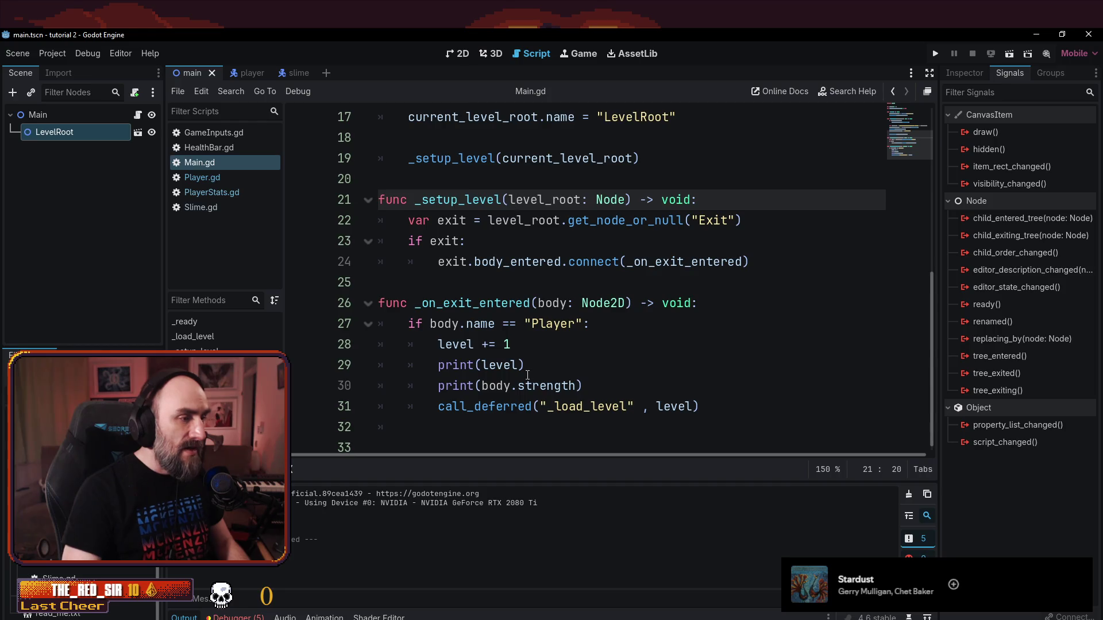
click(571, 402)
click(457, 388)
key(Up)
key(Up)
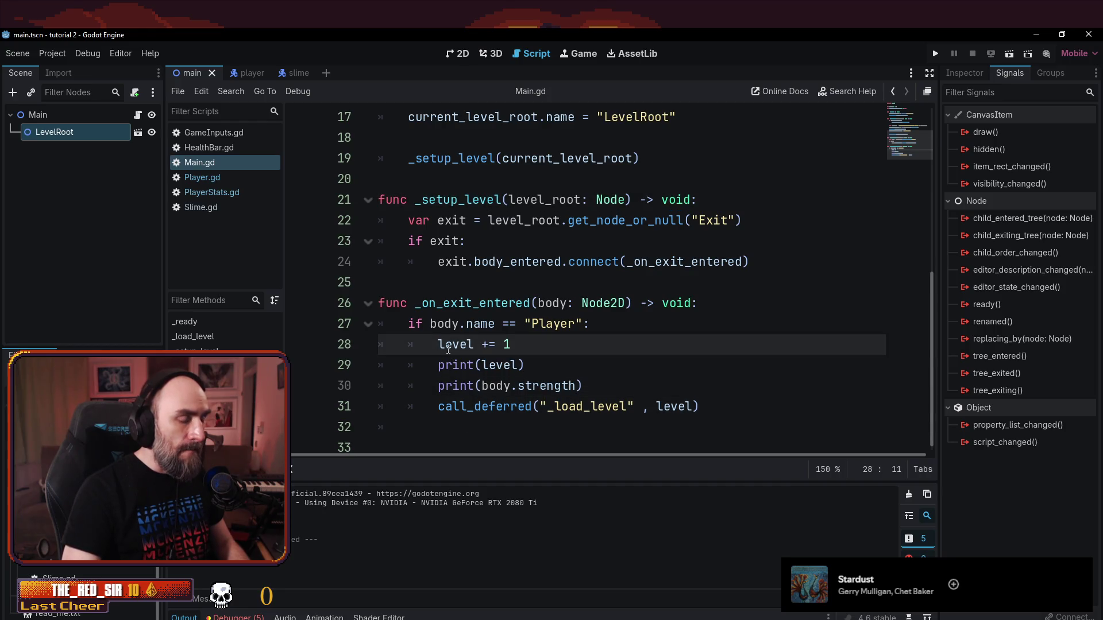
key(Down)
key(Down)
key(Home)
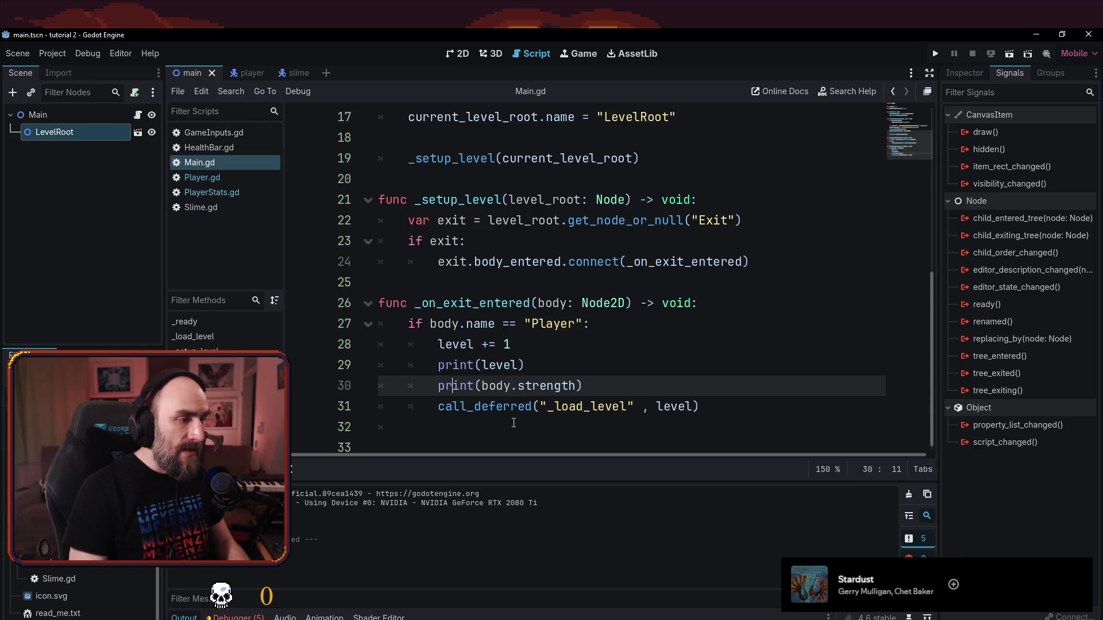
key(shift+End)
key(BackSpace)
- Insert body.update_global_stats() on a new line above the deferred level load
key(Return)
key(Up)
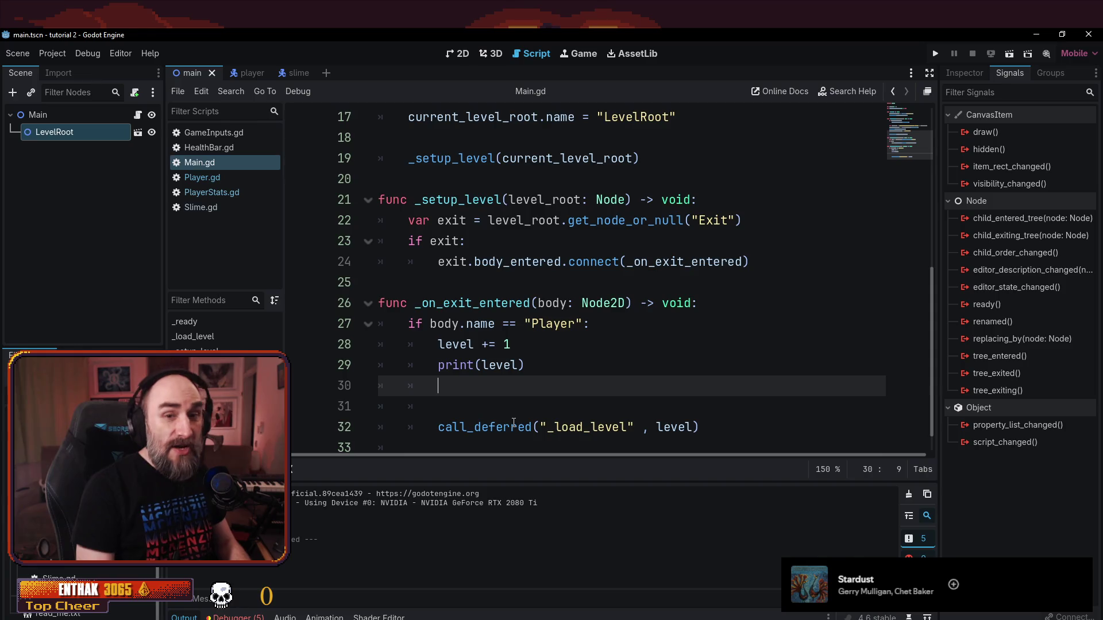
key(Return)
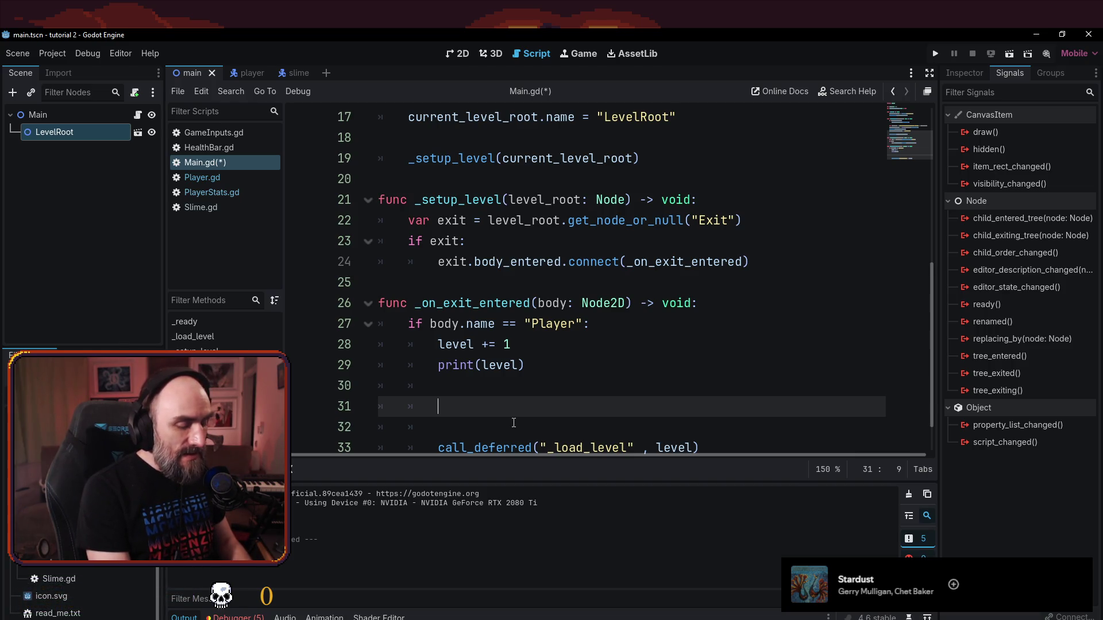
text(body.update_)
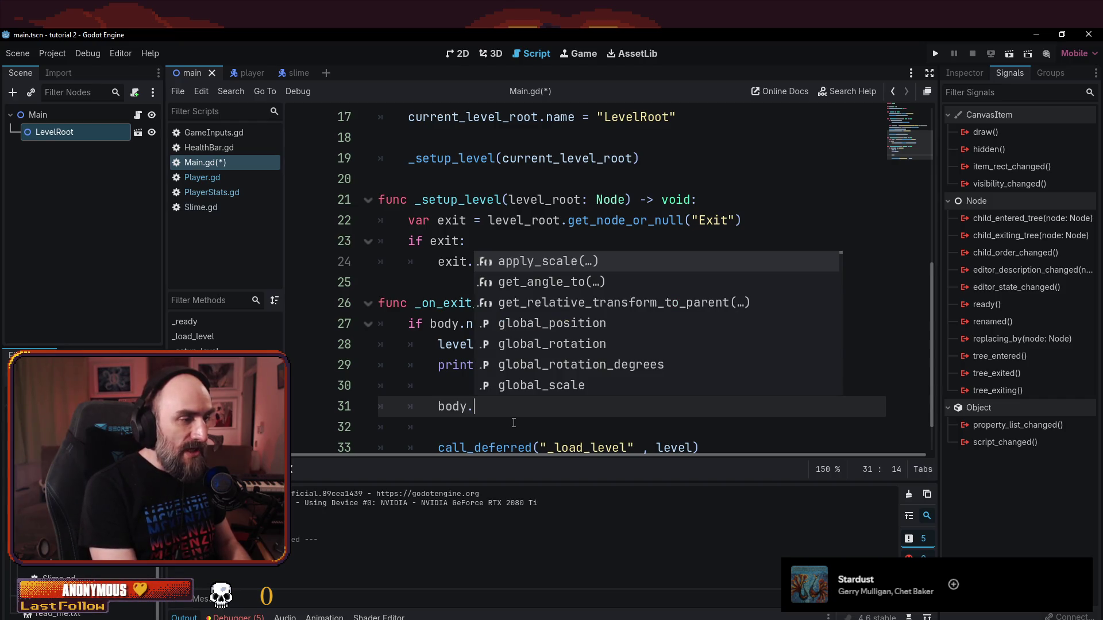
text(glo)
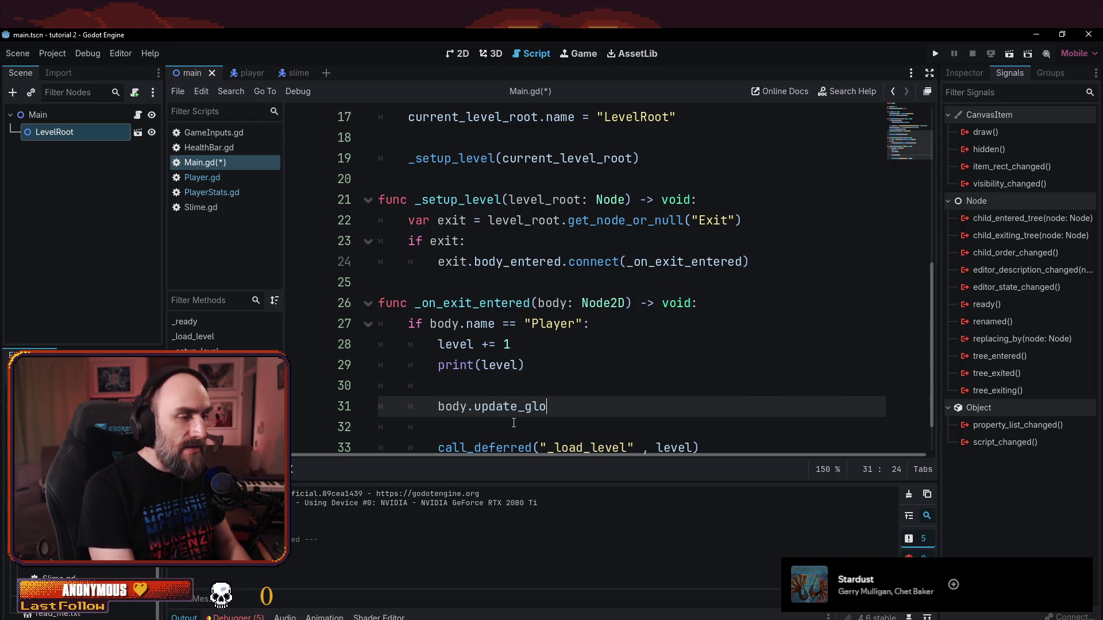
key(BackSpace)
key(BackSpace)
key(BackSpace)
text(_stats)
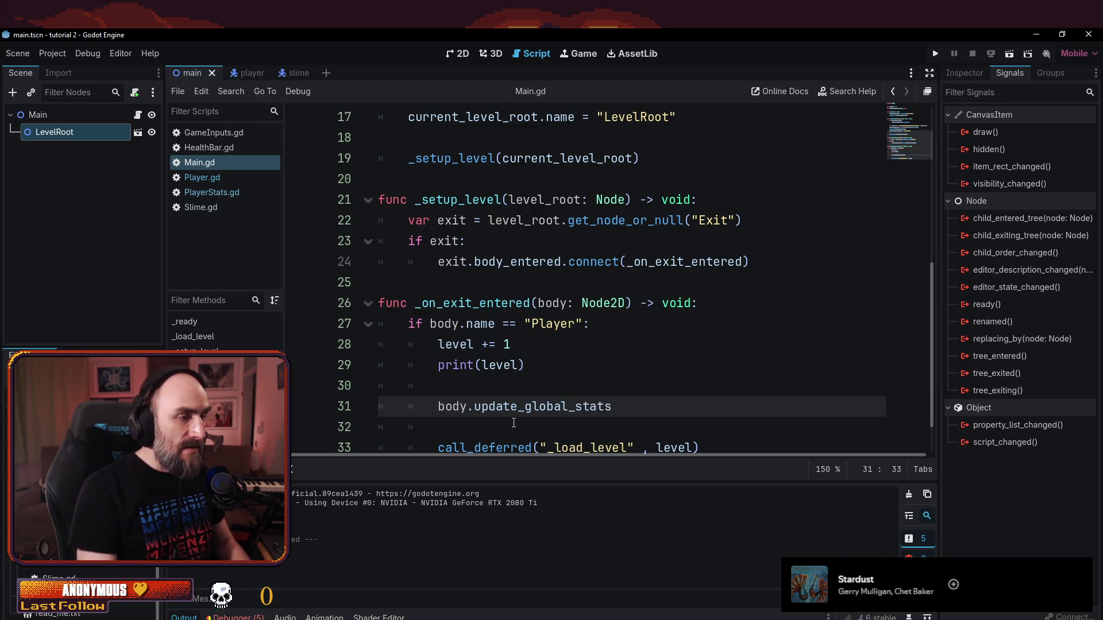
text(())
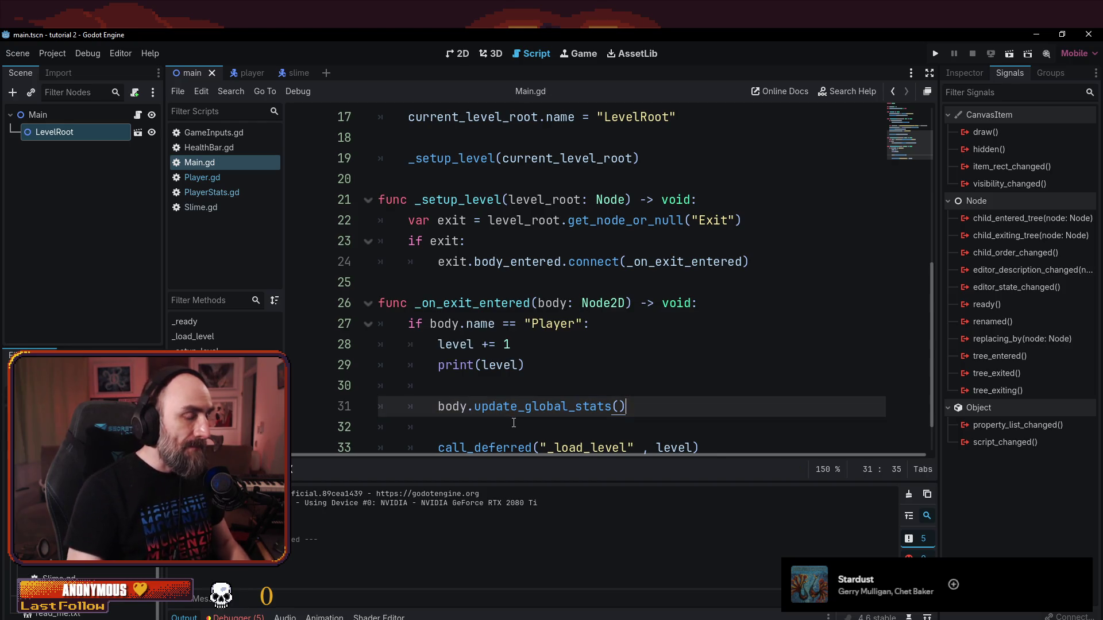
- Open the player scene tab, then start a stray function stub below Main.gd's exit handler
click(238, 74)
scroll(582, 287, down, 3)
click(459, 326)
drag(514, 243, 439, 285)
click(553, 369)
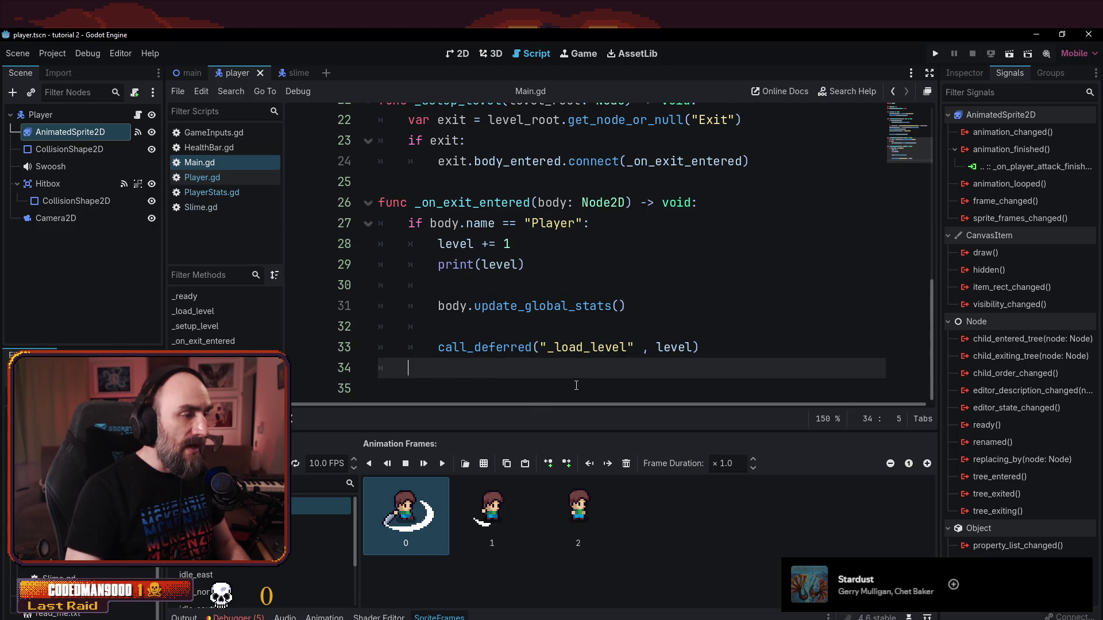
key(Return)
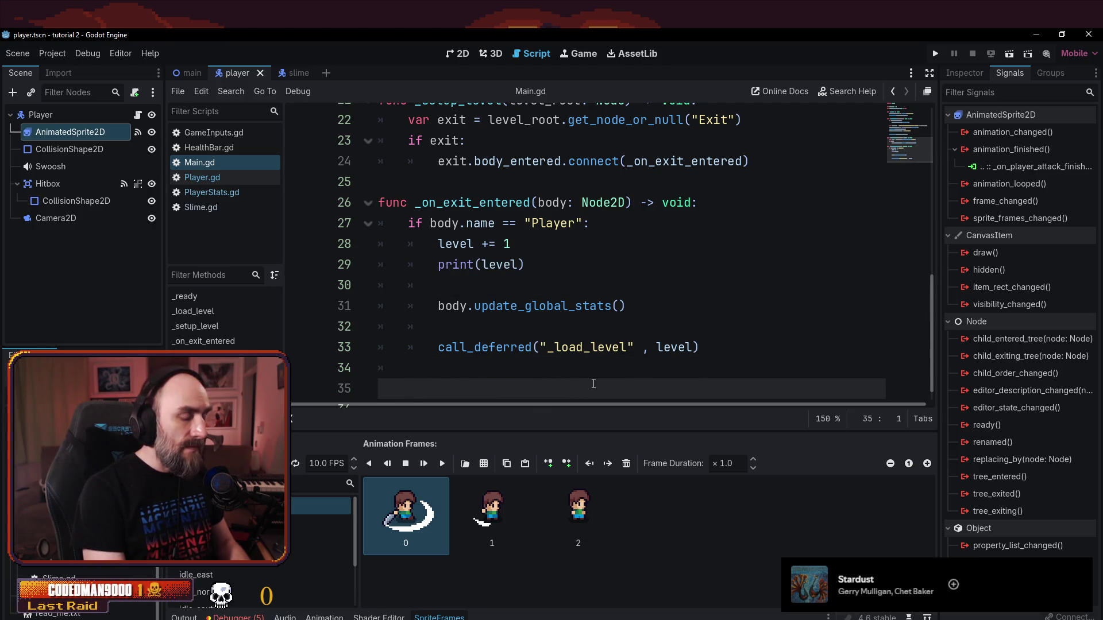
text(func update_global_stats()
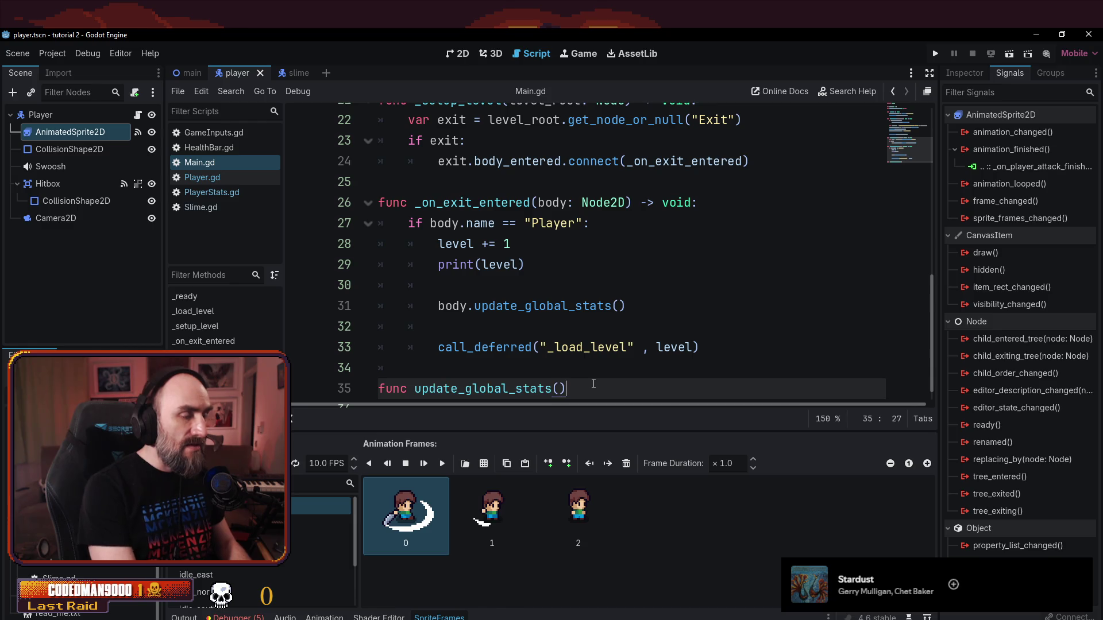
scroll(593, 384, down, 1)
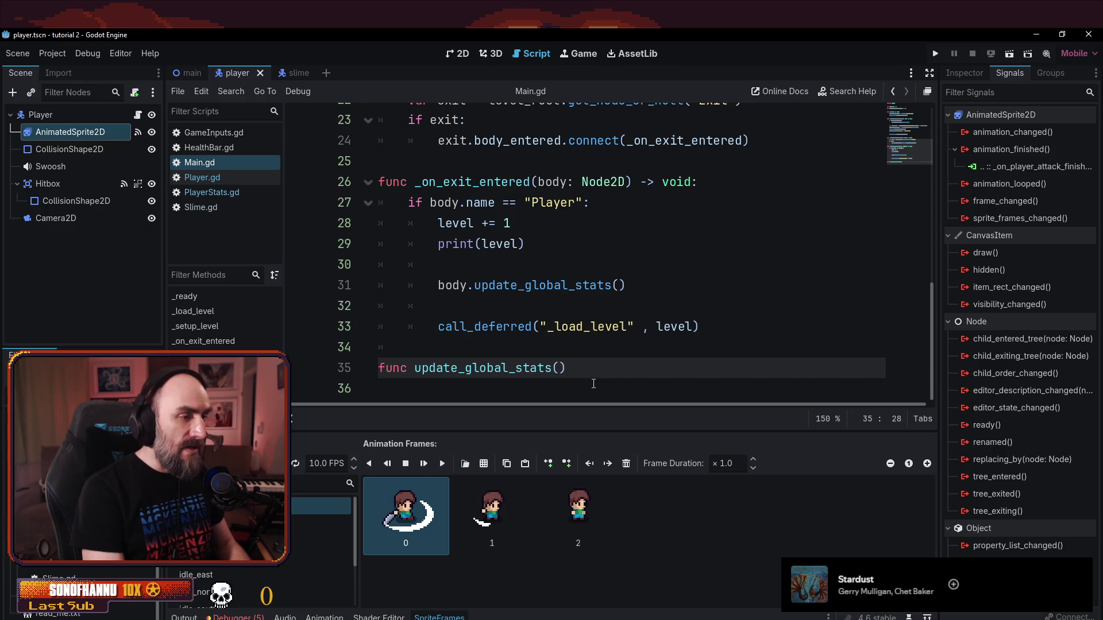
text( -> void:)
key(Return)
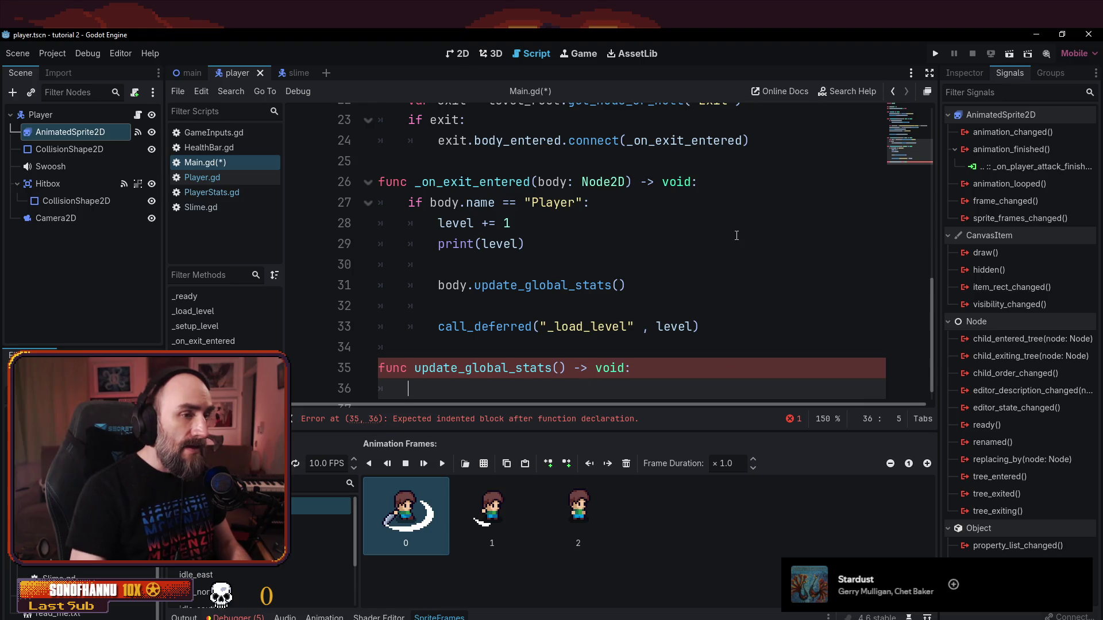
- Confirm the open file is Main.gd and delete the misplaced function line and its empty line
click(901, 143)
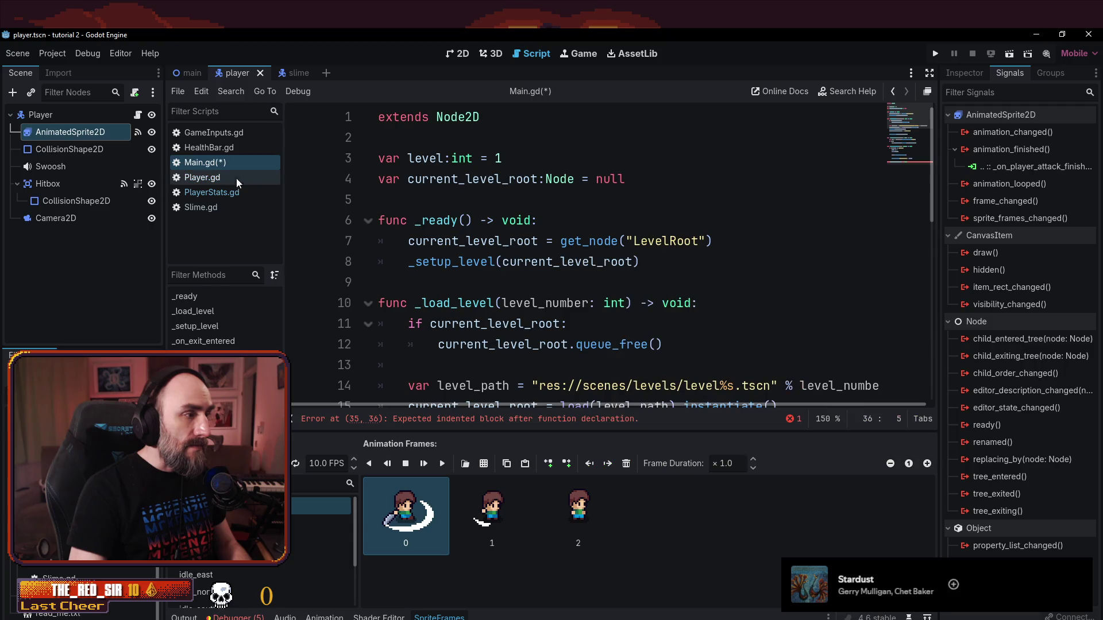
scroll(718, 287, down, 8)
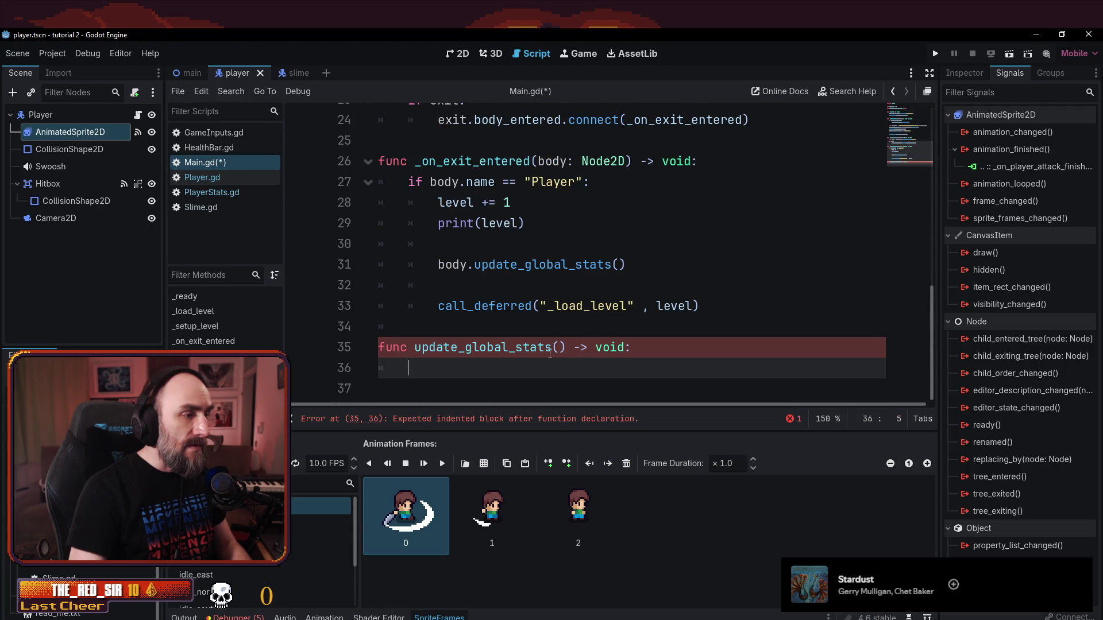
key(shift+Up)
key(BackSpace)
key(BackSpace)
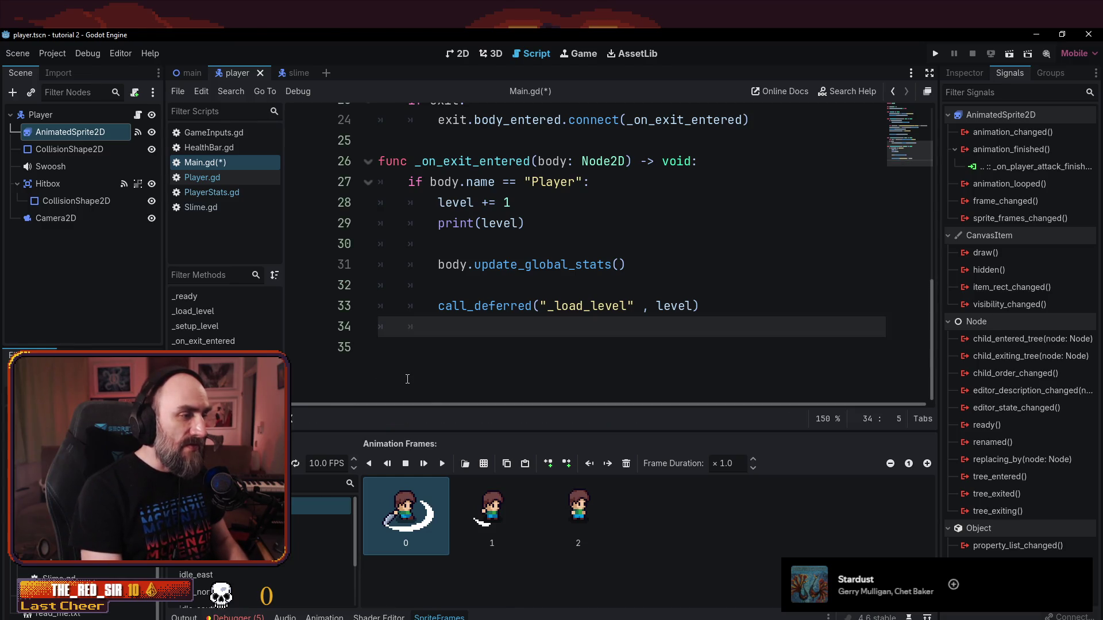
key(BackSpace)
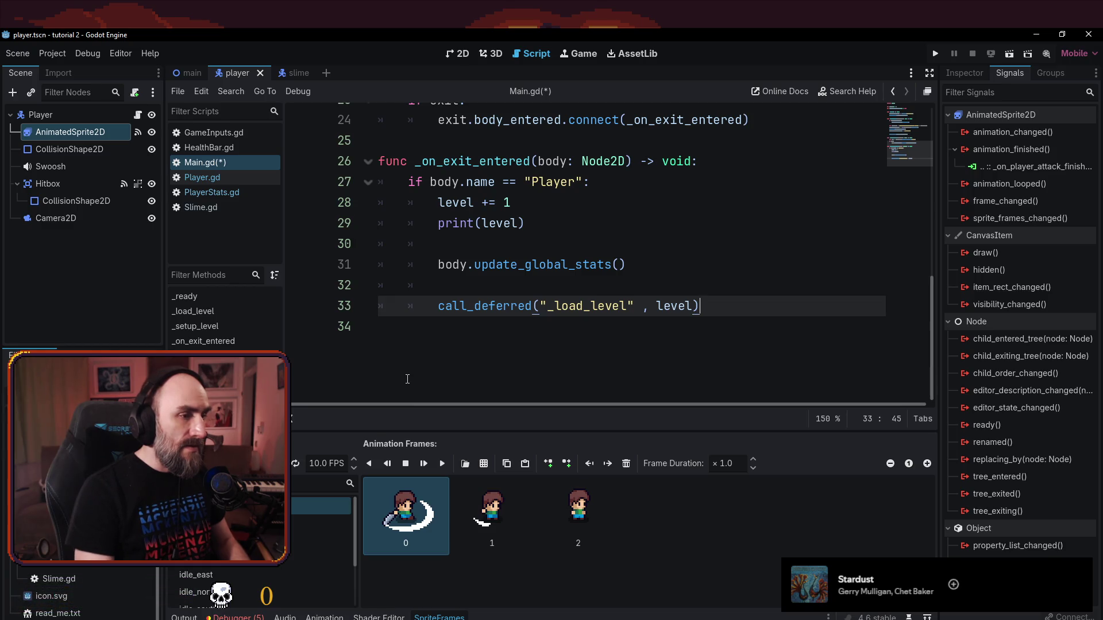
- Add func update_global_stats() -> void: at the end of Player.gd
click(212, 178)
scroll(637, 322, down, 3)
click(533, 387)
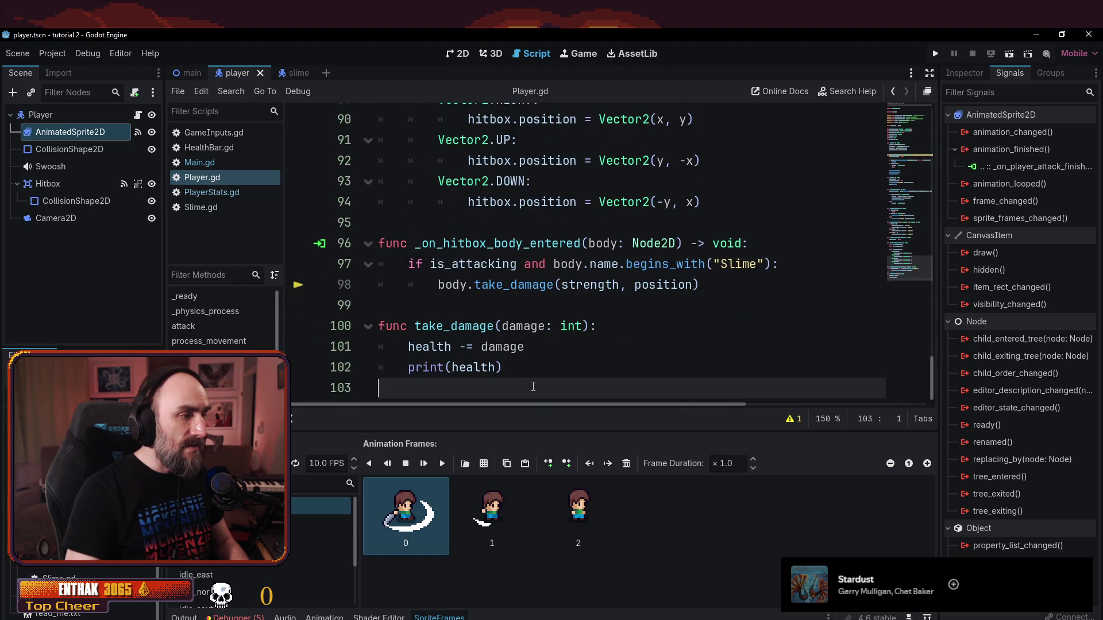
key(Return)
text(func update_global_stats() -> void:)
key(Return)
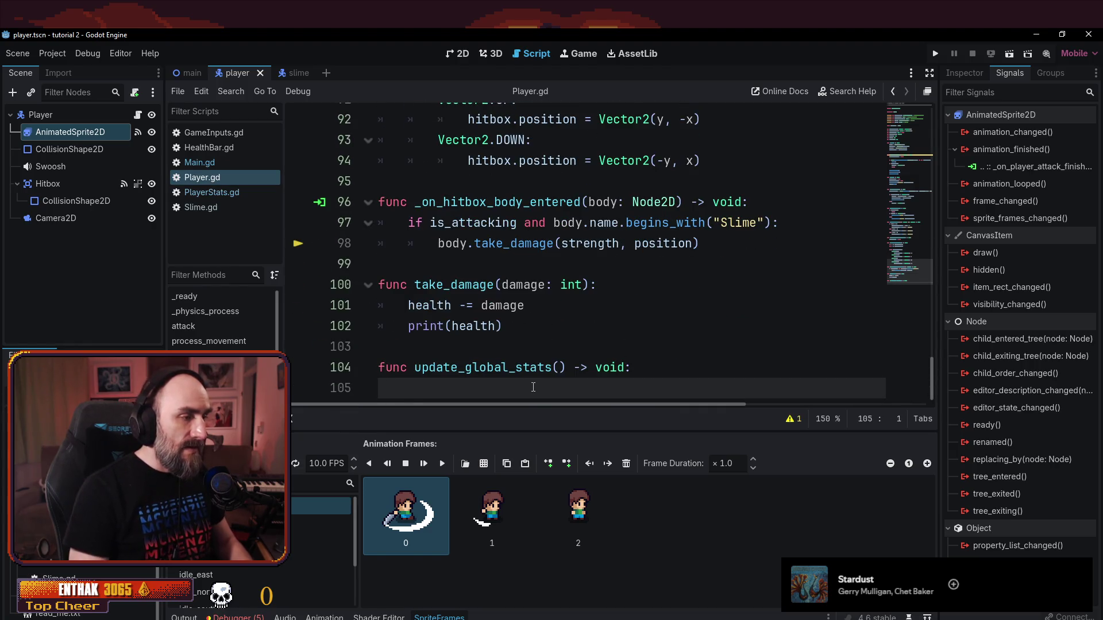
- Copy the three PlayerStats assignments from _ready into the new function's body
click(903, 161)
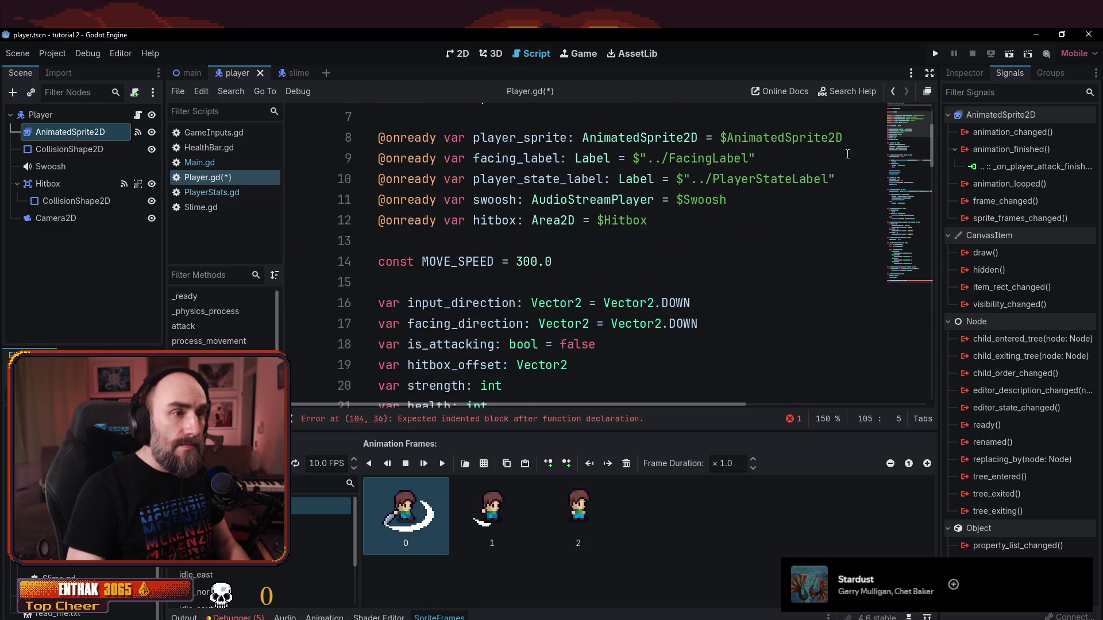
scroll(627, 316, down, 4)
scroll(575, 275, up, 1)
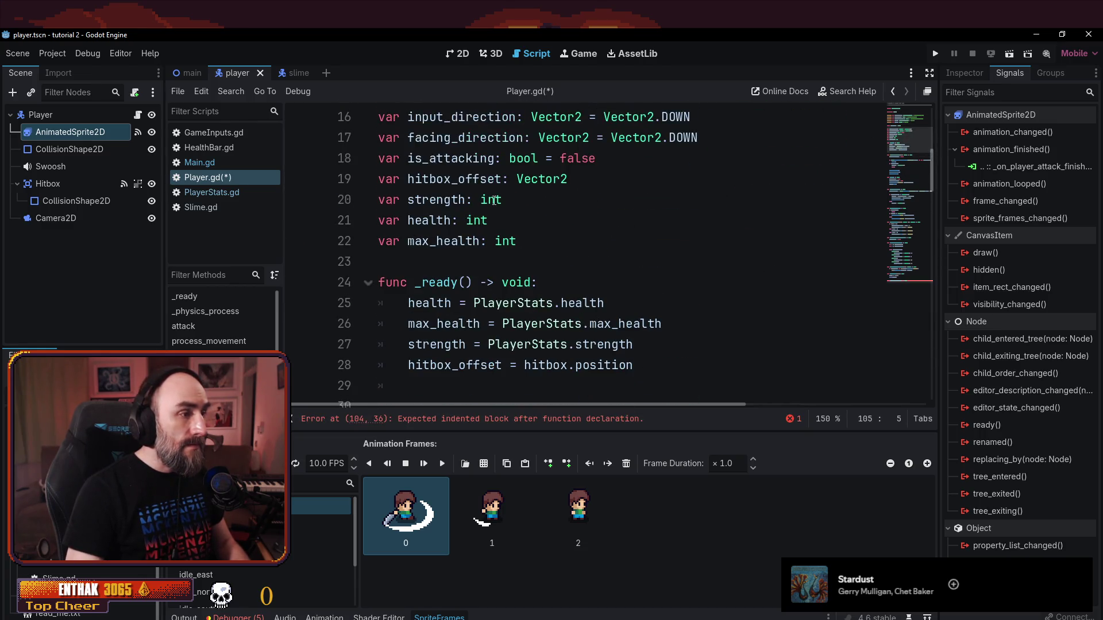
drag(546, 238, 308, 199)
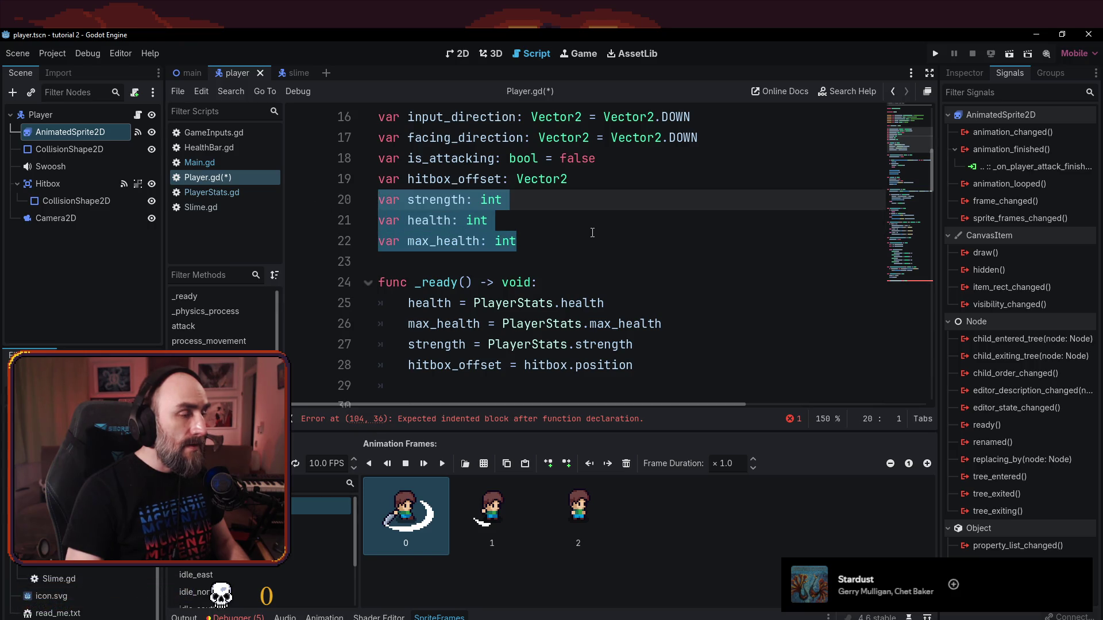
click(676, 325)
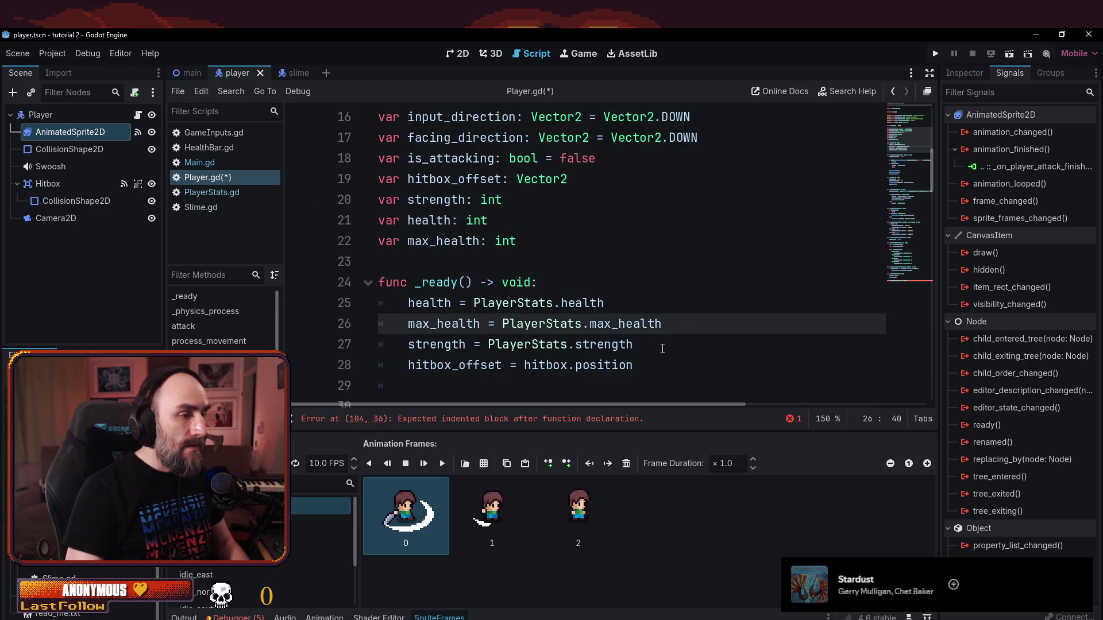
drag(662, 349, 323, 306)
key(ctrl+c)
scroll(830, 254, down, 20)
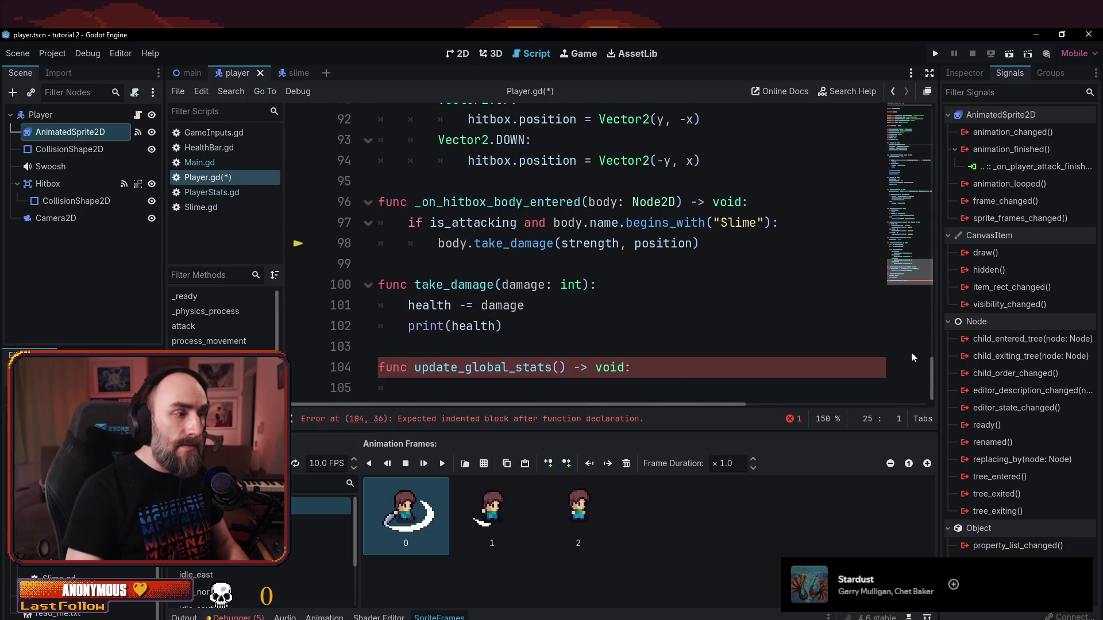
click(470, 389)
key(ctrl+v)
- Rewrite the pasted health line as PlayerStats.health = health
click(505, 348)
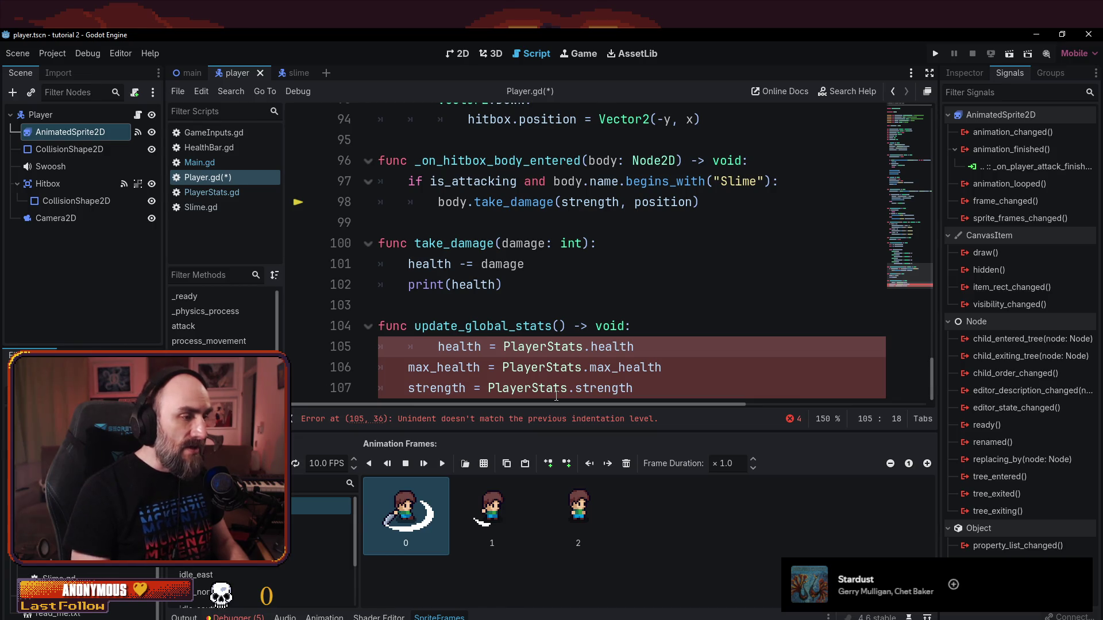
key(BackSpace)
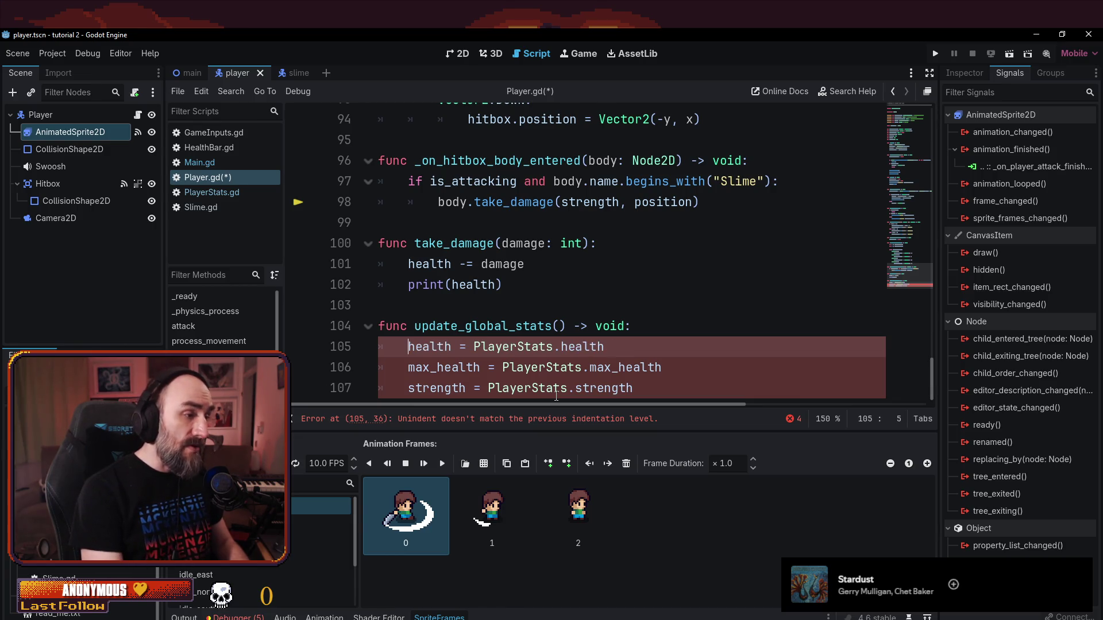
key(Right)
key(Right)
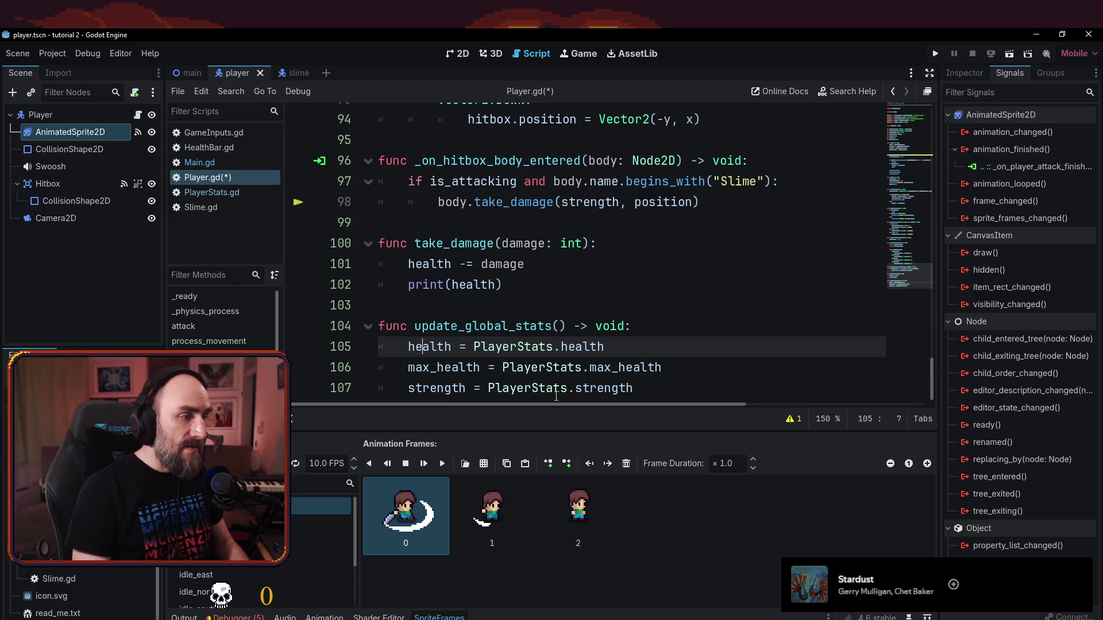
key(ctrl+Right)
key(shift+End)
key(ctrl+x)
key(Home)
key(ctrl+v)
text(?)
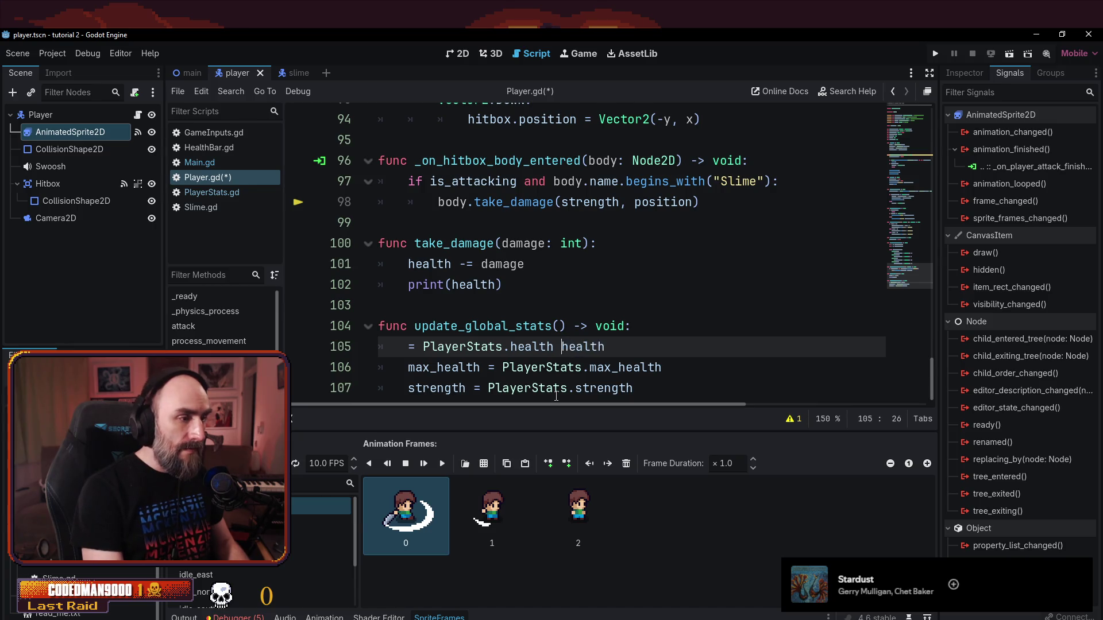
text(=)
- Rewrite the max_health line as PlayerStats.max_health = max_health
key(Down)
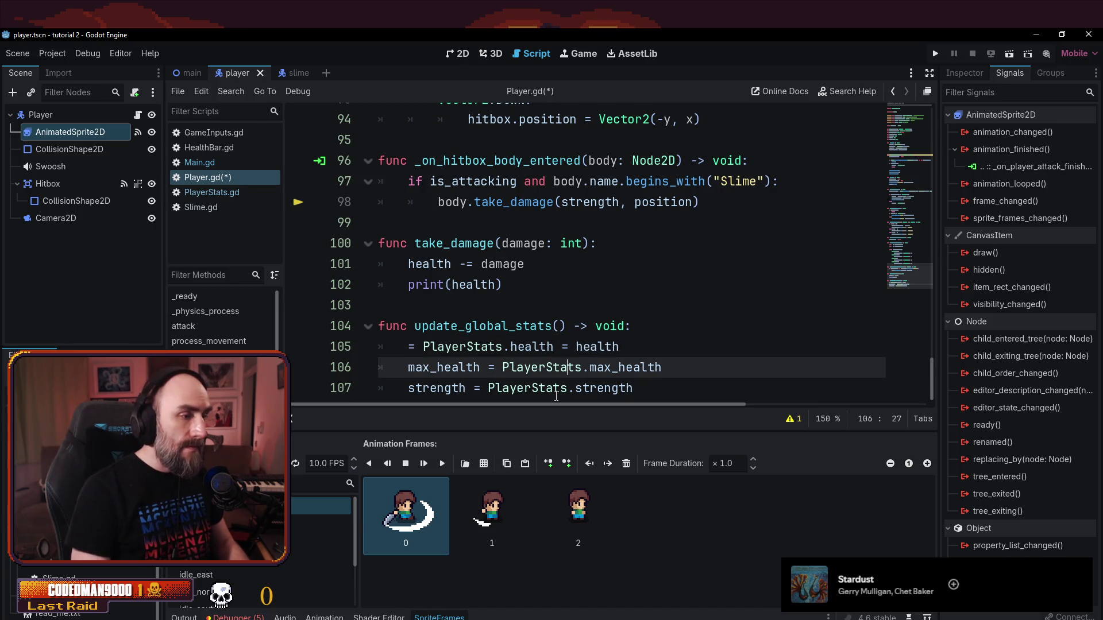
key(Left)
key(Left)
key(Left)
key(shift+End)
key(ctrl+x)
key(Home)
key(ctrl+v)
text(=)
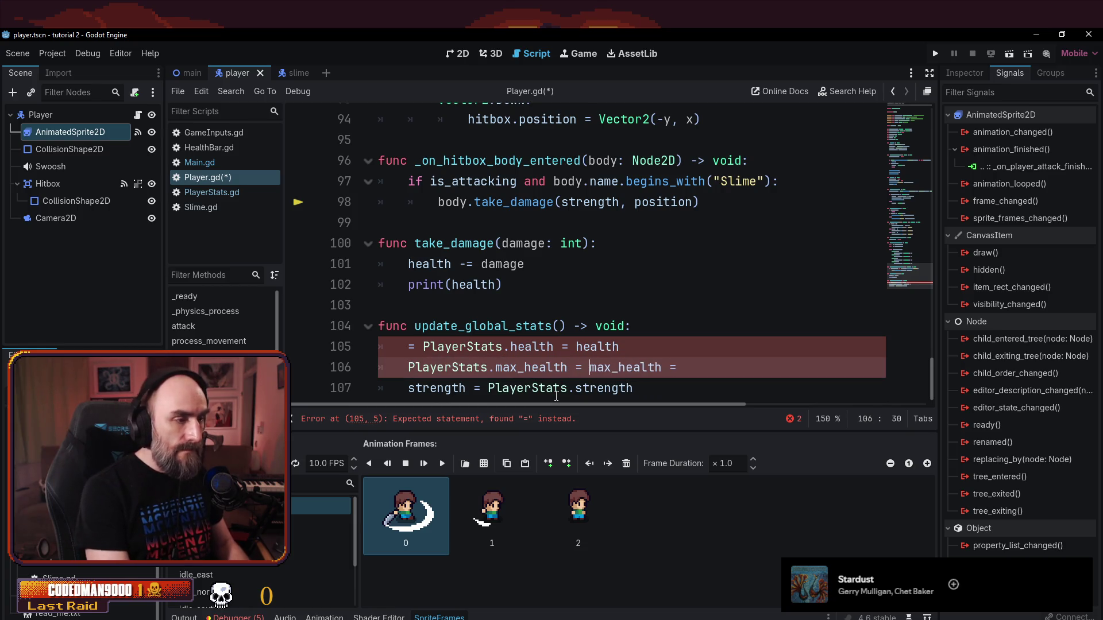
key(Left)
key(Left)
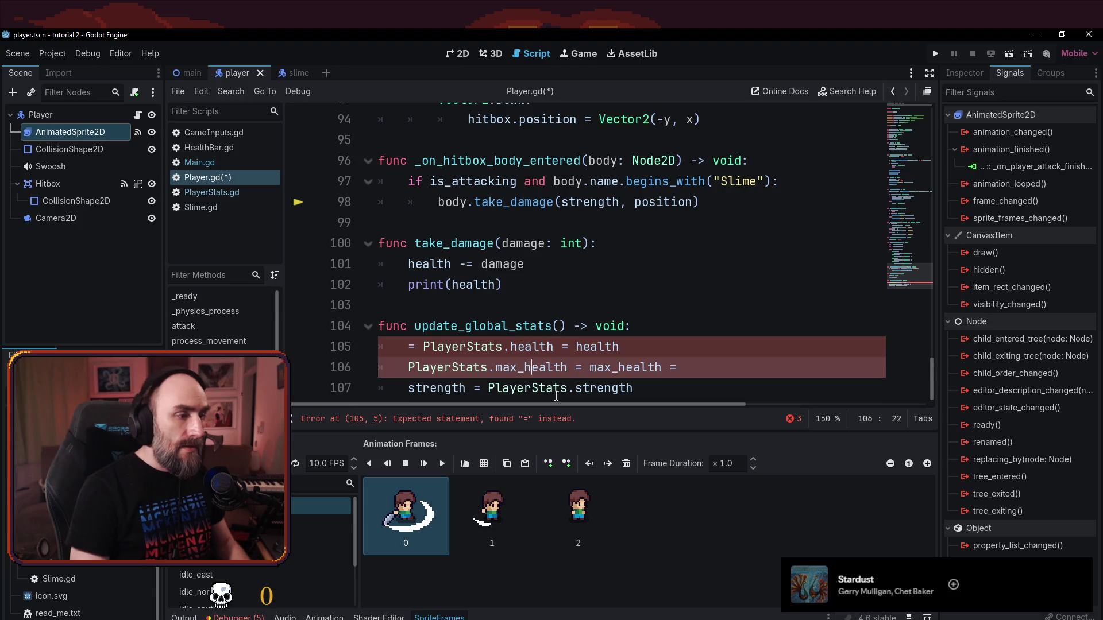
- Rewrite the strength line as PlayerStats.strength = strength
key(Down)
key(Left)
key(Left)
key(Left)
key(shift+End)
key(ctrl+x)
key(Home)
key(ctrl+v)
text(=)
- Remove the leftover equals signs on the health and strength lines and save Player.gd
key(Up)
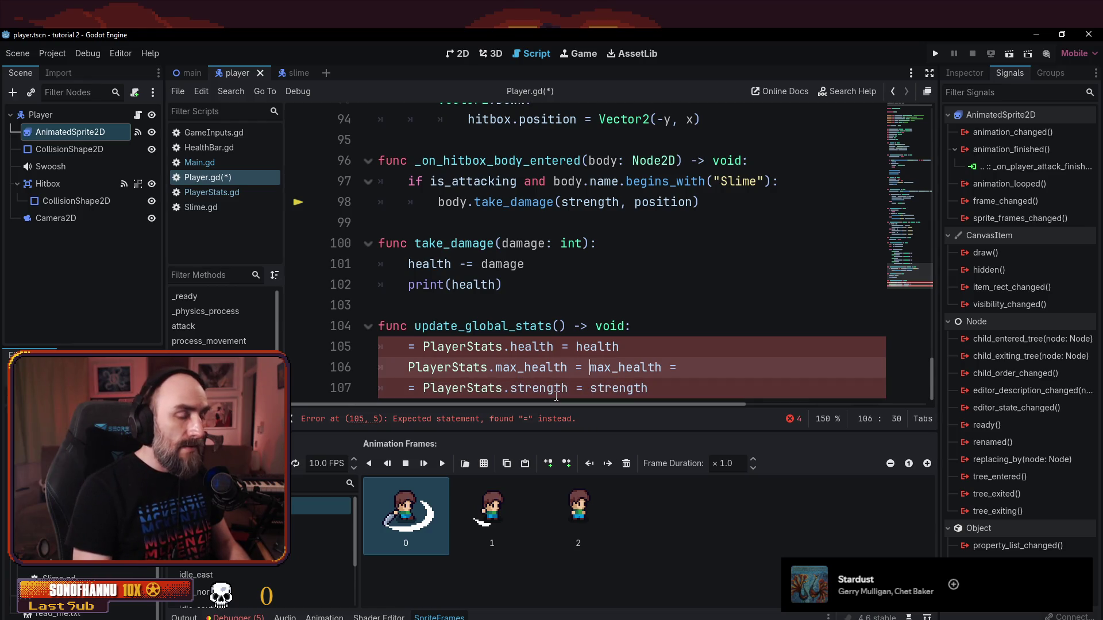
key(Up)
key(Delete)
key(Delete)
key(Down)
key(Down)
key(Delete)
key(Delete)
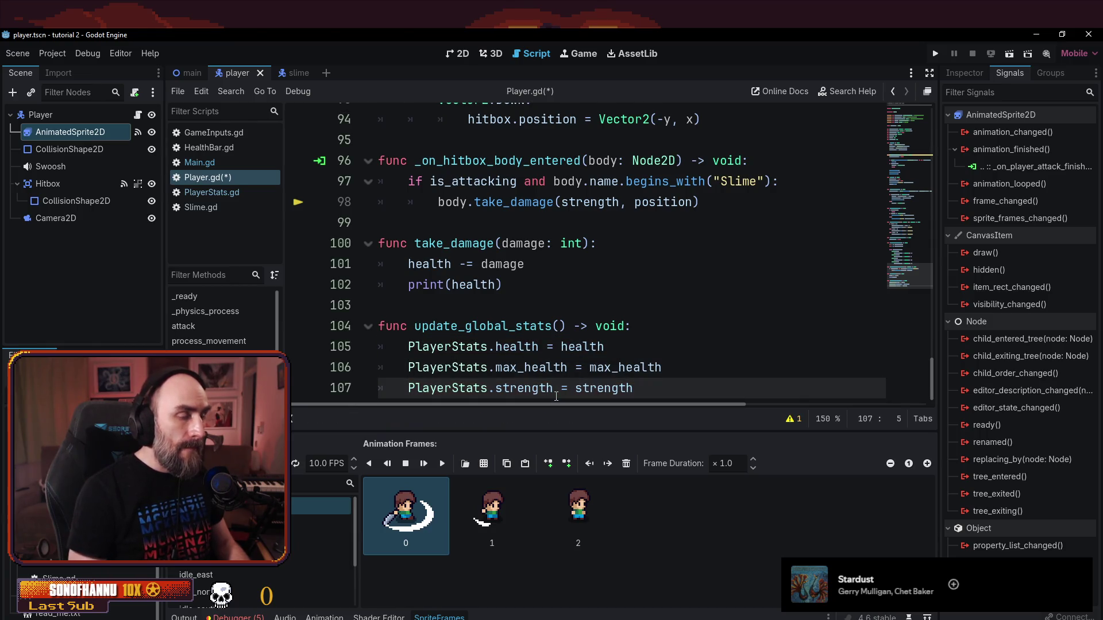
click(652, 263)
key(ctrl+s)
scroll(610, 295, down, 1)
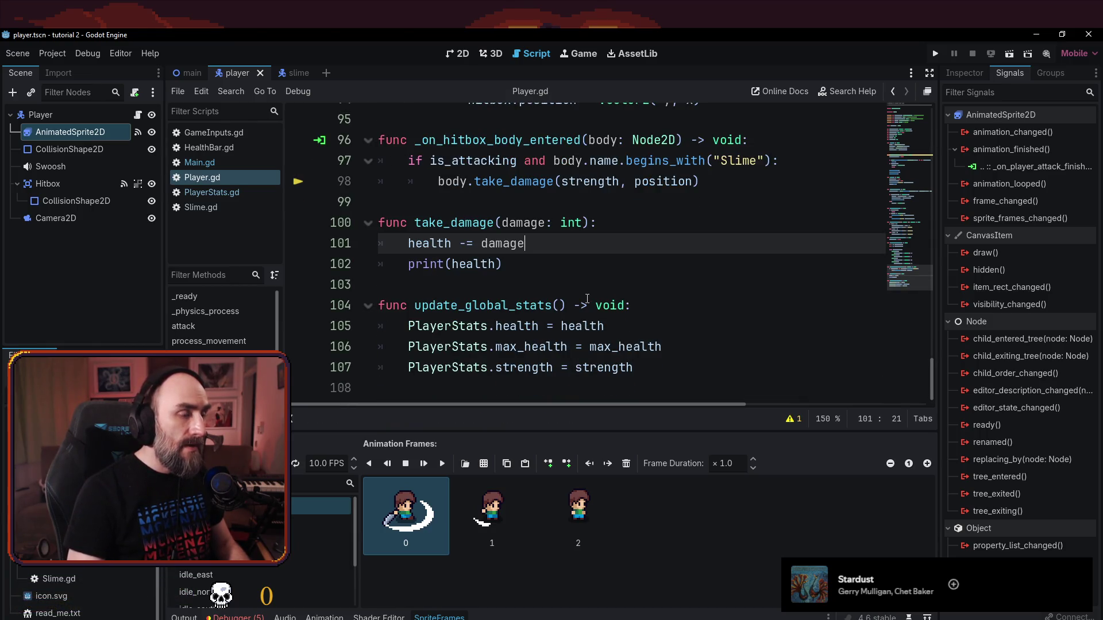
- Run the game with F5 and walk the player around and into the slimes to test invincibility
key(F5)
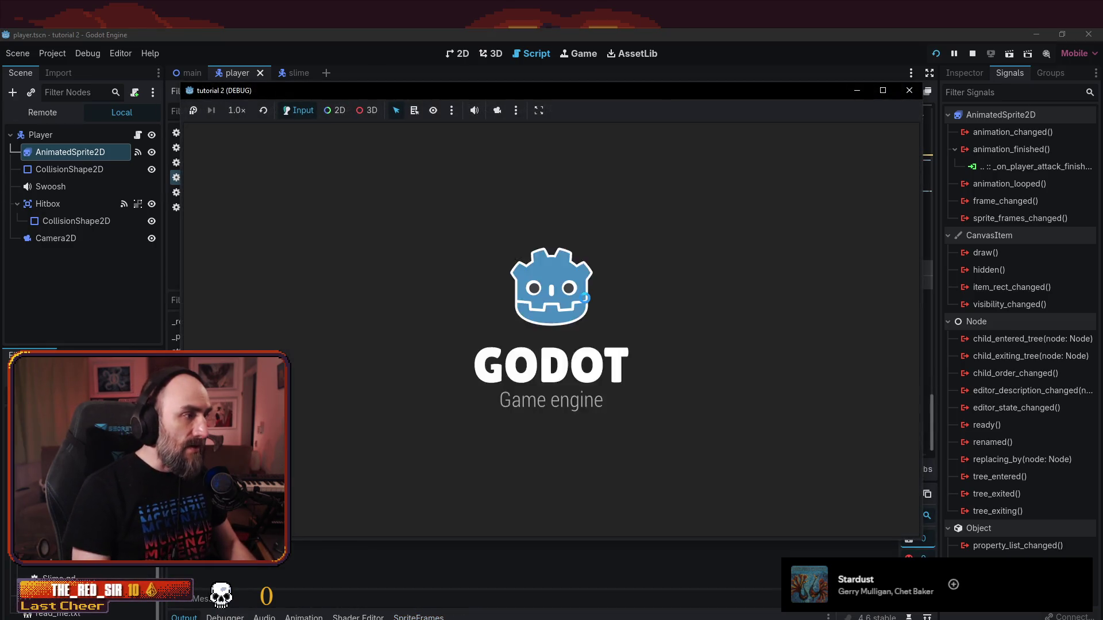
key(Left)
key(Up)
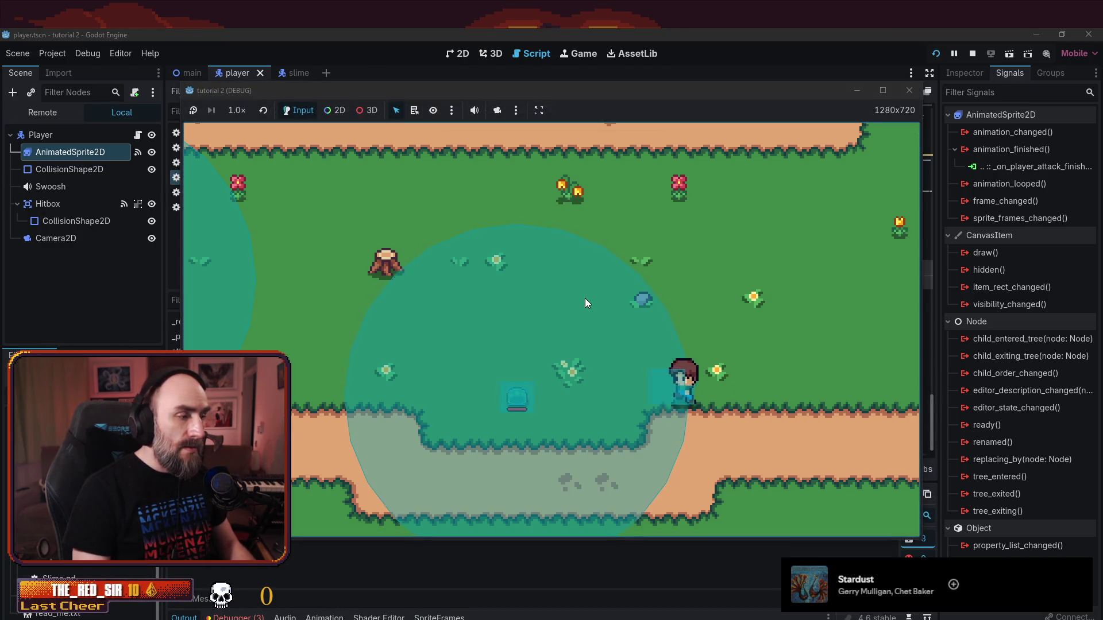
key(Left)
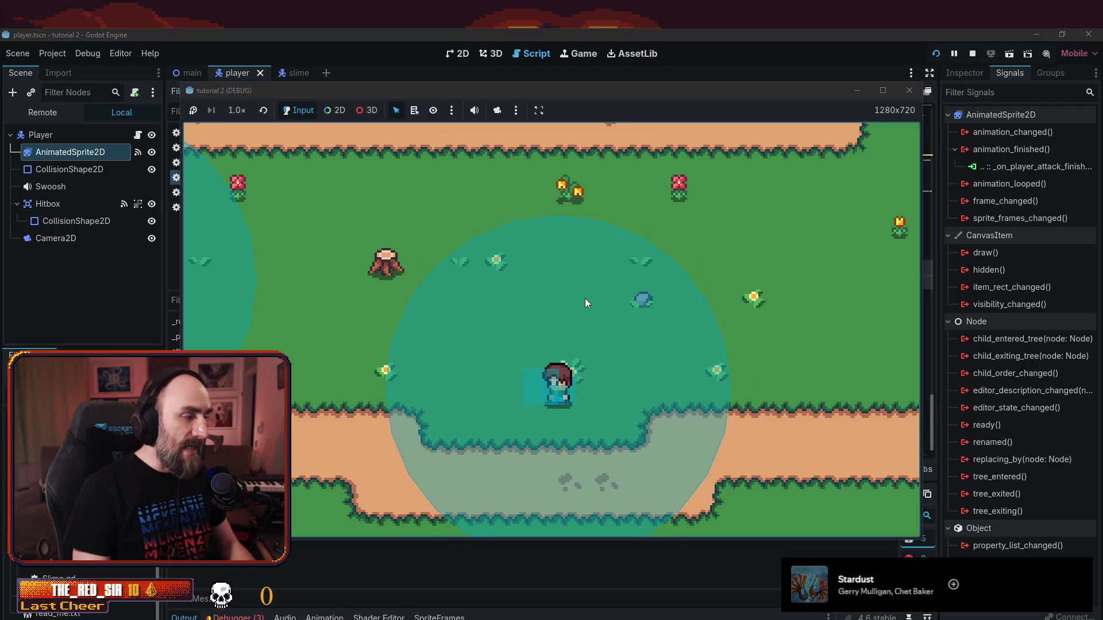
key(Left)
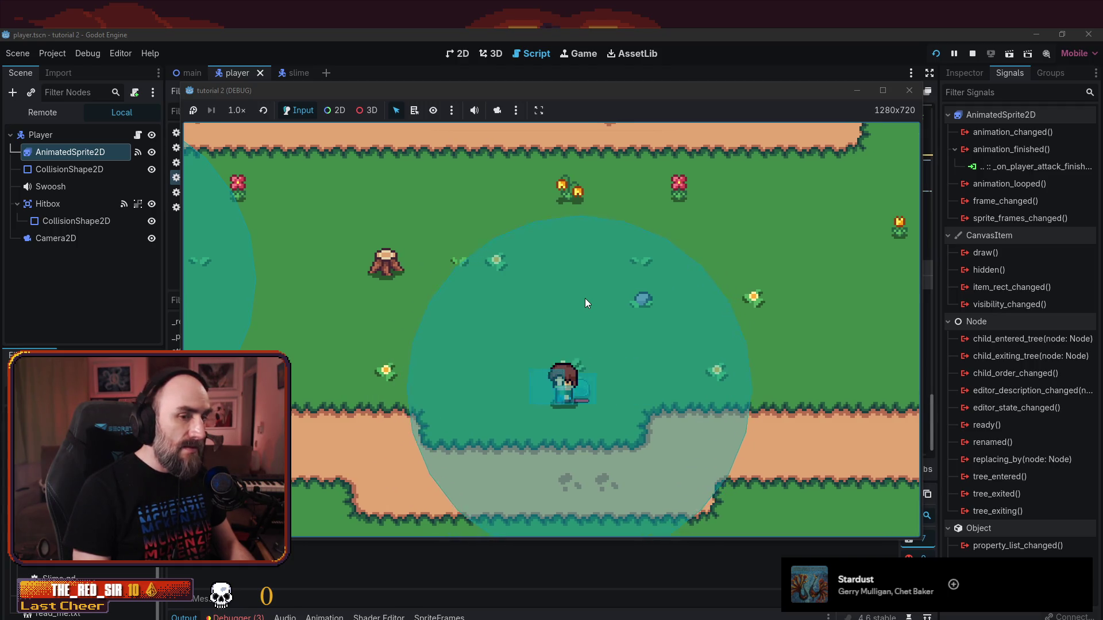
key(Right)
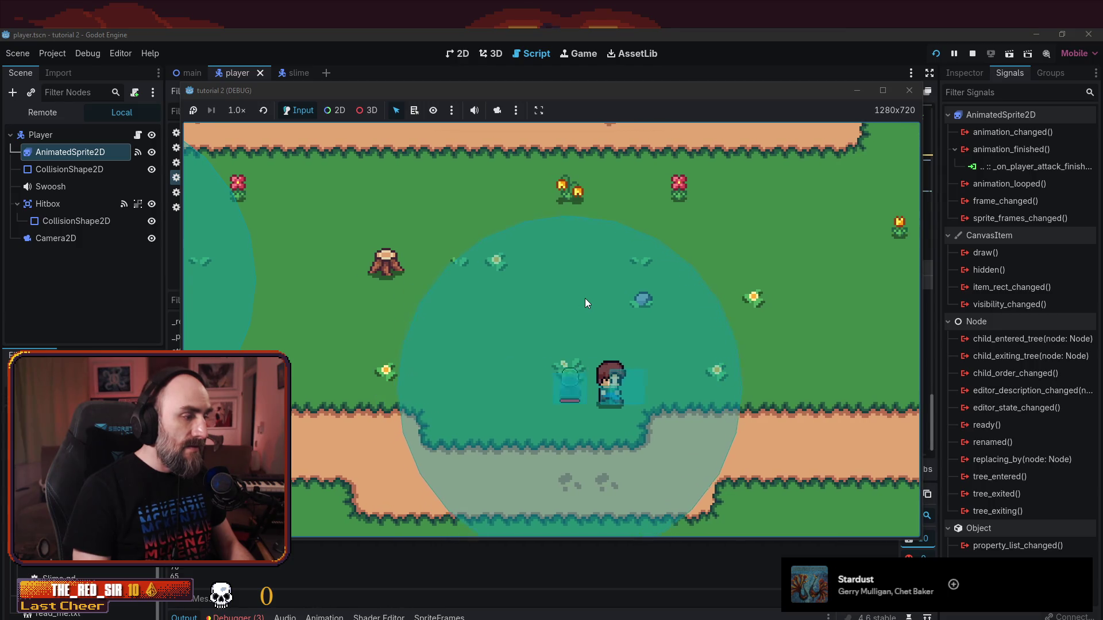
key(Right)
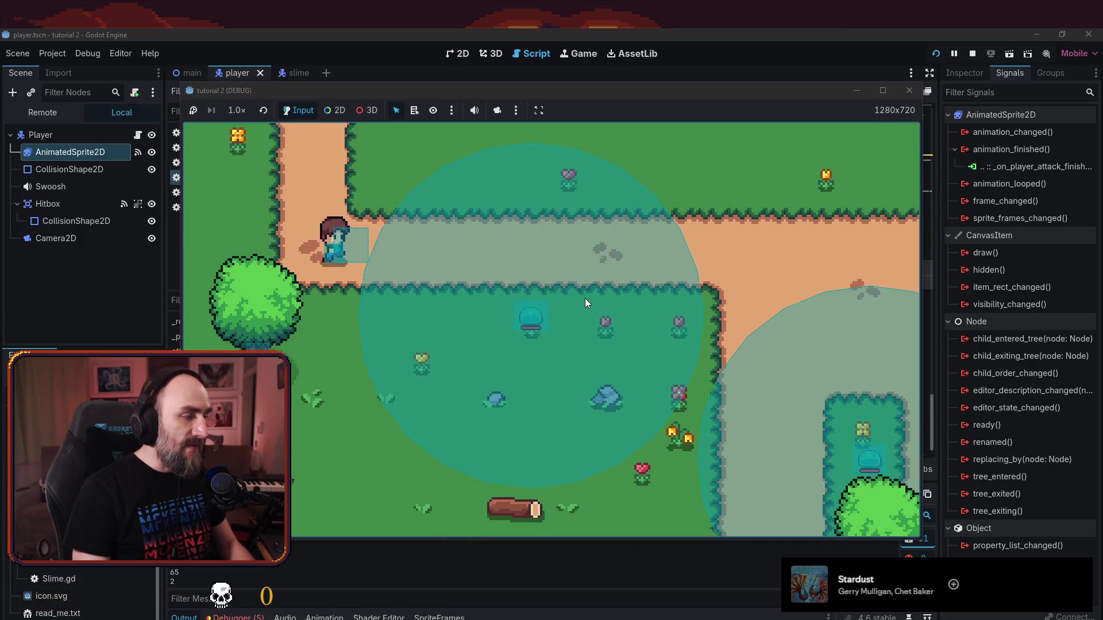
key(Left)
key(Down)
key(Right)
key(Left)
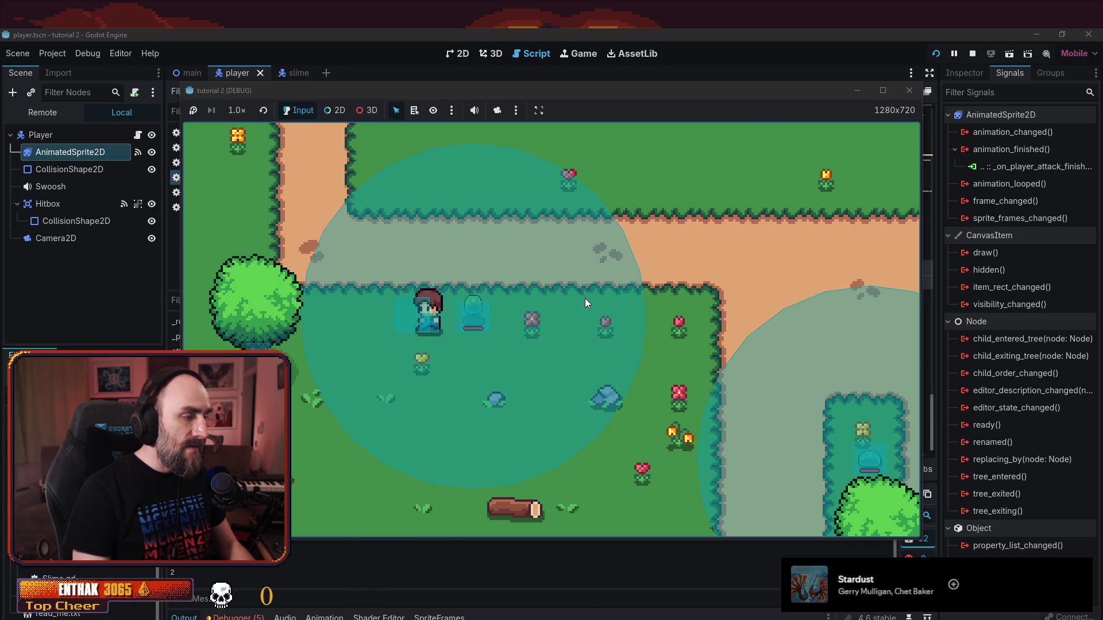
key(Right)
key(Left)
key(Right)
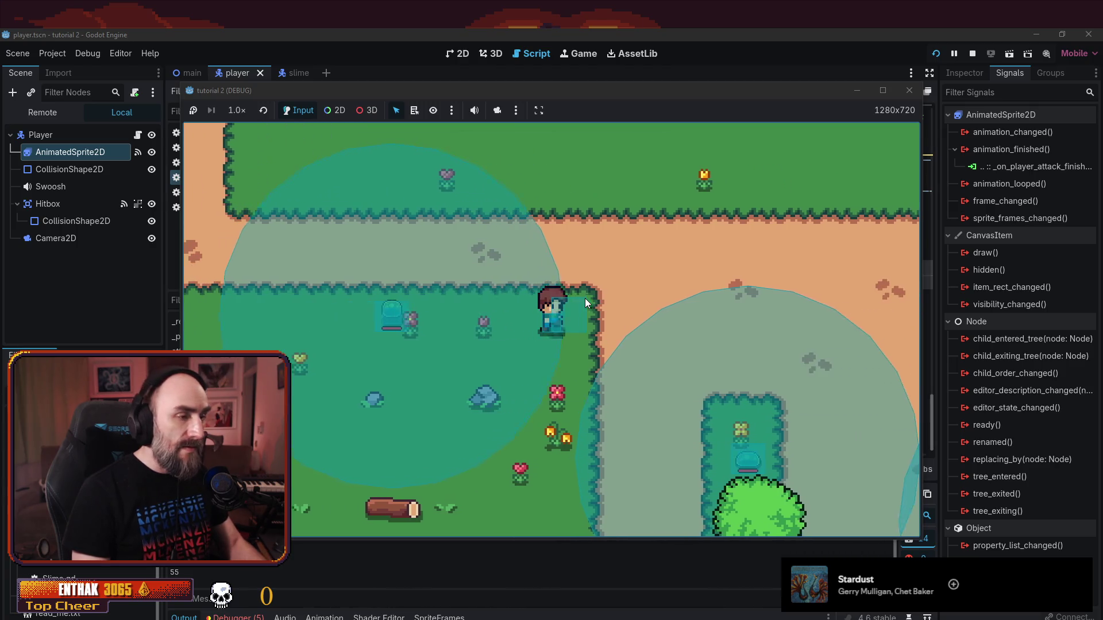
key(Up)
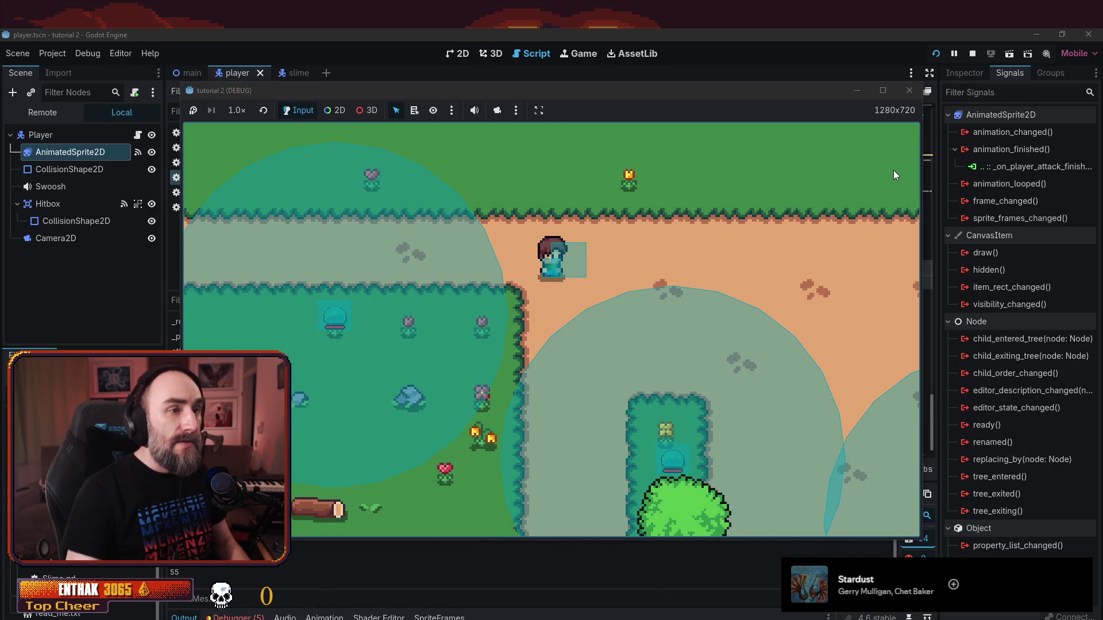
- Stop the game, switch back to the YouTube tutorial, and resume the video
click(906, 92)
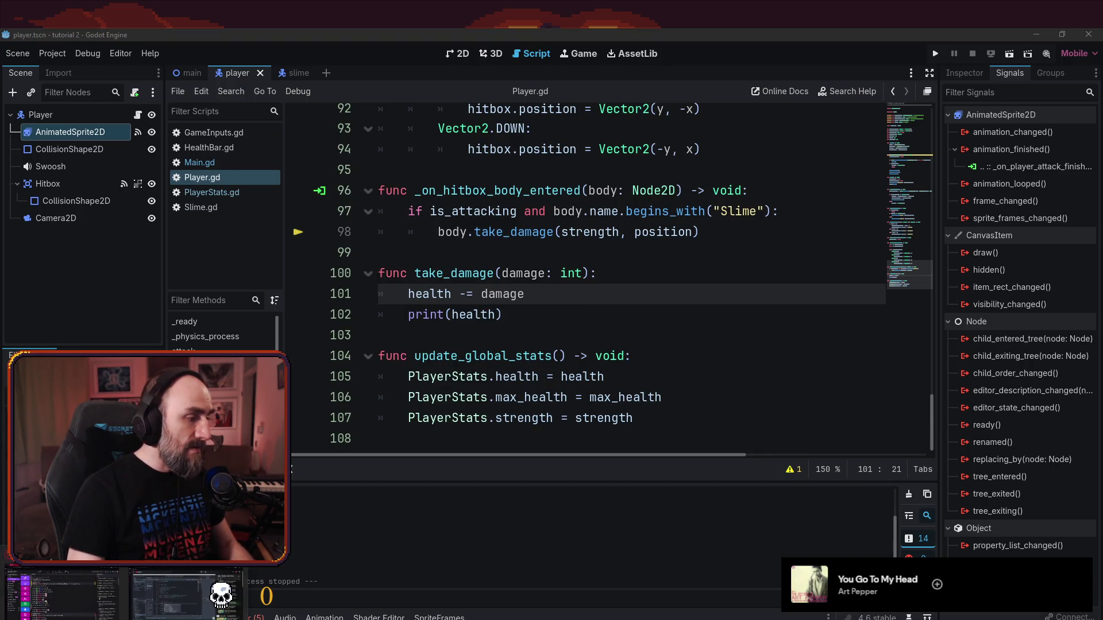
key(alt+Tab)
click(450, 310)
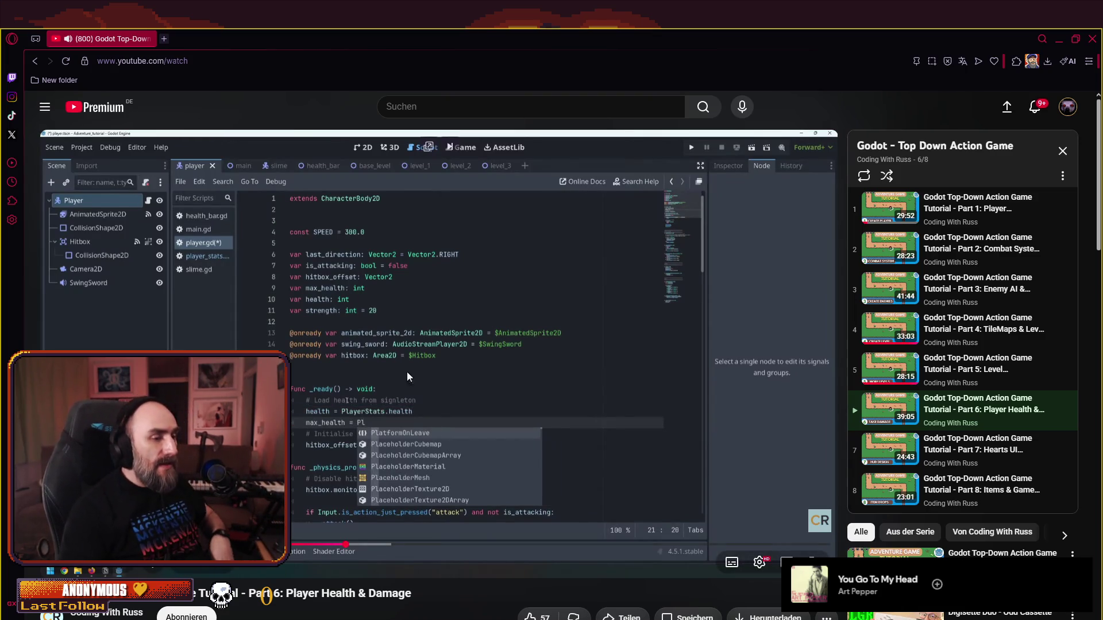
- Set the tutorial video's playback speed to 3x in the YouTube settings
click(760, 563)
click(804, 516)
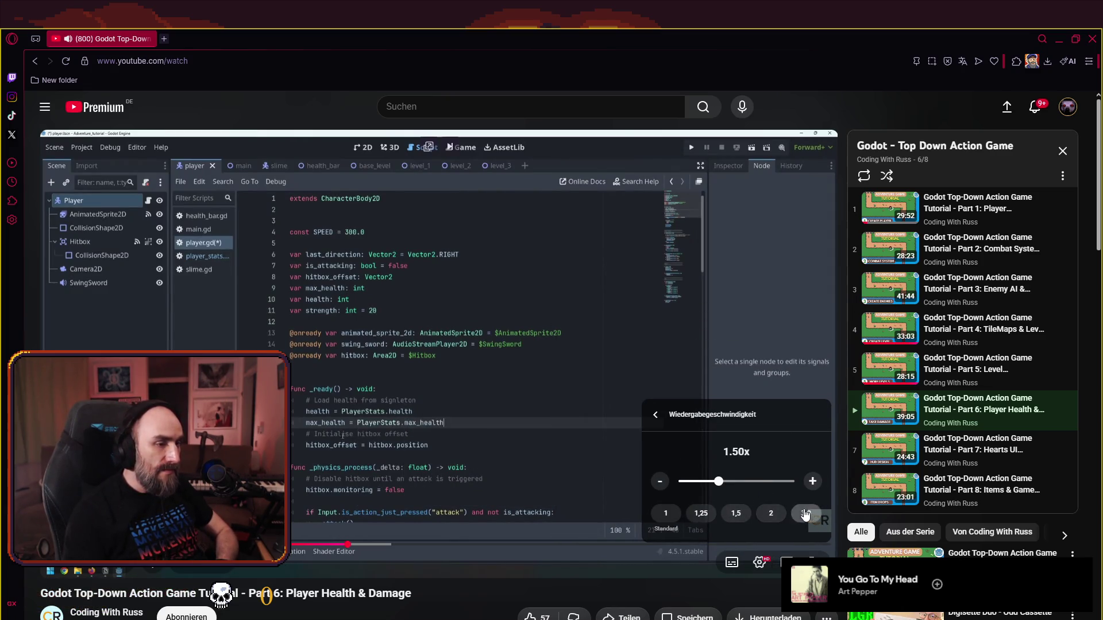
click(806, 514)
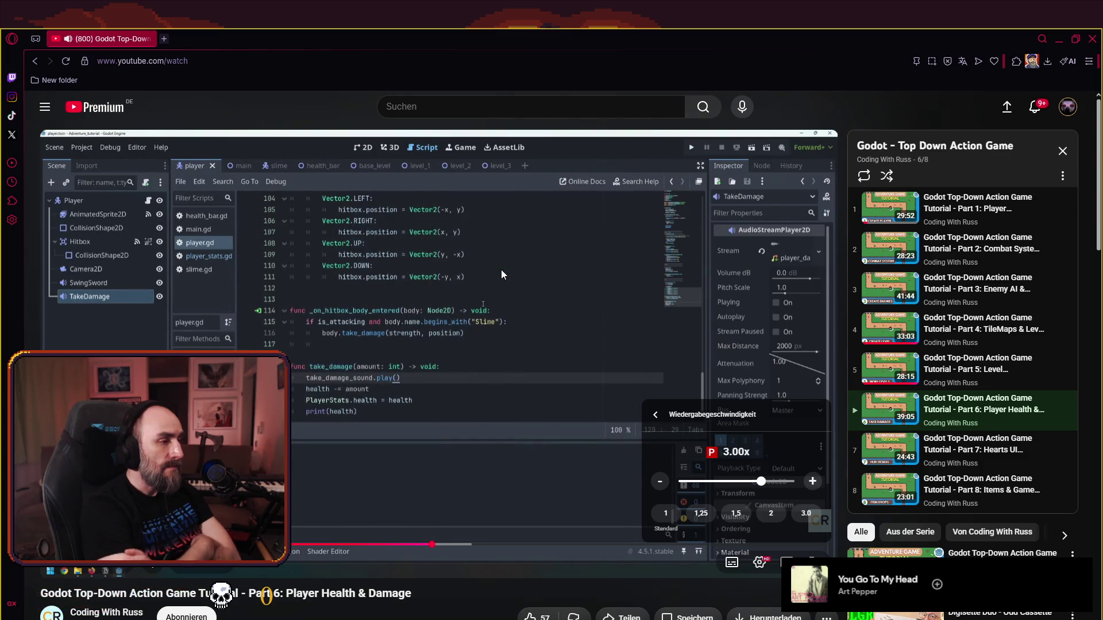
- Close the settings menu, pause the tutorial where it adds a Timer node, and return to Godot
click(369, 321)
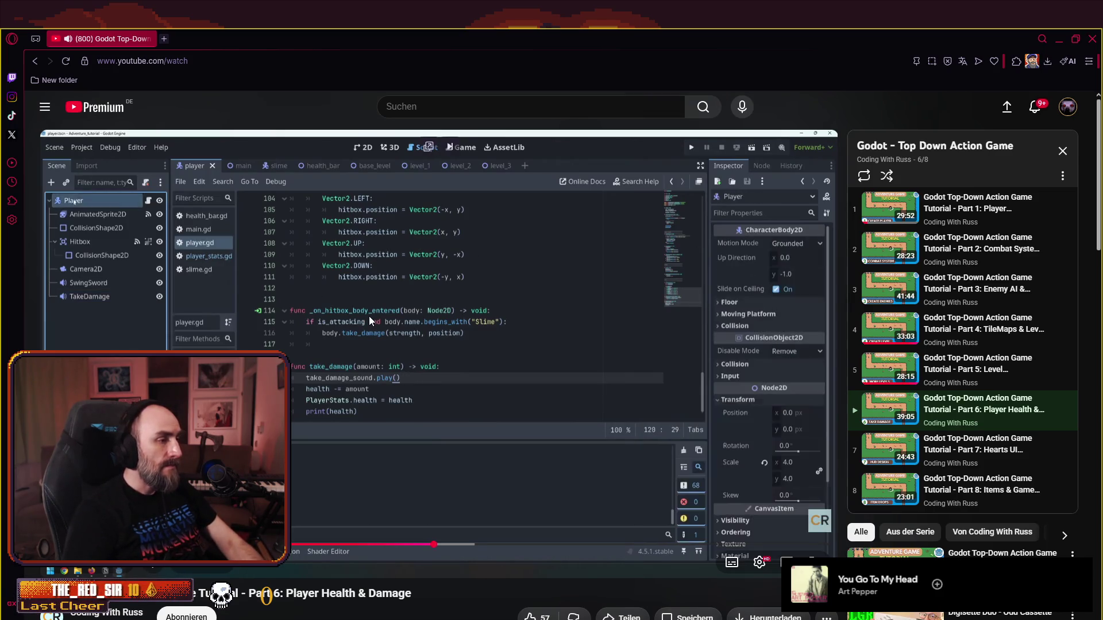
click(376, 244)
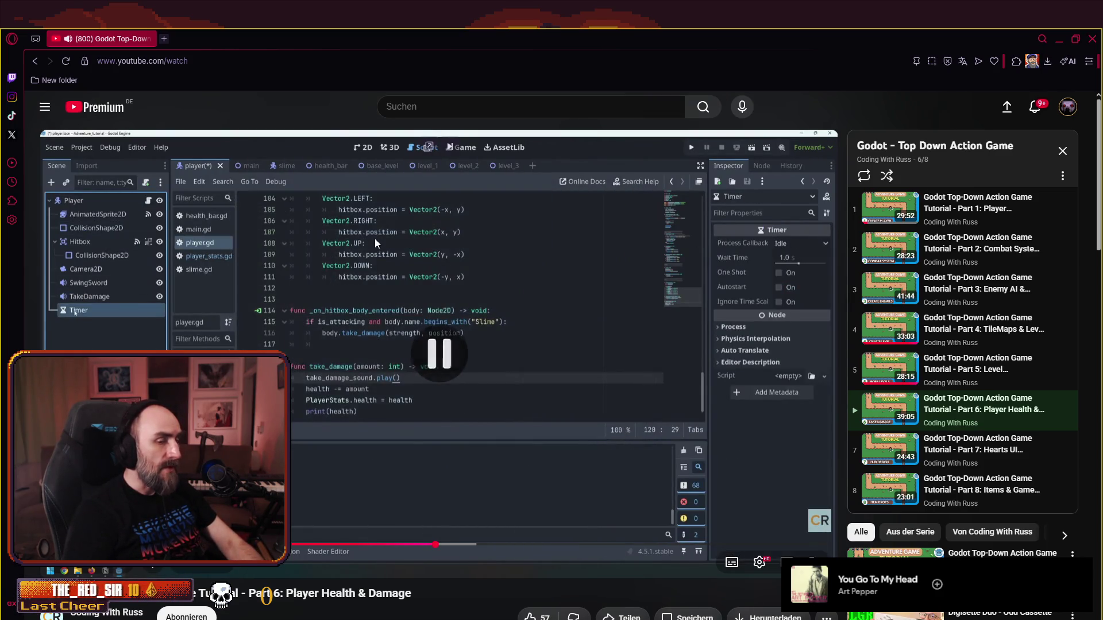
key(alt+Tab)
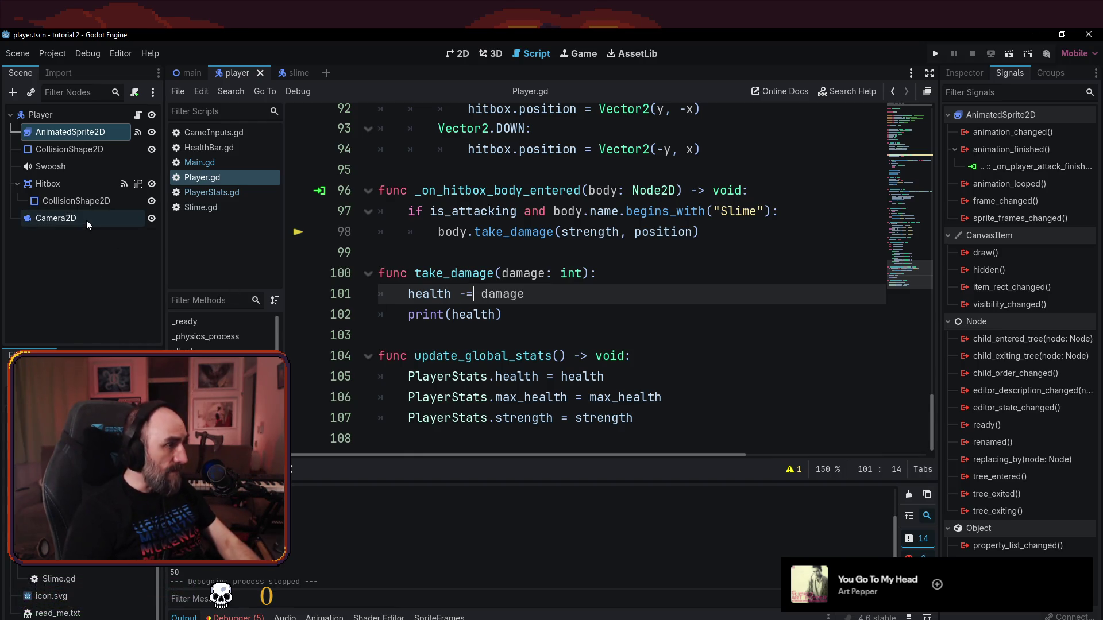
- Add a Timer child under Player, undoing an accidentally added TileMapLayer first
click(69, 115)
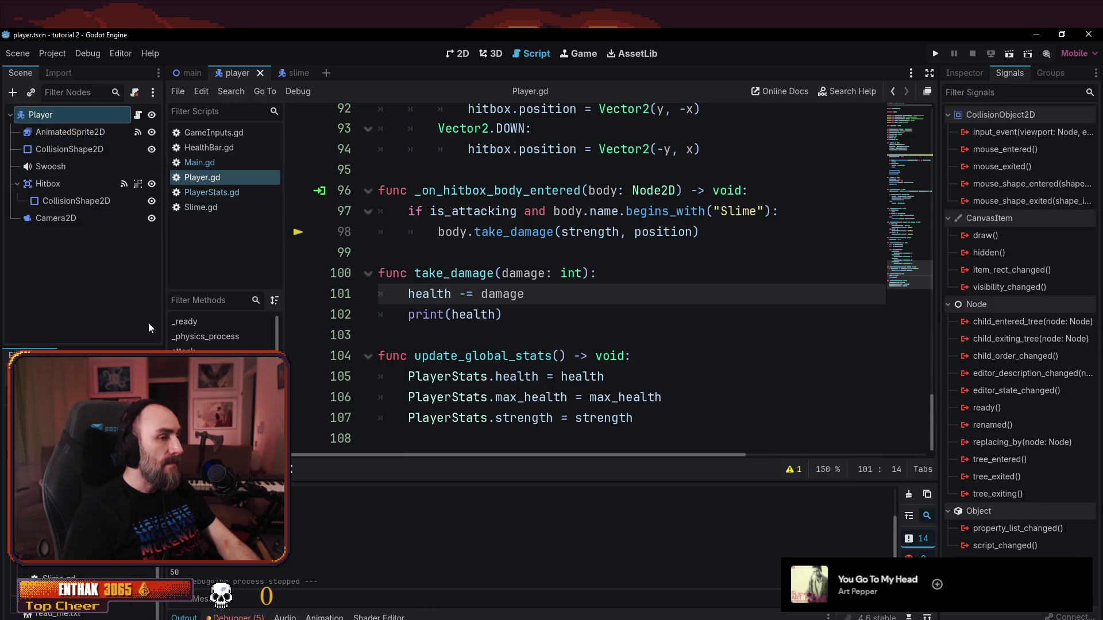
key(ctrl+a)
text(tiemr)
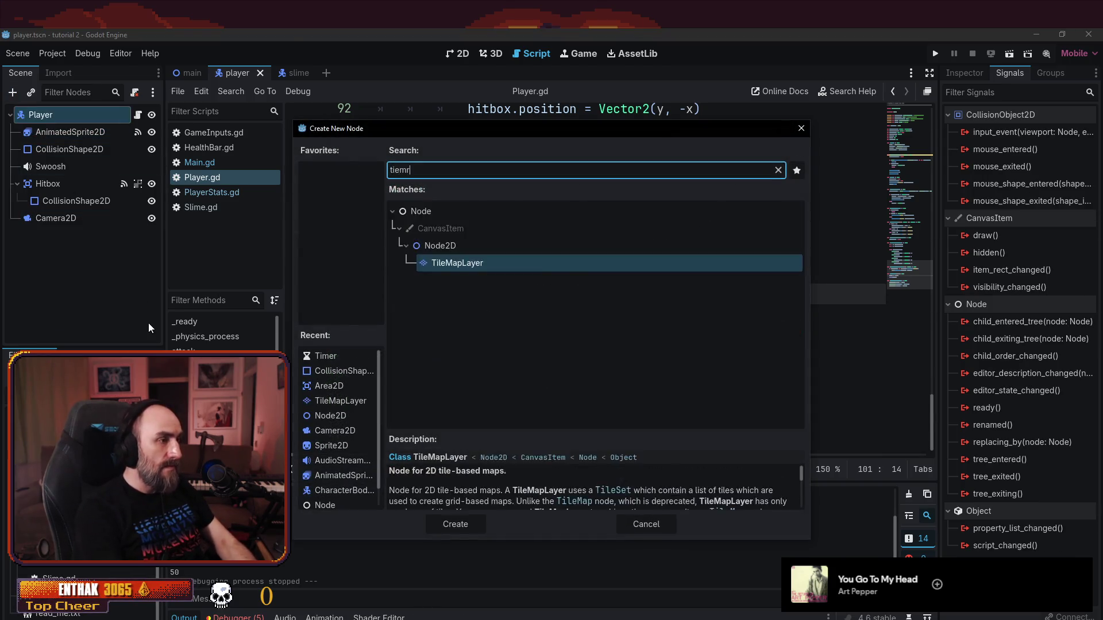
key(Return)
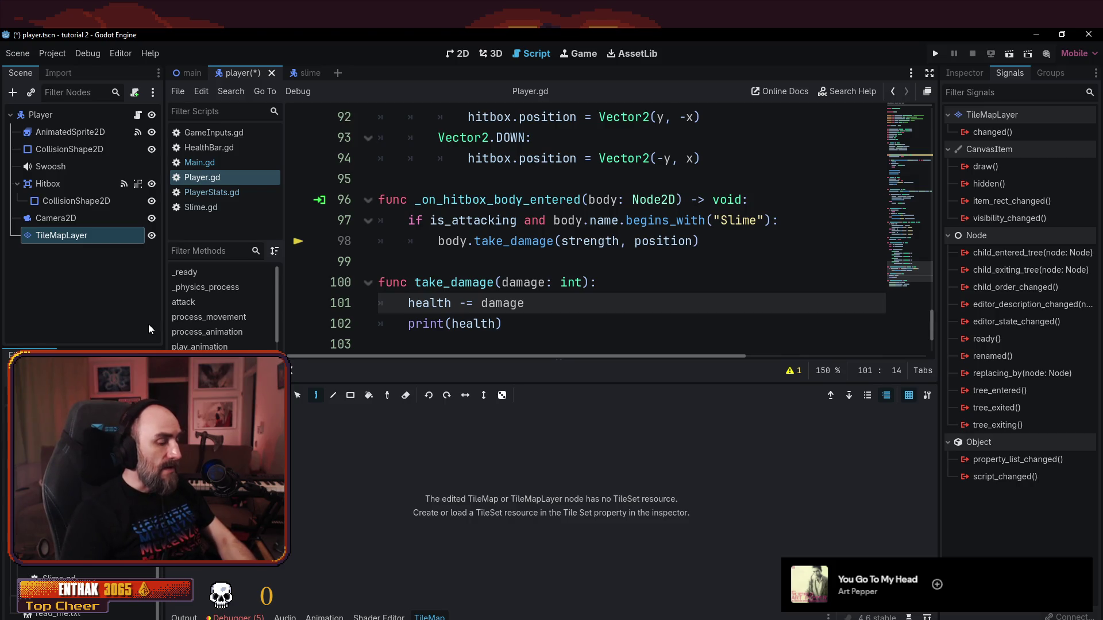
key(ctrl+z)
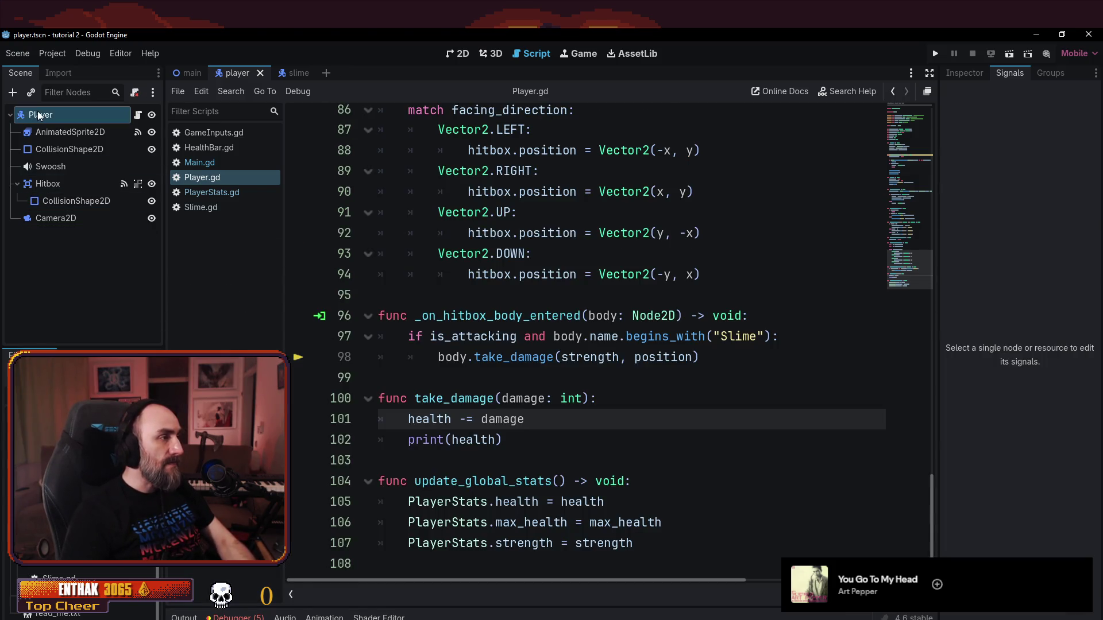
click(38, 113)
key(ctrl+a)
text(Timer)
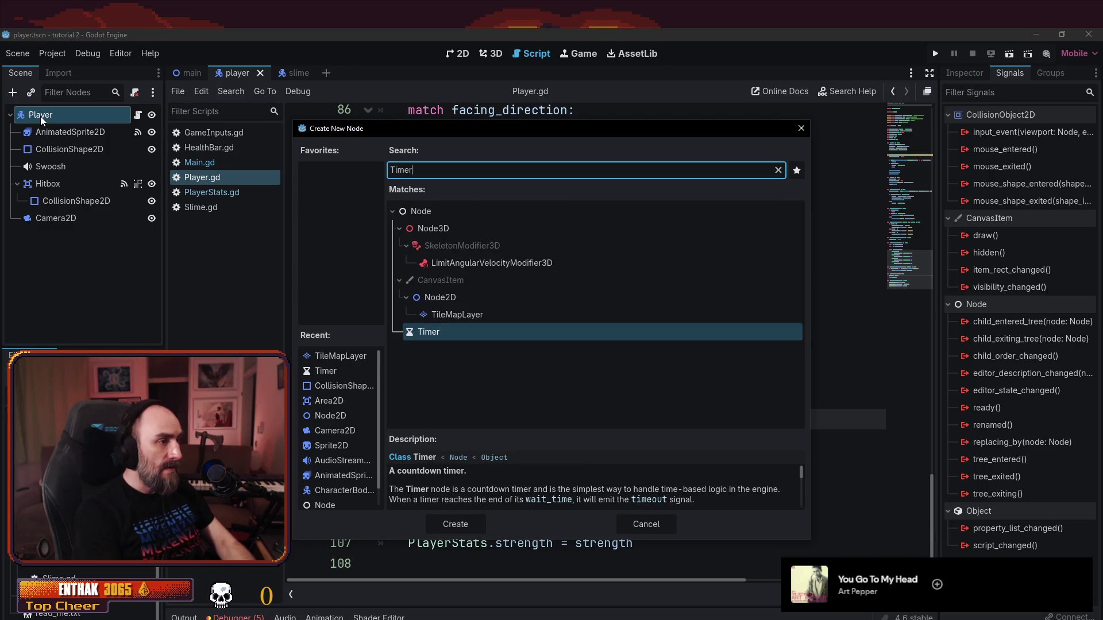
key(Return)
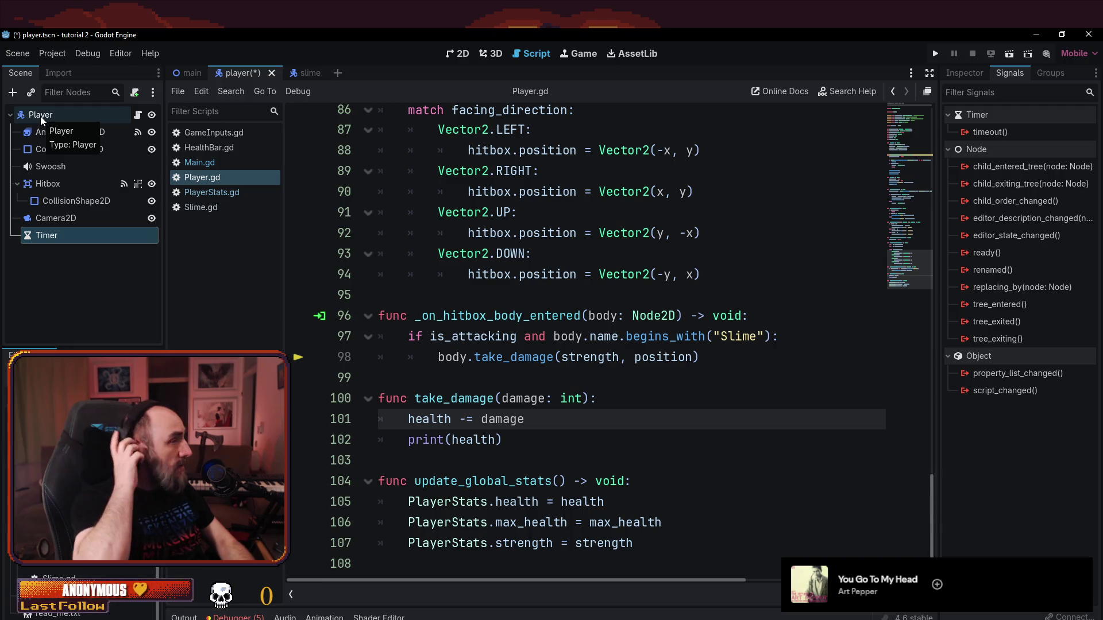
- Rename the new Timer to InvincibilityTimer and save the Player scene
double_click(59, 240)
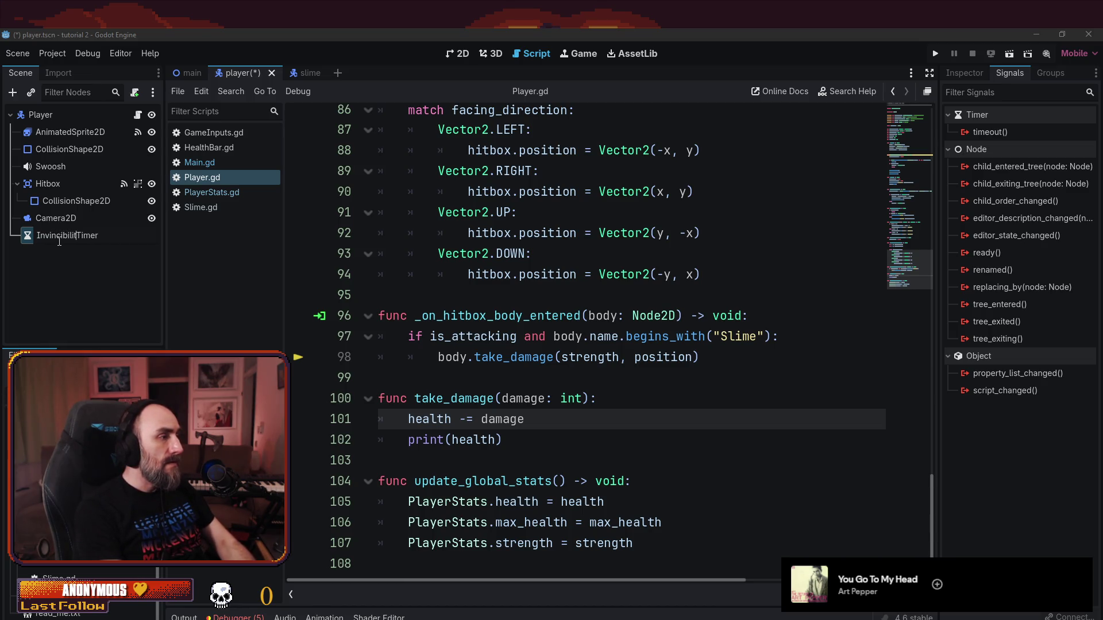
text(y)
key(Return)
key(ctrl+s)
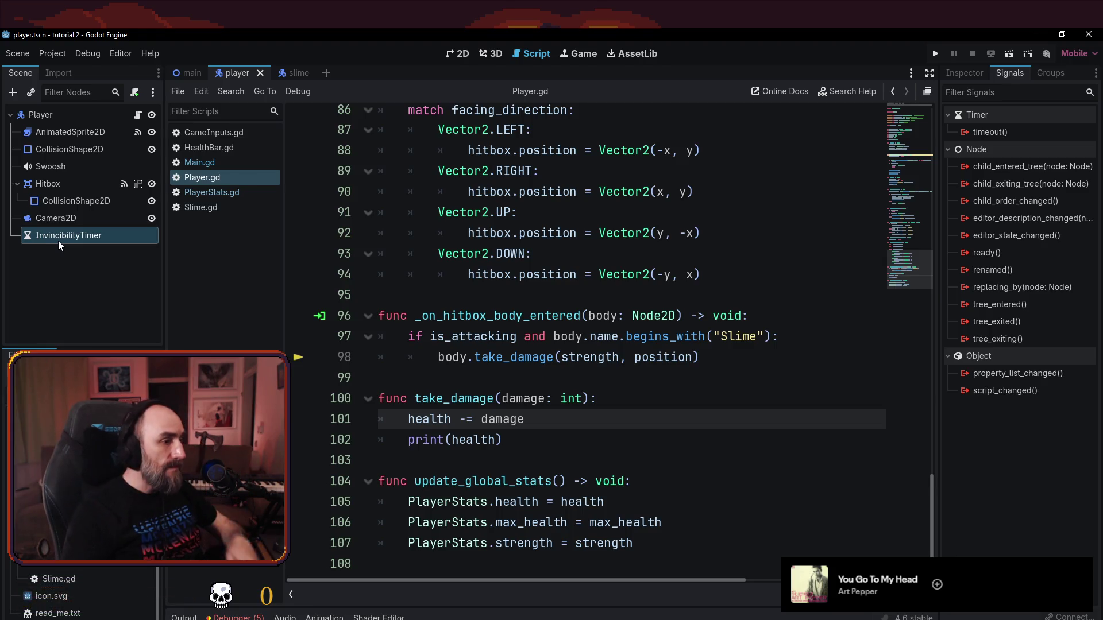
click(680, 362)
- Declare 'var is_invincible: bool = false' in Player.gd and save the script
scroll(680, 361, up, 1)
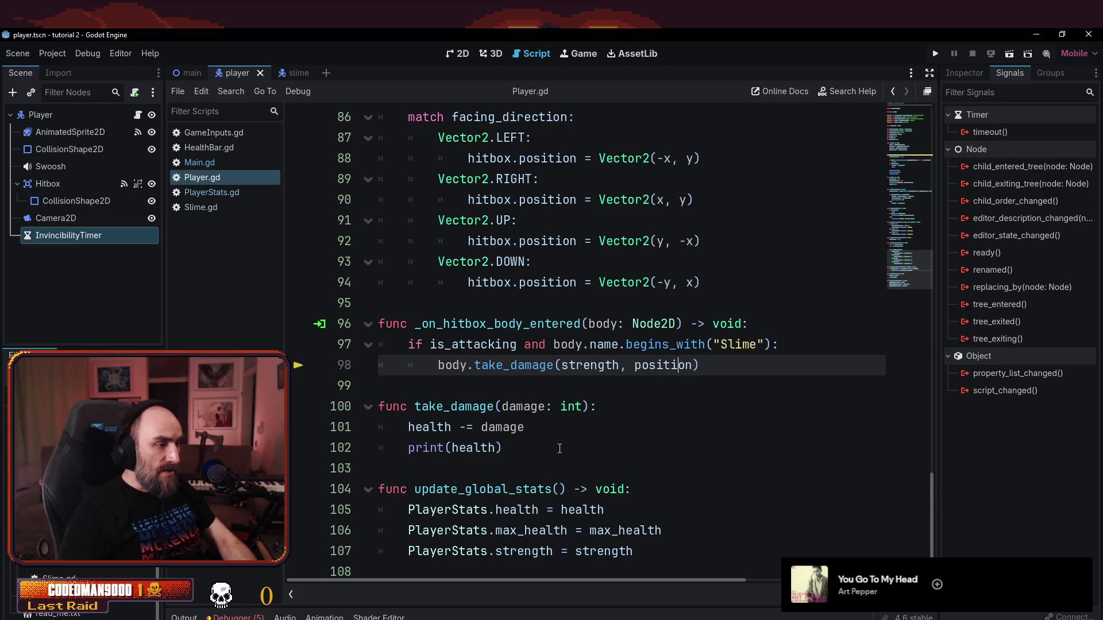
key(Down)
key(Down)
key(Down)
key(Home)
key(Home)
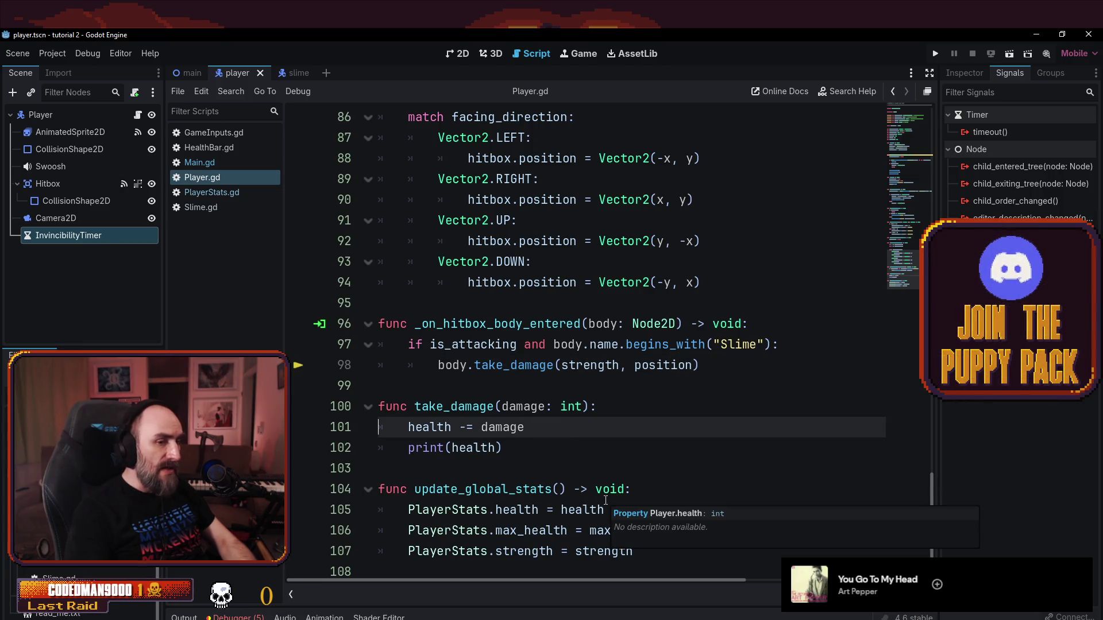
key(Return)
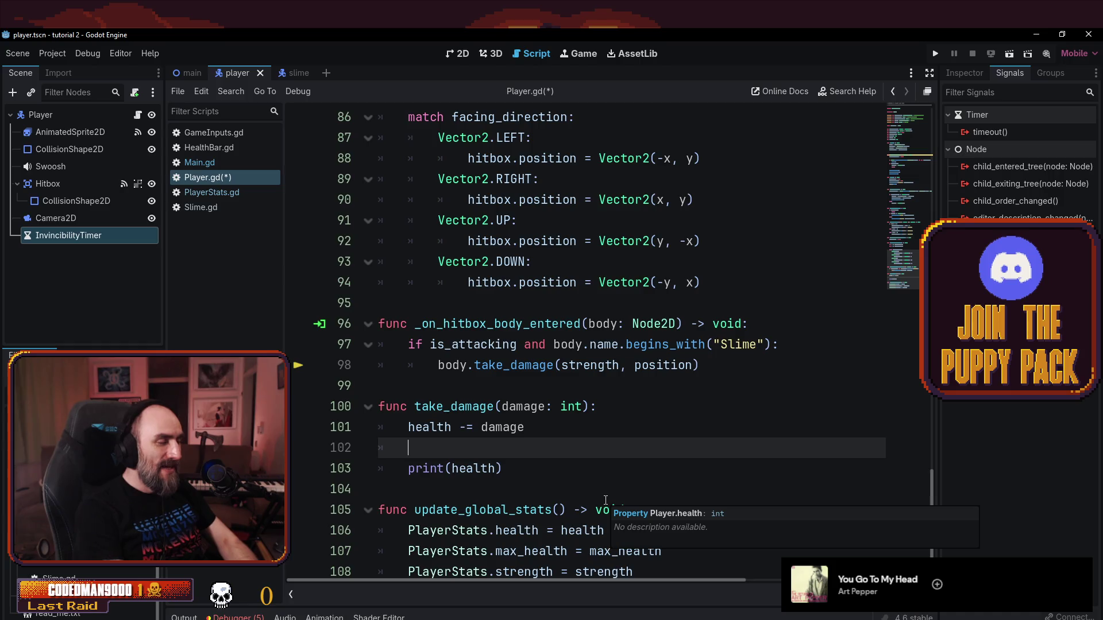
scroll(602, 355, up, 20)
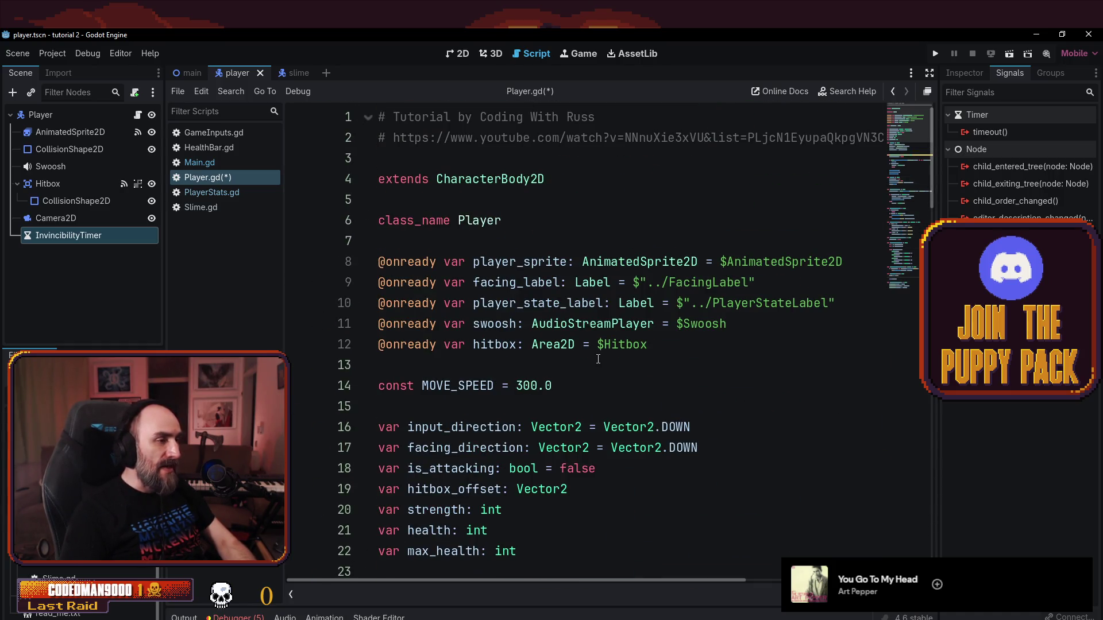
scroll(599, 360, down, 4)
text(var is_invincible:)
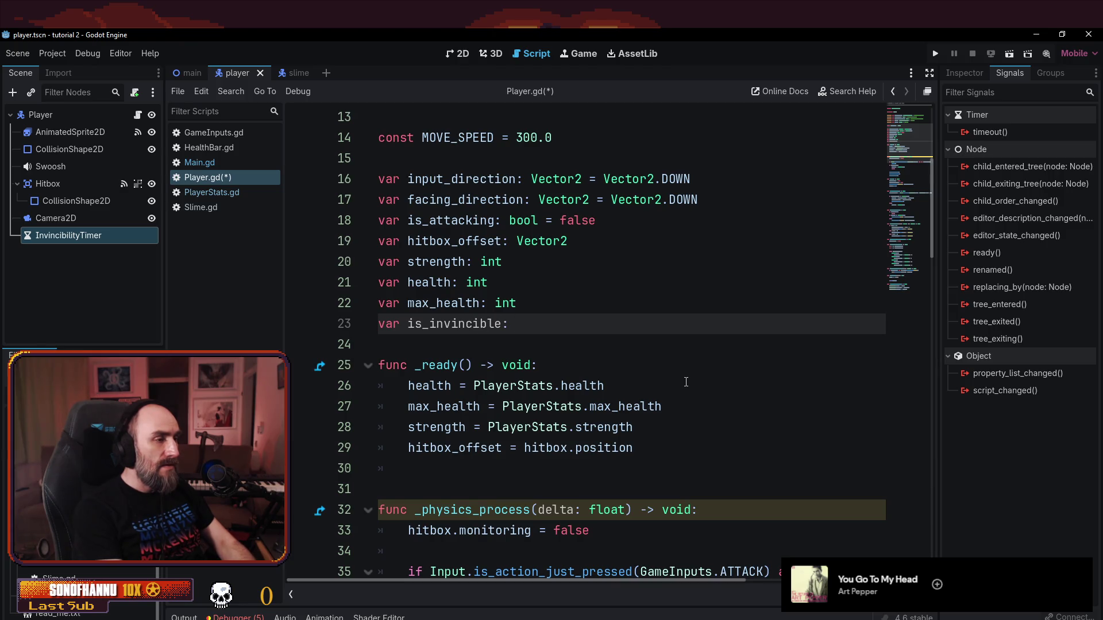
text( bool = false)
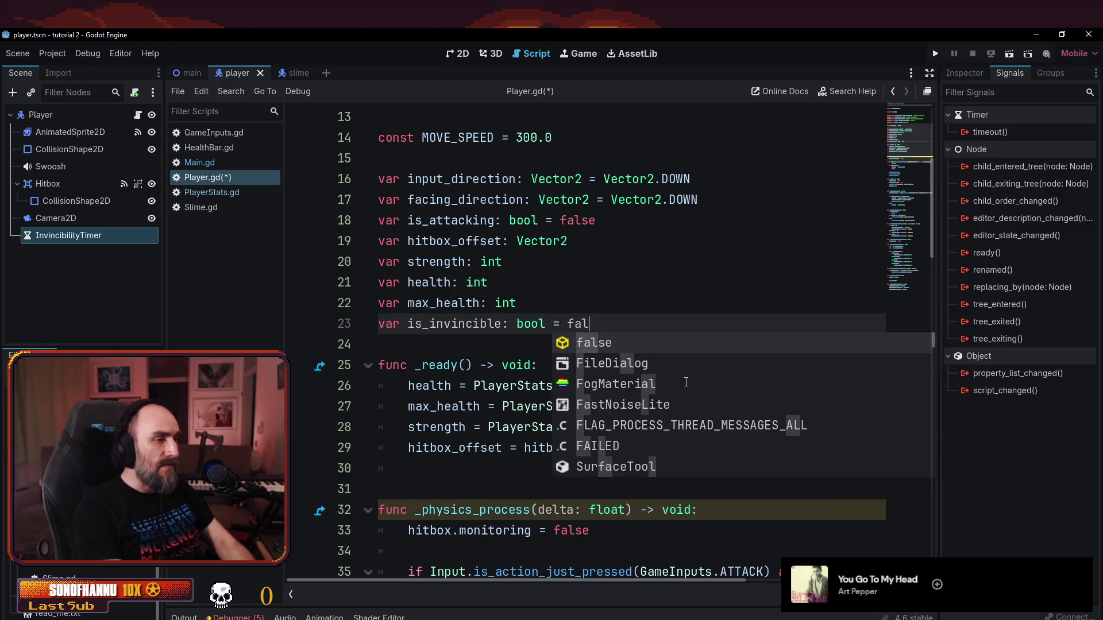
key(ctrl+s)
- Select and review the is_invincible declaration on line 23
scroll(686, 382, down, 7)
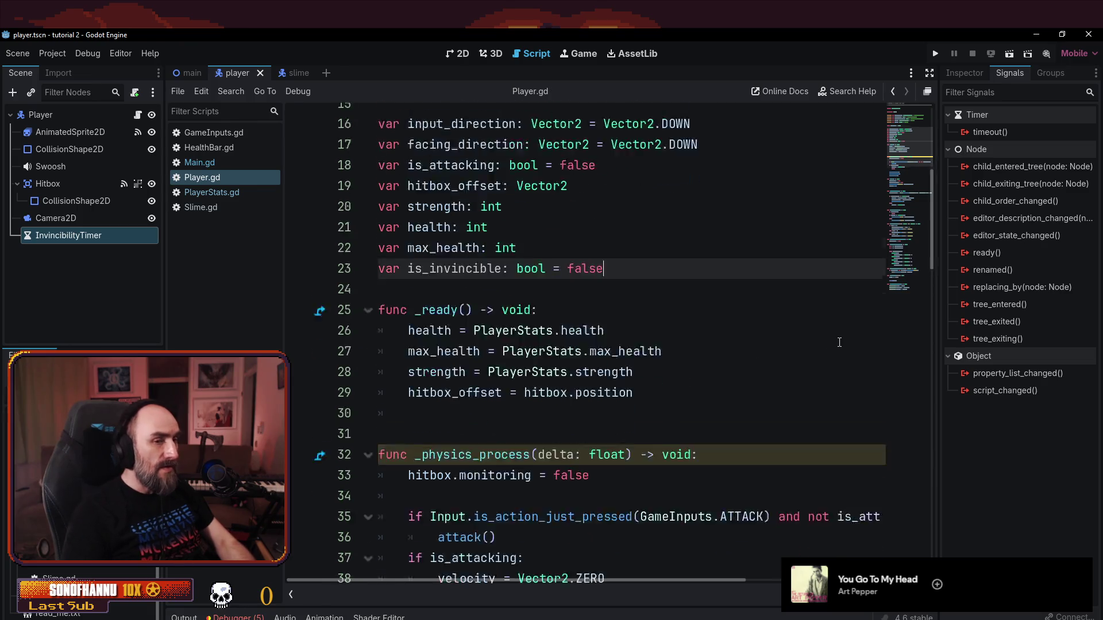
scroll(747, 345, up, 6)
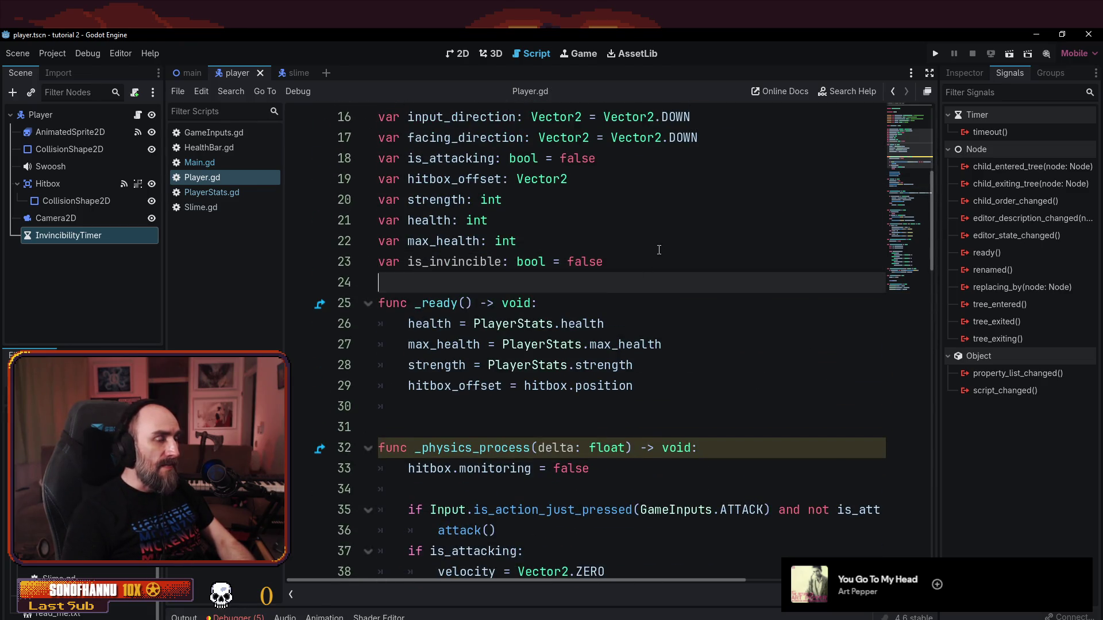
mouse_move(603, 261)
mouse_down()
mouse_move(387, 240)
mouse_move(353, 258)
mouse_up()
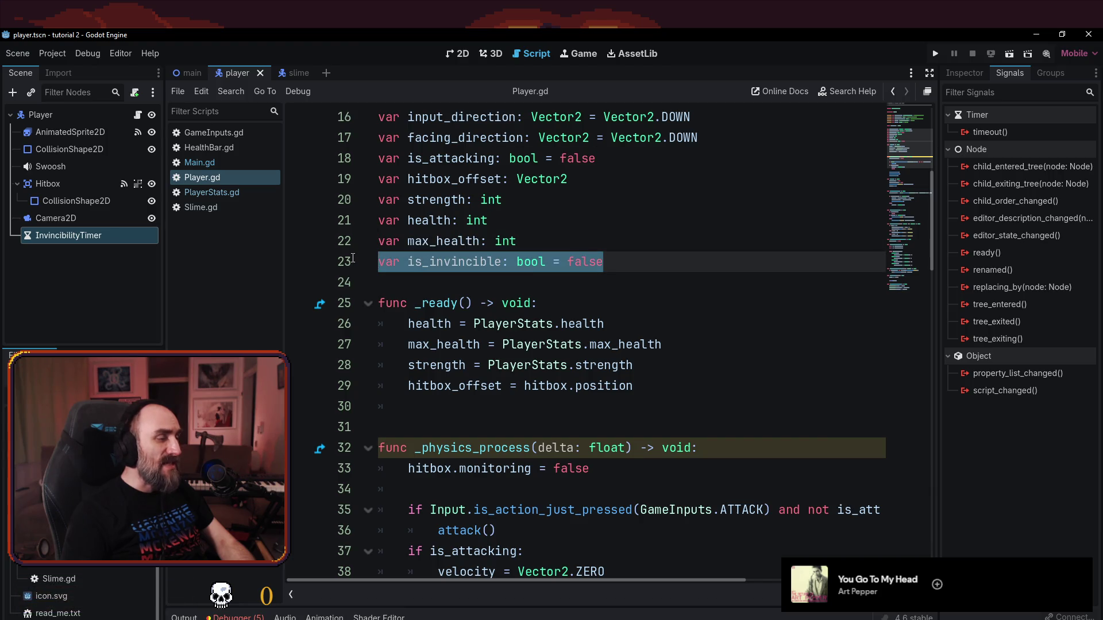
click(517, 282)
shift+click(378, 269)
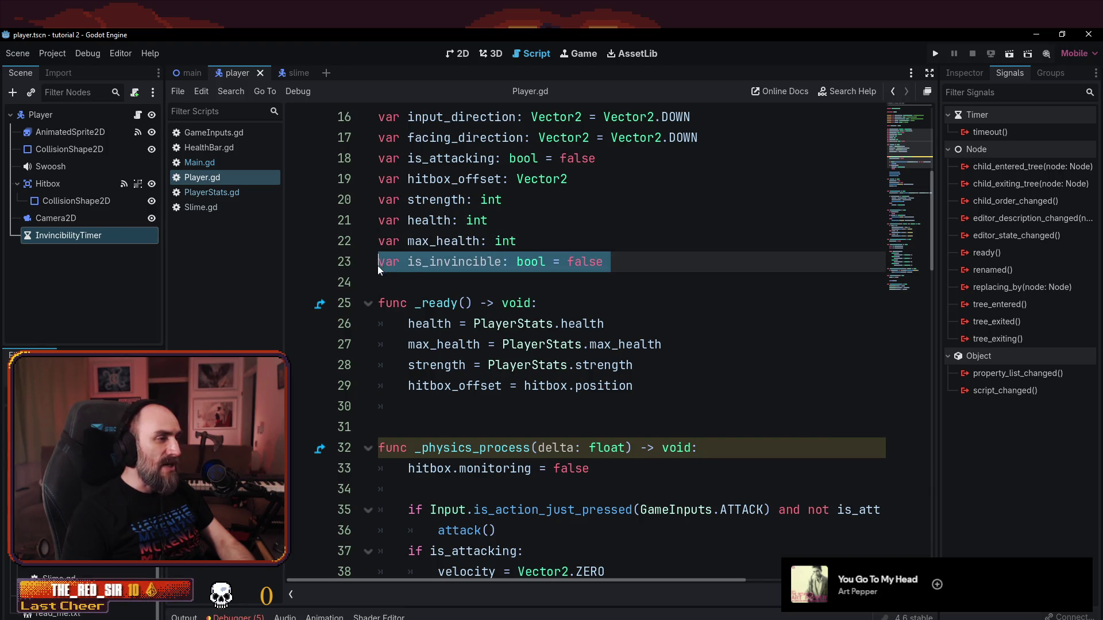
mouse_move(424, 303)
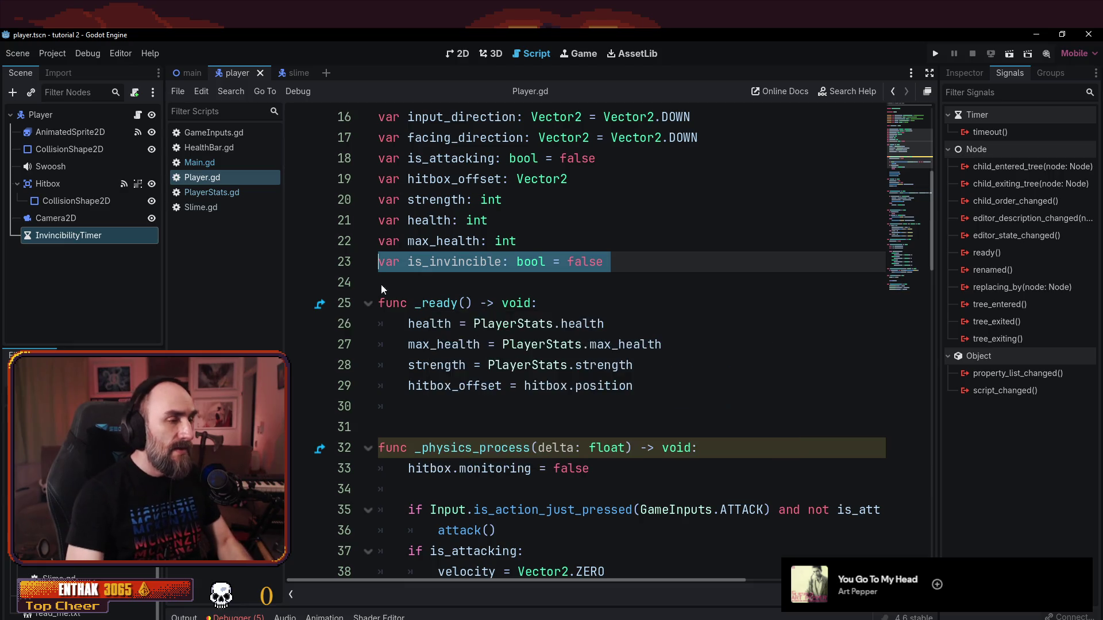
- Write 'is_invincible = true' on line 103 of take_damage, save, and add a new line after it
drag(465, 303, 509, 310)
scroll(511, 310, down, 10)
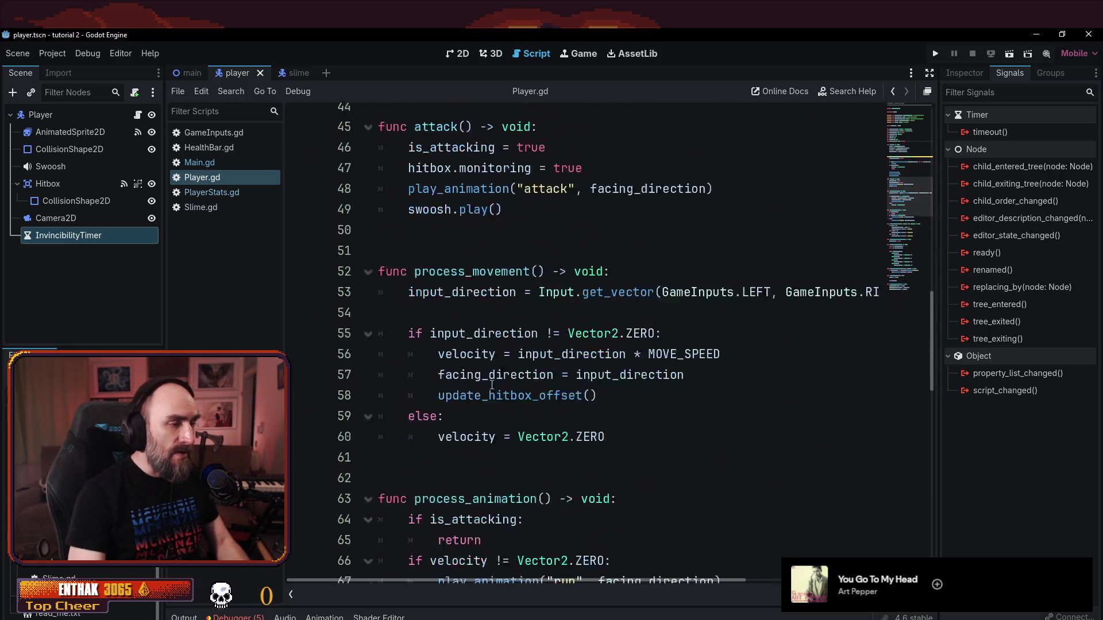
scroll(460, 334, down, 12)
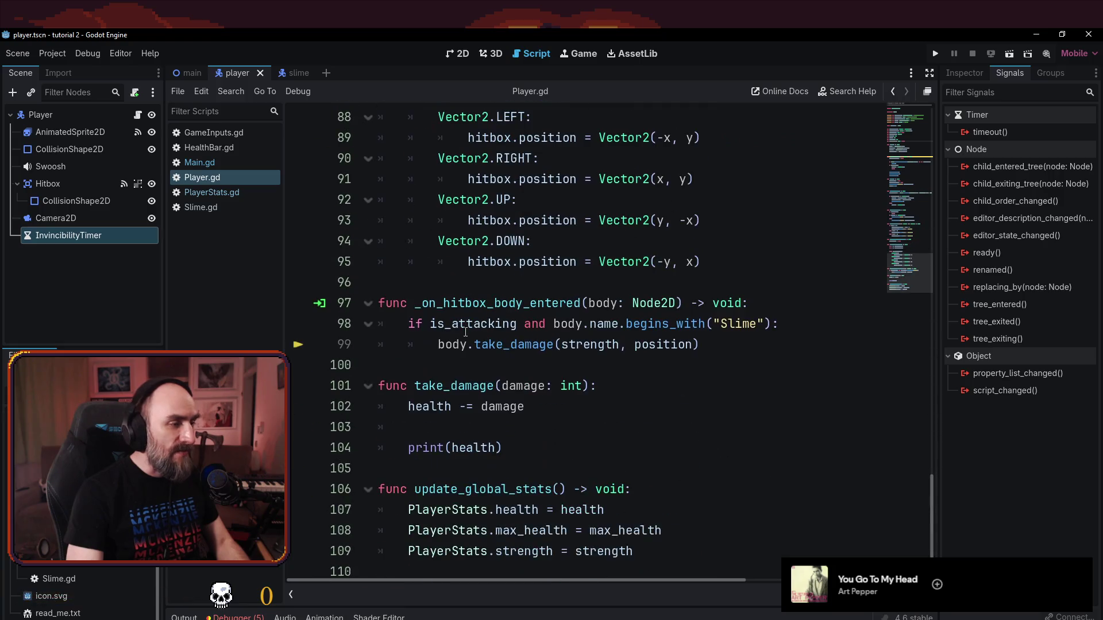
click(544, 407)
click(549, 428)
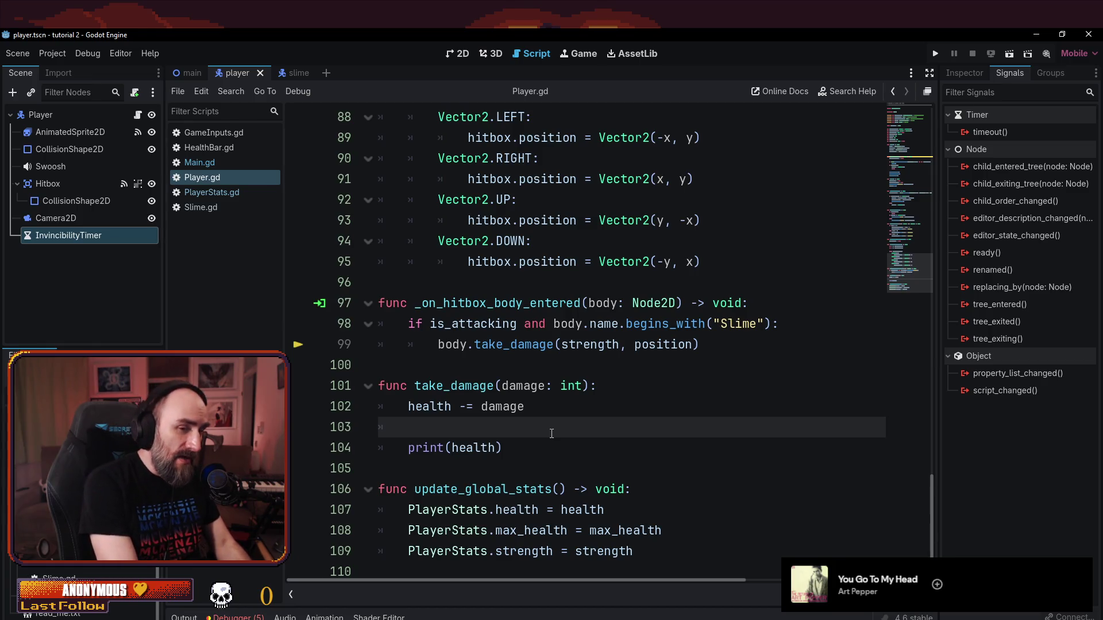
text(is)
key(BackSpace)
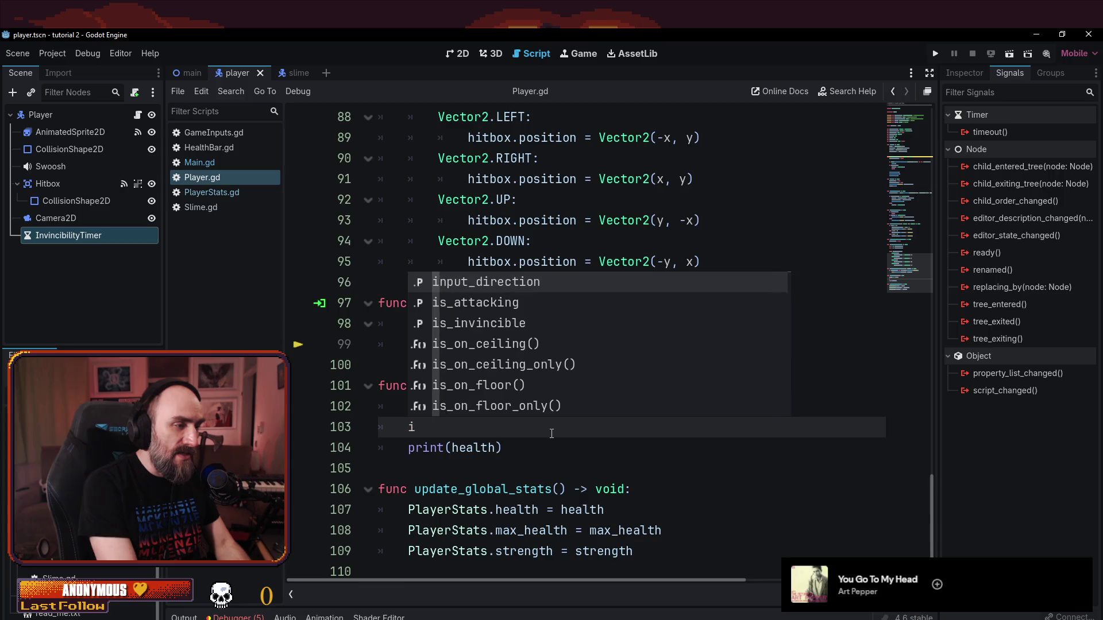
text(s_invin)
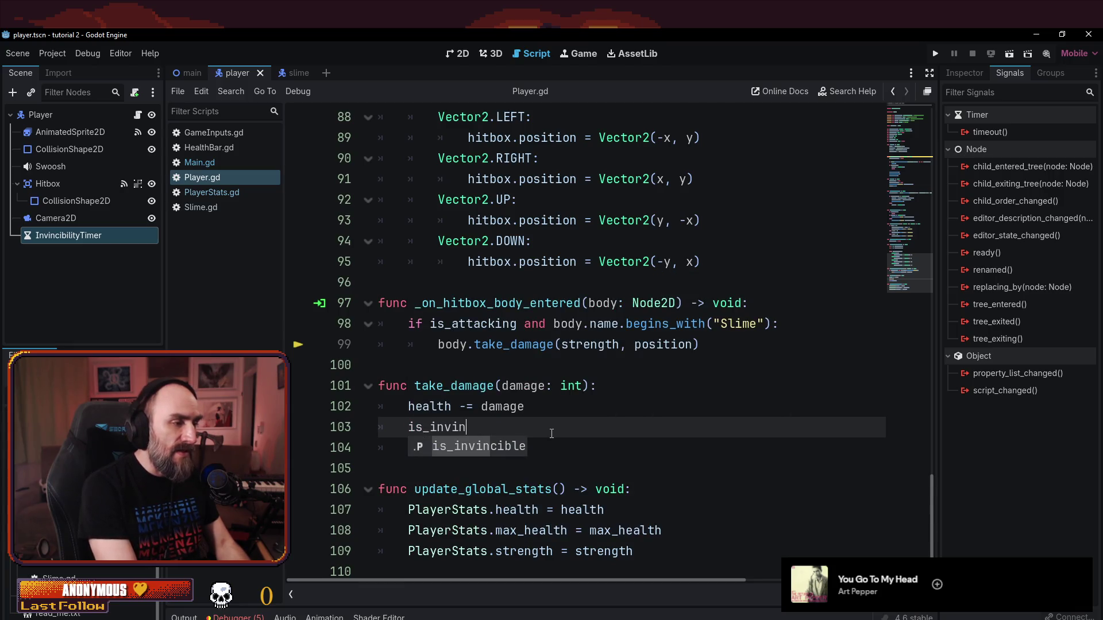
text(cible = ture)
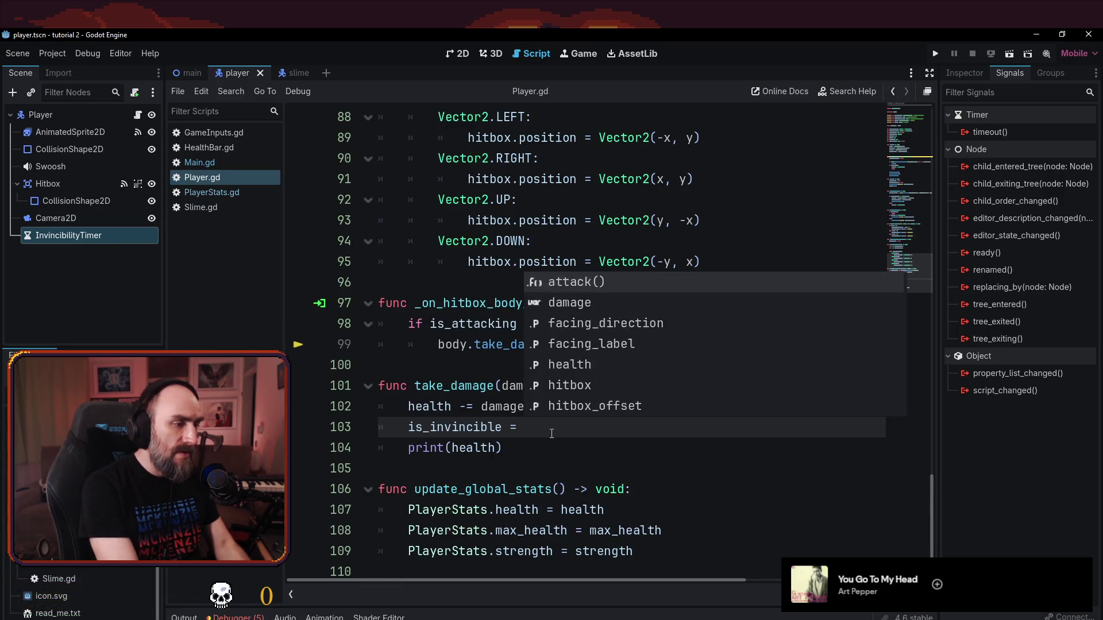
key(BackSpace)
key(BackSpace)
key(BackSpace)
text(rue)
key(ctrl+s)
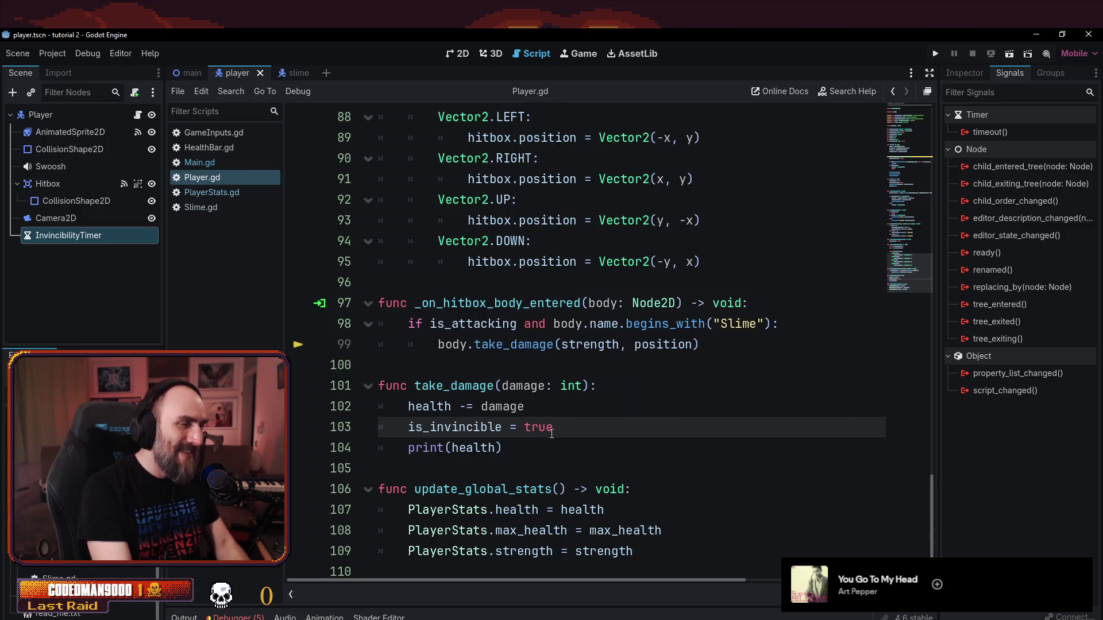
key(Return)
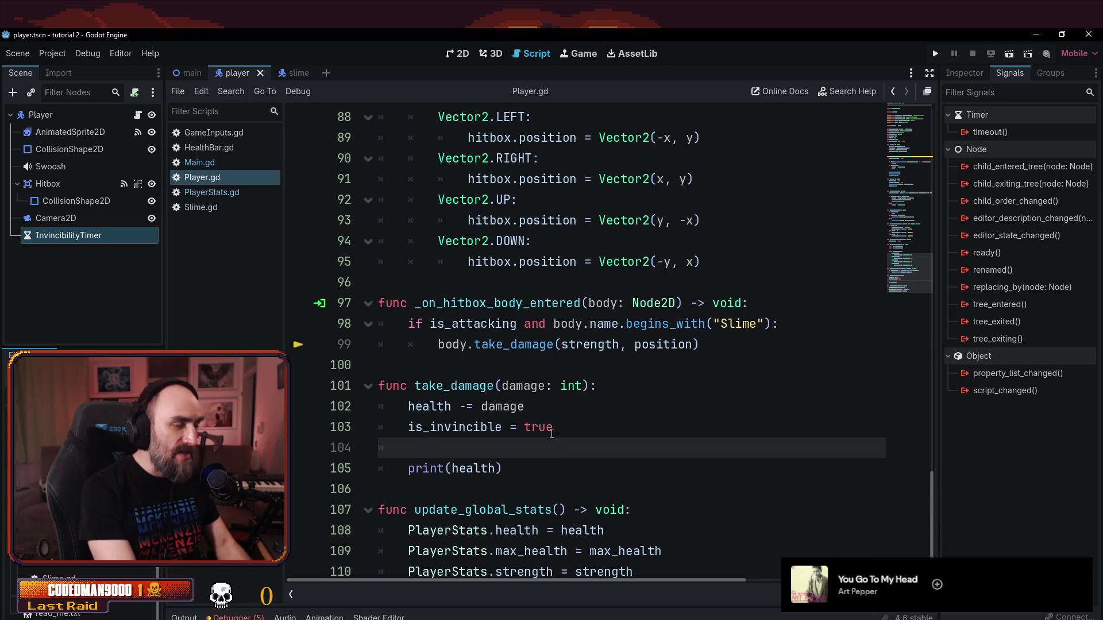
scroll(571, 244, up, 20)
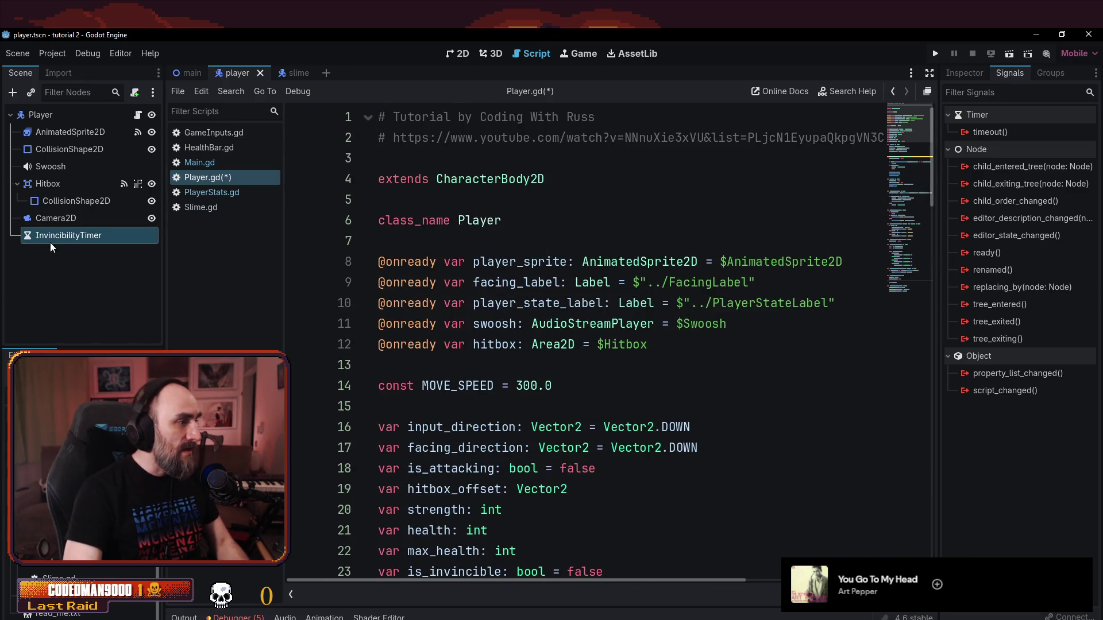
- Ctrl-drag InvincibilityTimer into Player.gd to create an onready invincibility_timer reference
click(579, 366)
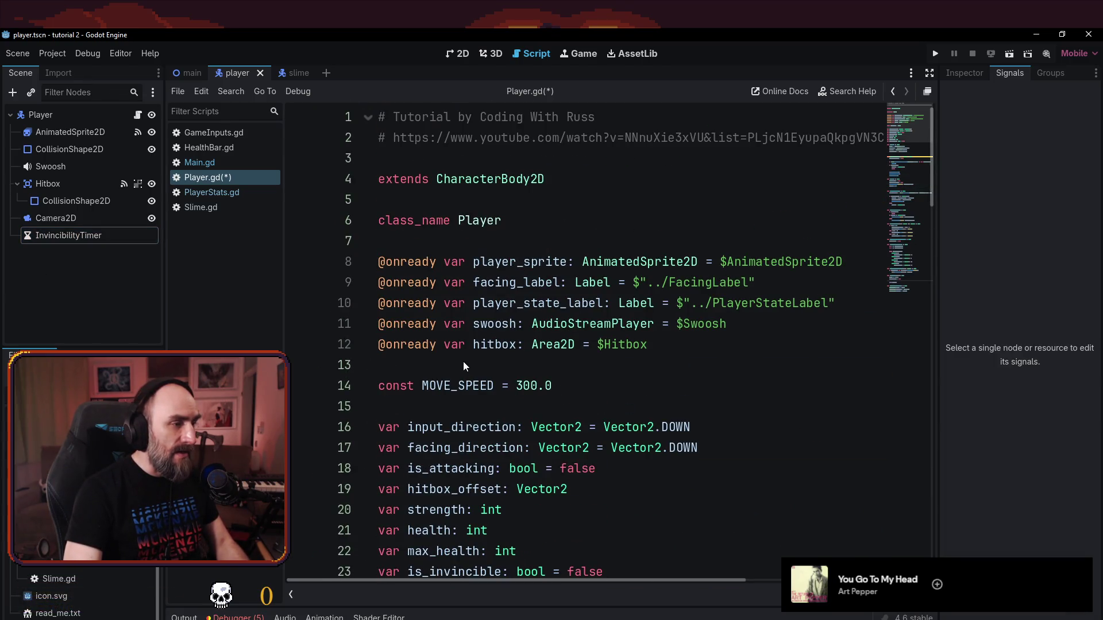
click(79, 240)
mouse_move(80, 242)
mouse_down()
mouse_move(324, 339)
mouse_move(325, 371)
mouse_move(368, 368)
mouse_up()
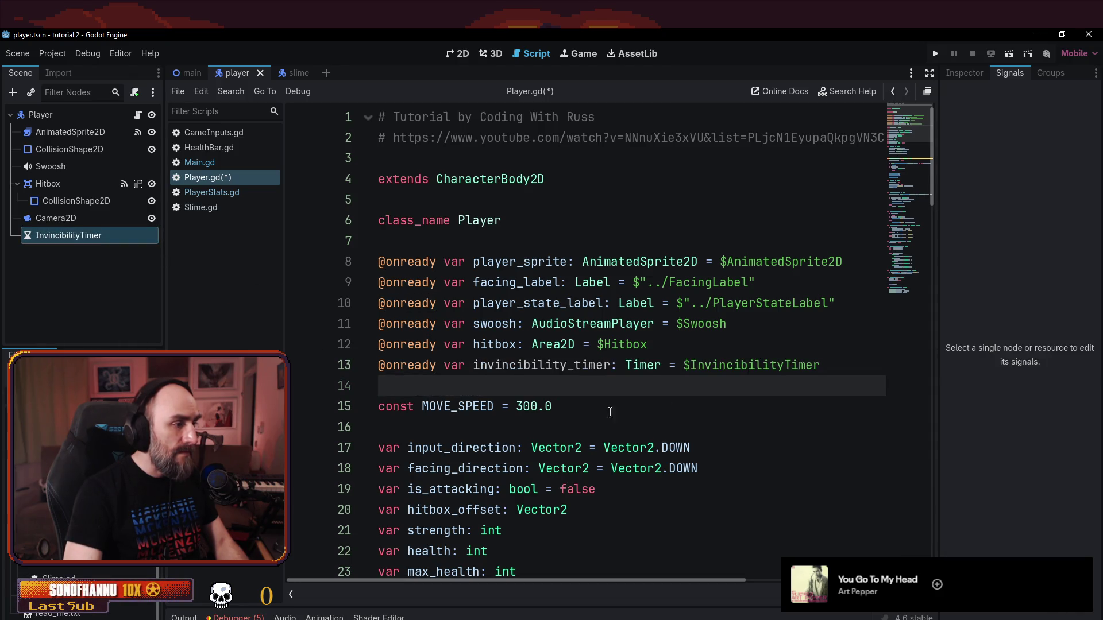
- Add 'invincibility_timer.start()' after is_invincible = true in take_damage and save
scroll(741, 370, down, 20)
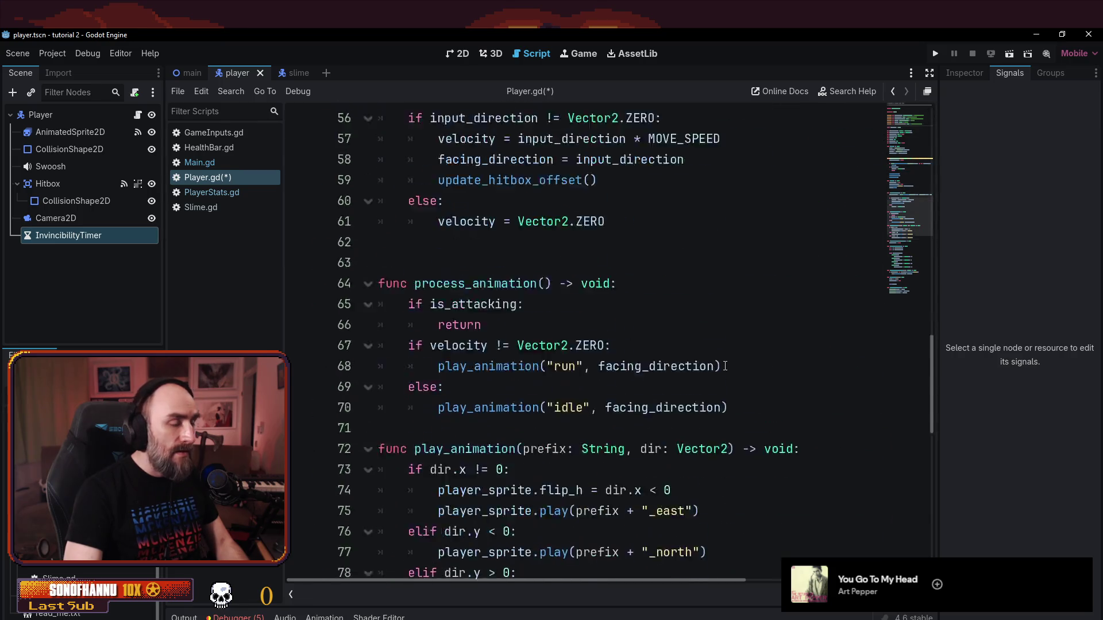
click(603, 502)
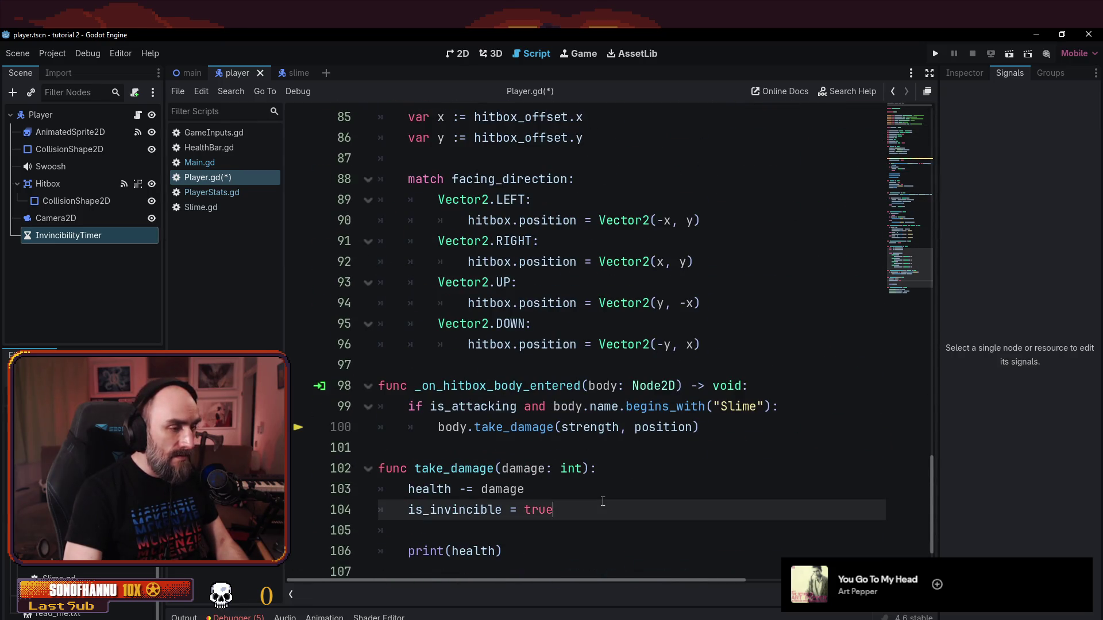
key(Return)
text(inv)
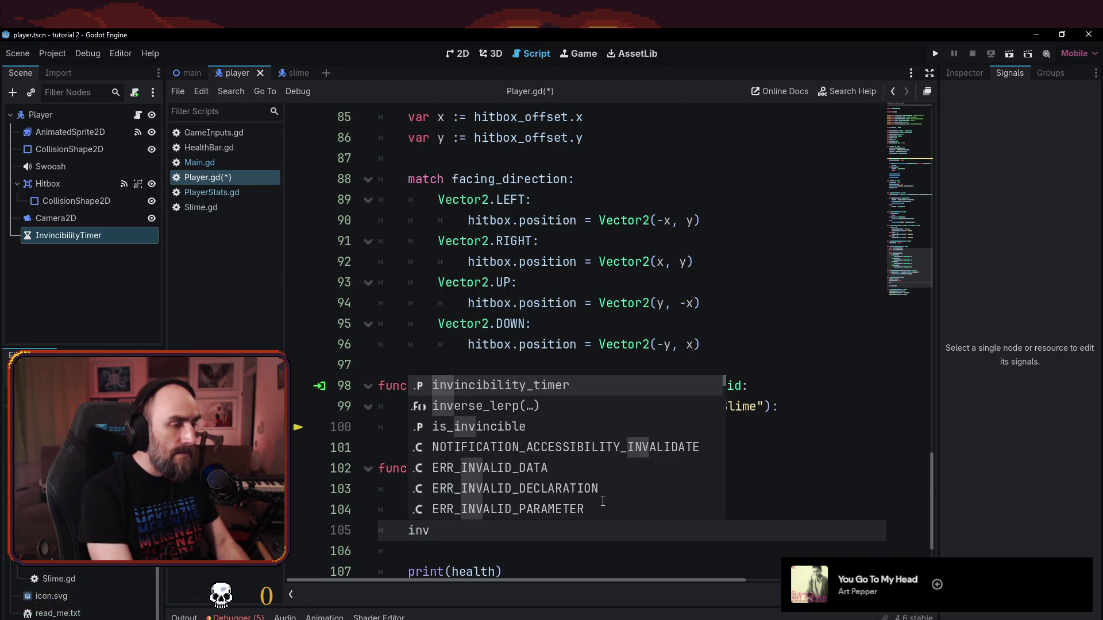
key(Return)
text(.s)
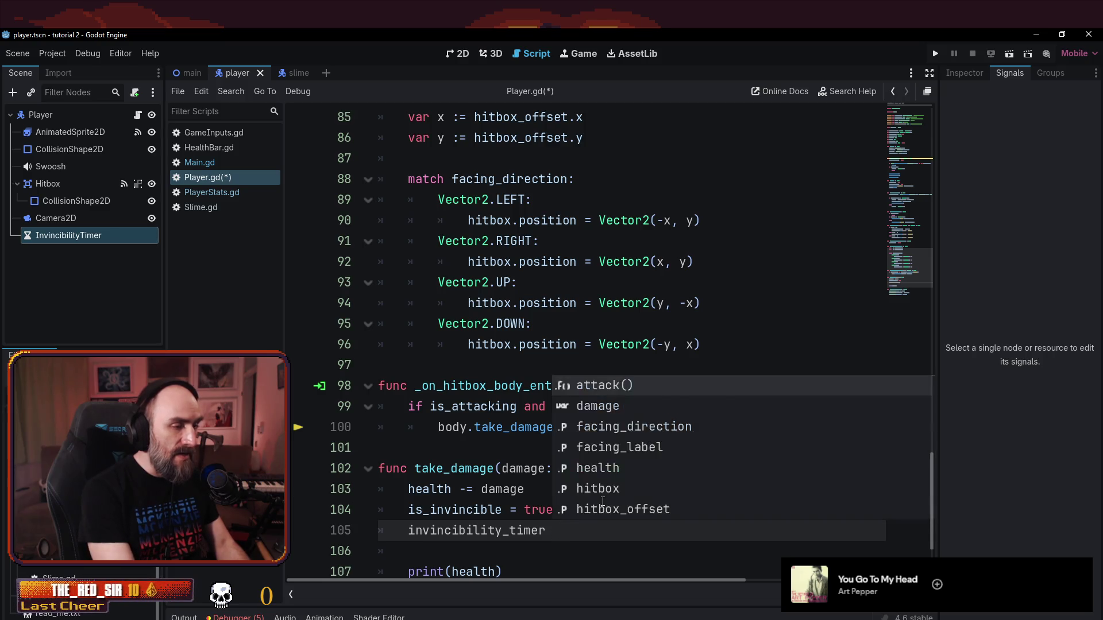
text(tart())
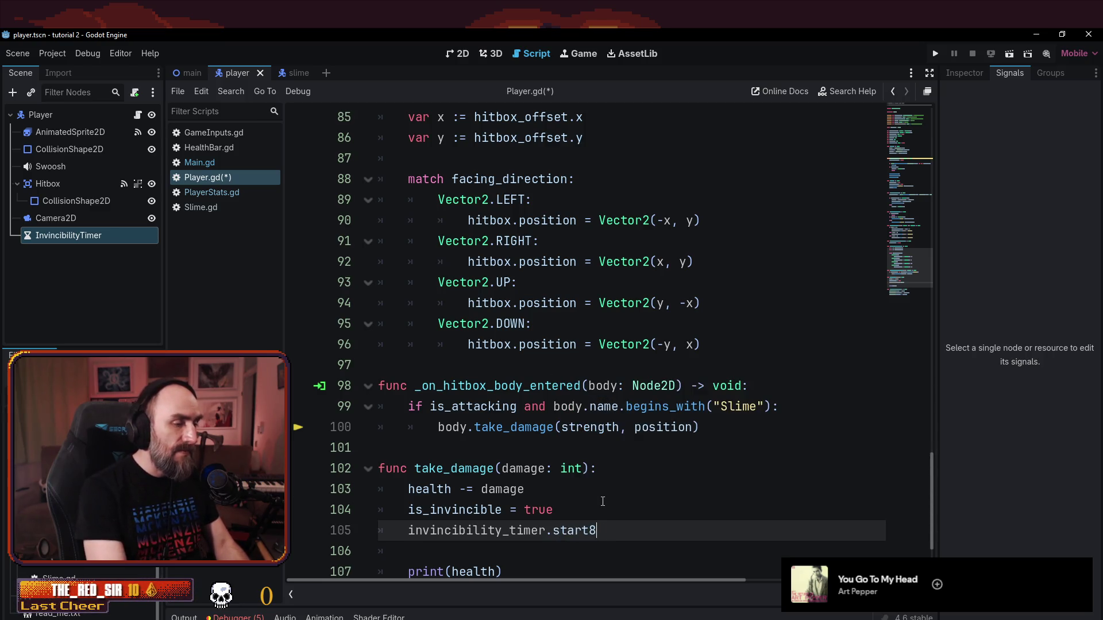
key(ctrl+s)
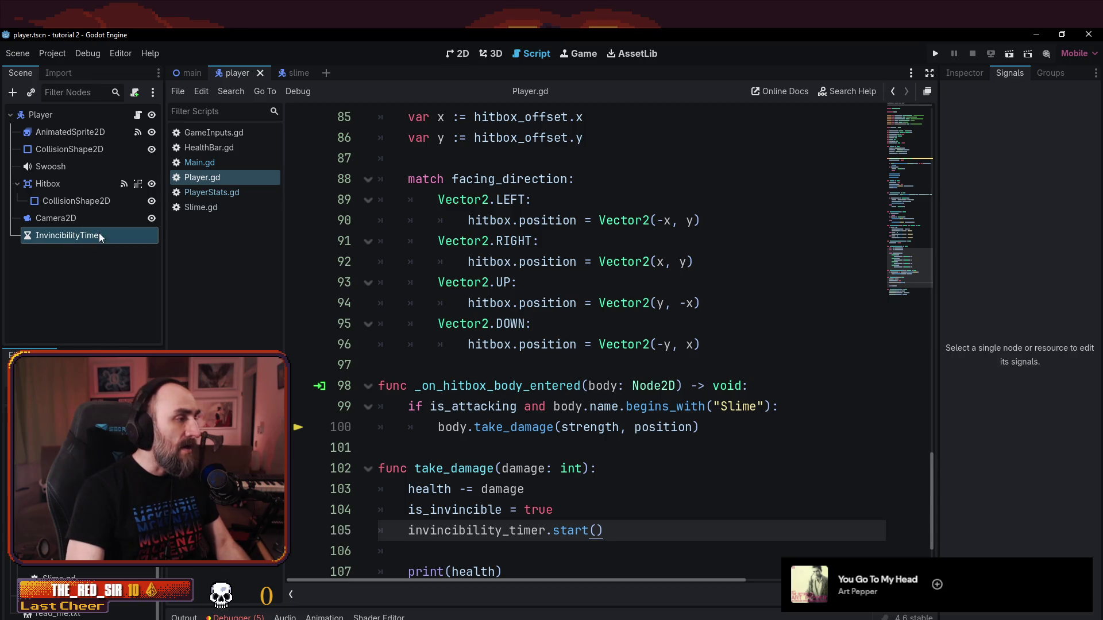
- Connect InvincibilityTimer's timeout signal to a new handler function in Player.gd
click(89, 244)
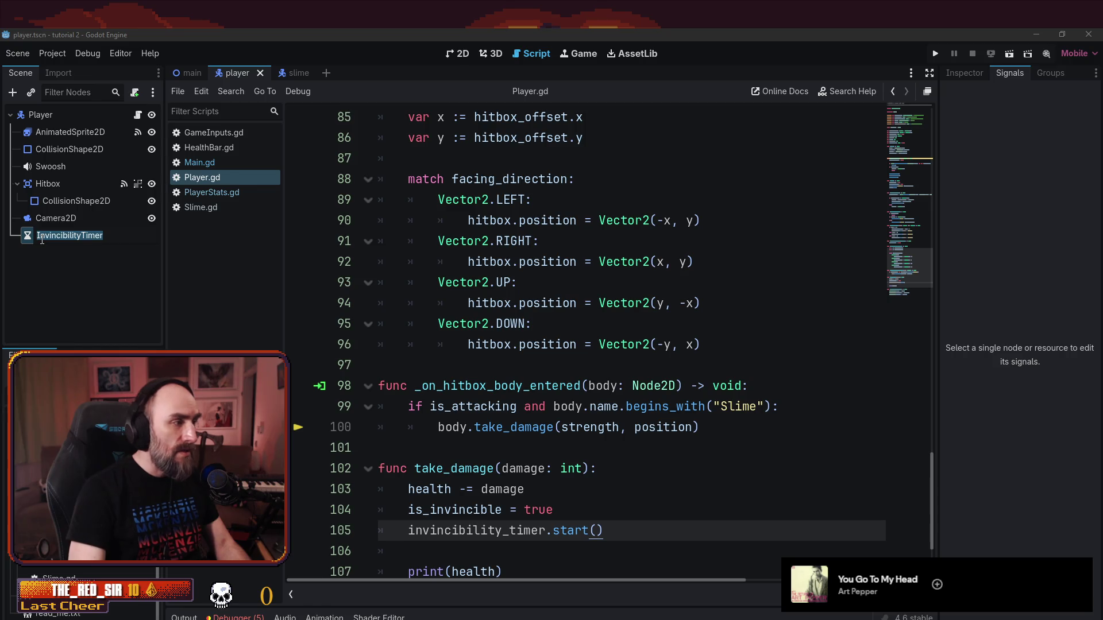
click(32, 254)
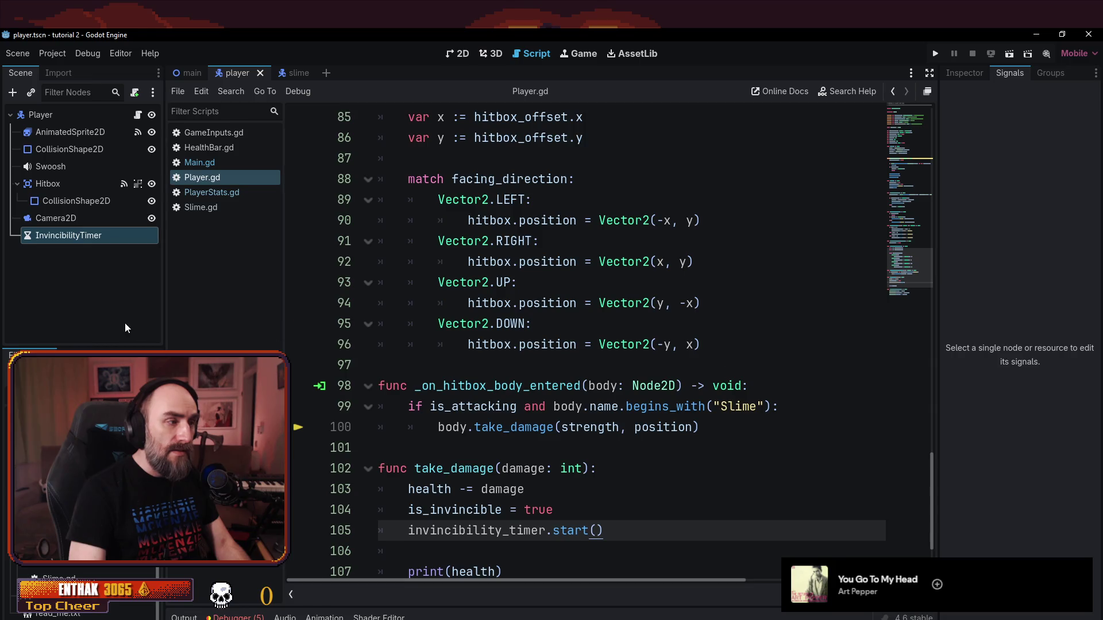
click(52, 235)
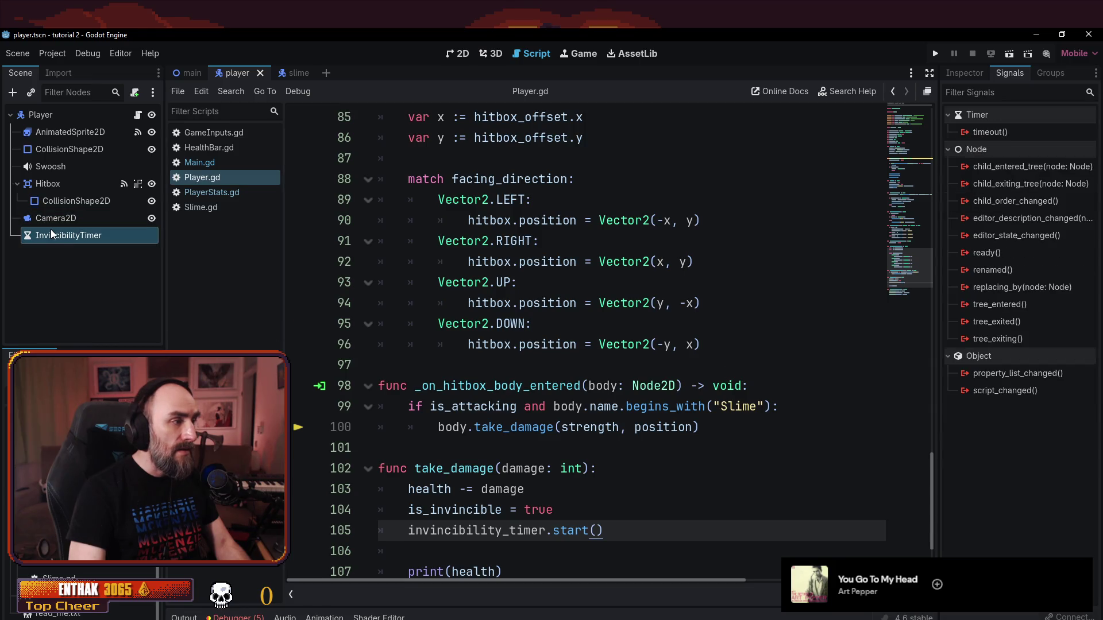
double_click(949, 132)
click(485, 475)
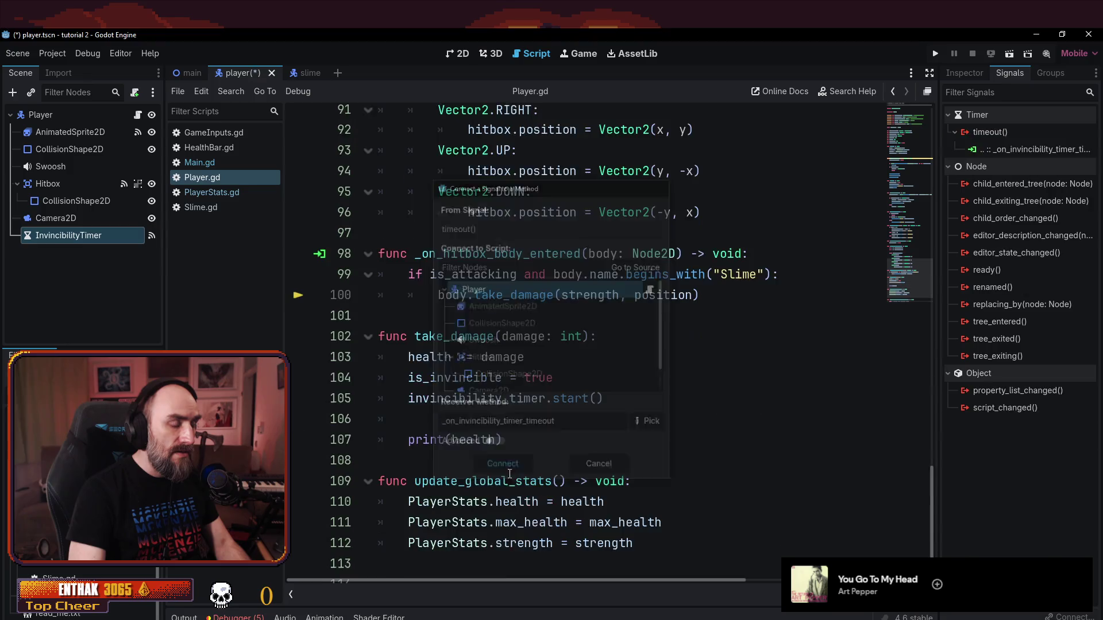
- Make the timeout handler set is_invincible = false and save the script
key(shift+End)
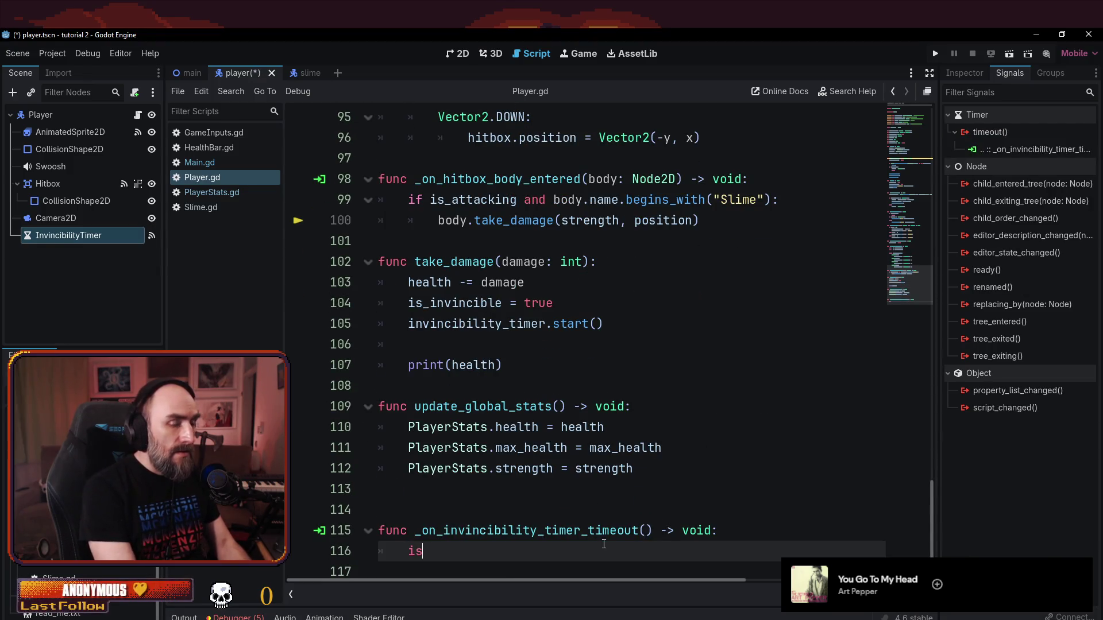
text(_invincible)
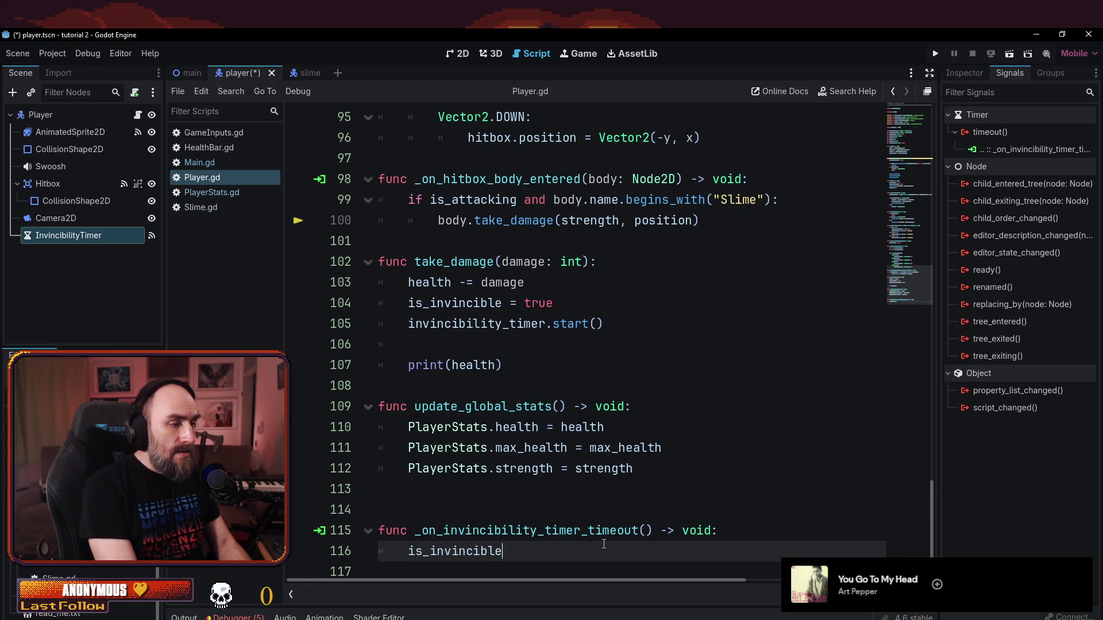
text(s)
key(BackSpace)
key(BackSpace)
key(BackSpace)
text(false)
key(ctrl+s)
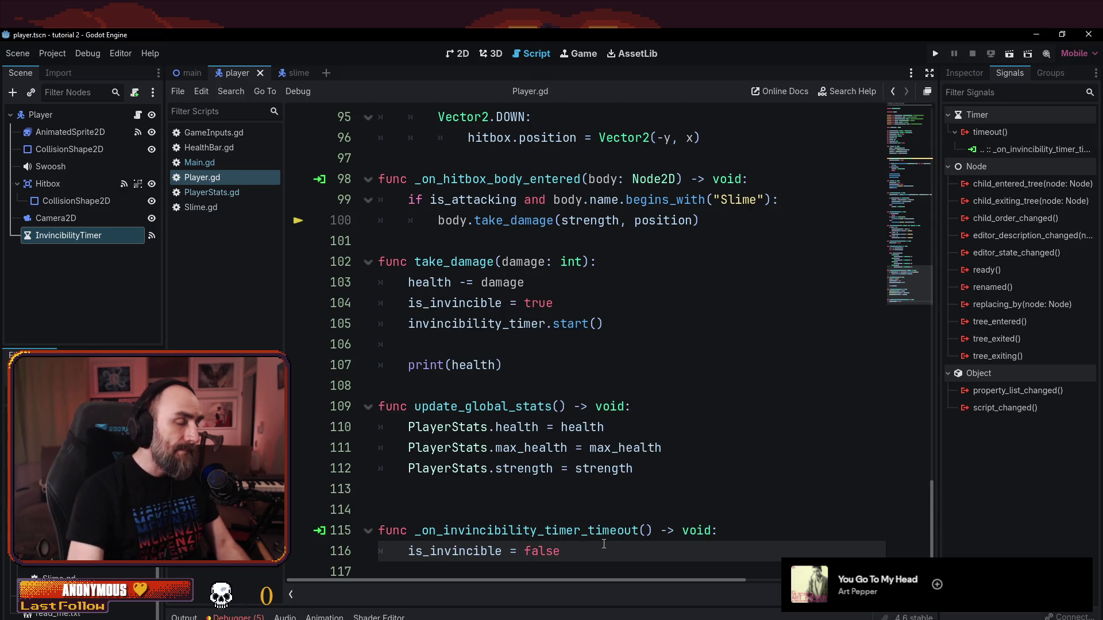
- Review the is_invincible lines and the timer's properties, then run the game with F5
click(666, 305)
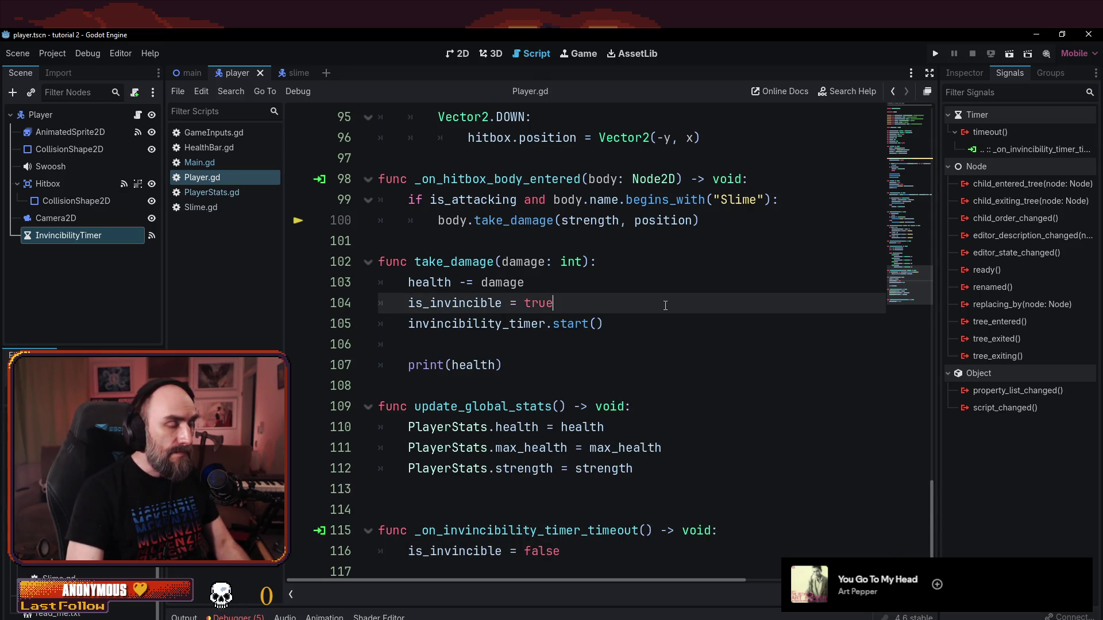
click(605, 551)
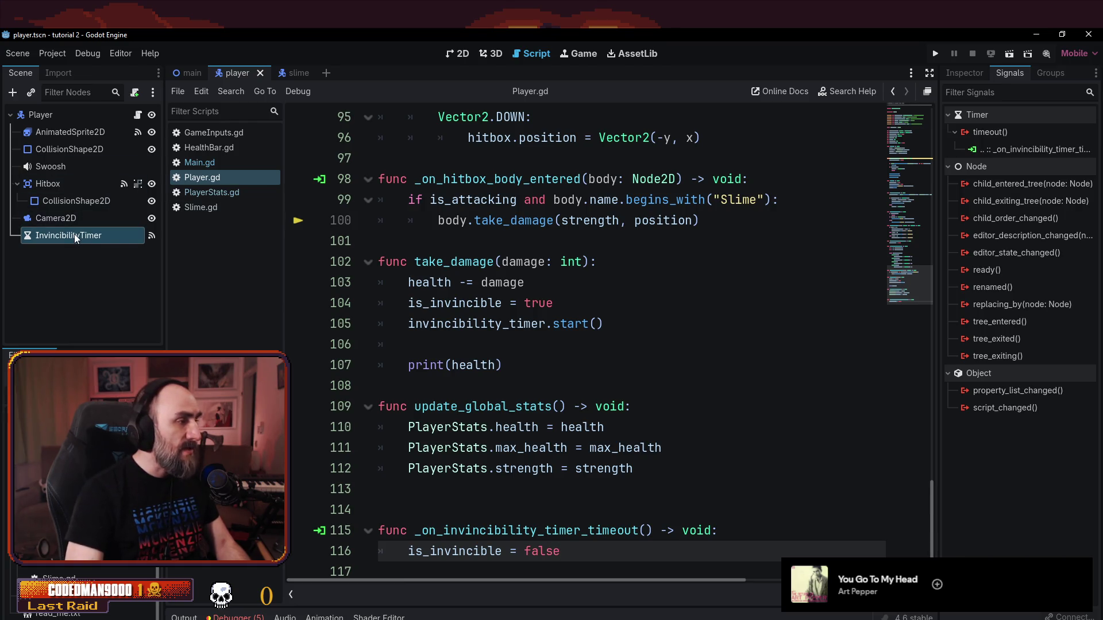
click(951, 74)
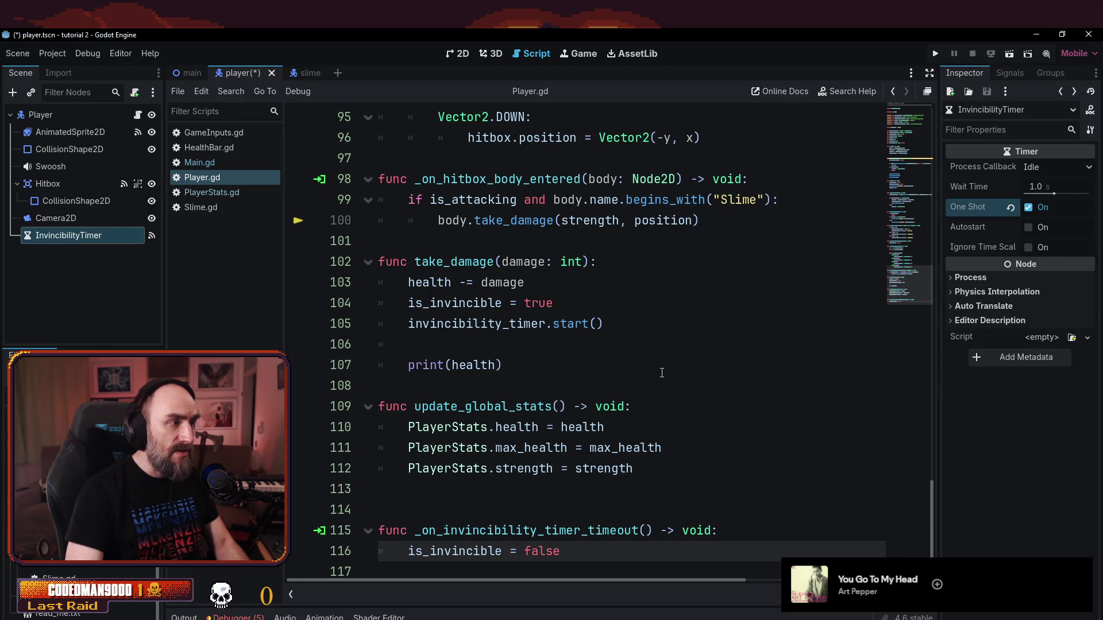
click(673, 371)
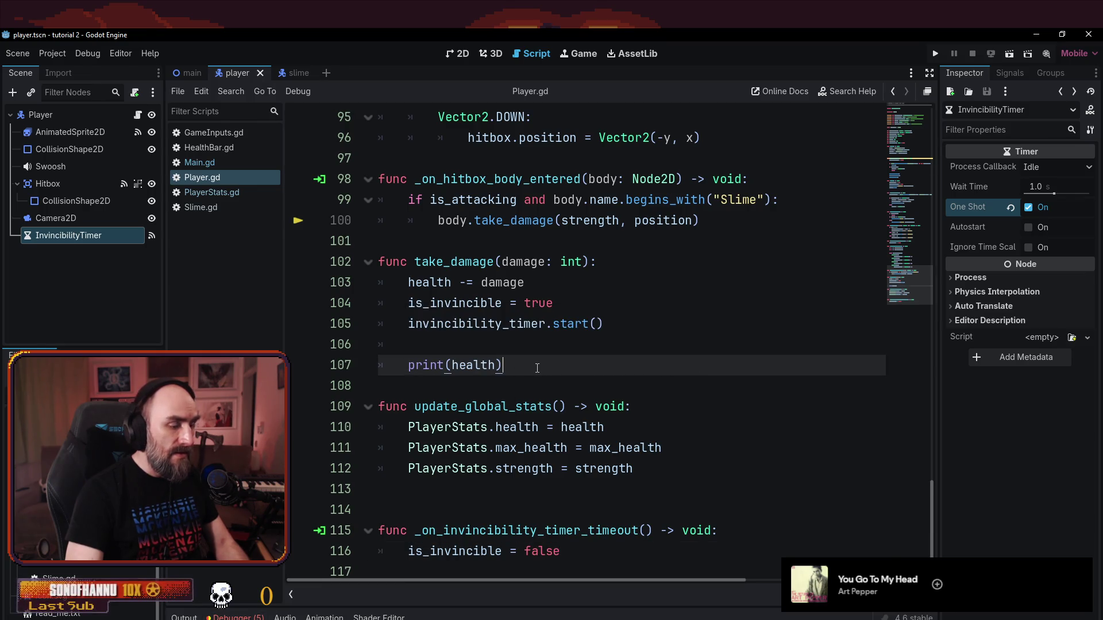
key(F5)
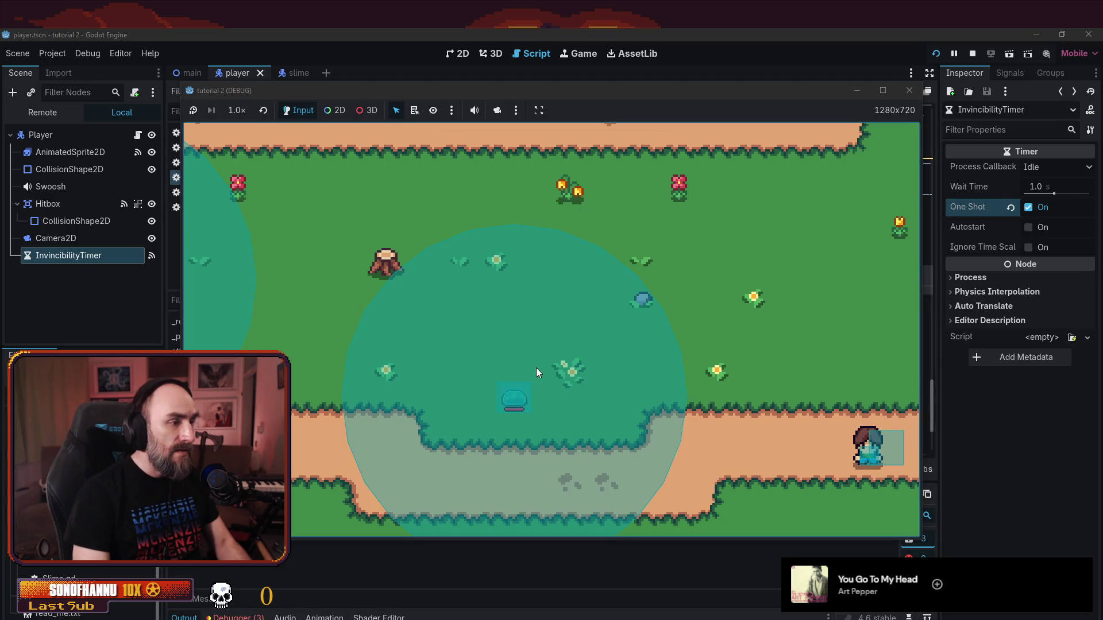
- Walk the player around the slimes to test invincibility, then close the game window
key(Left)
key(Up)
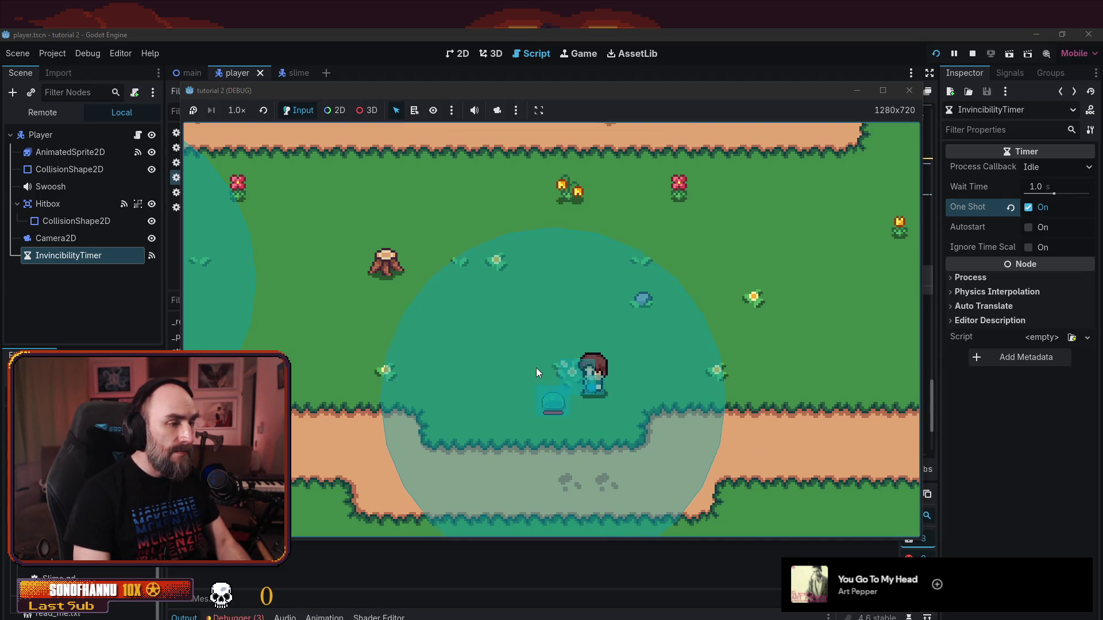
key(Up)
key(Left)
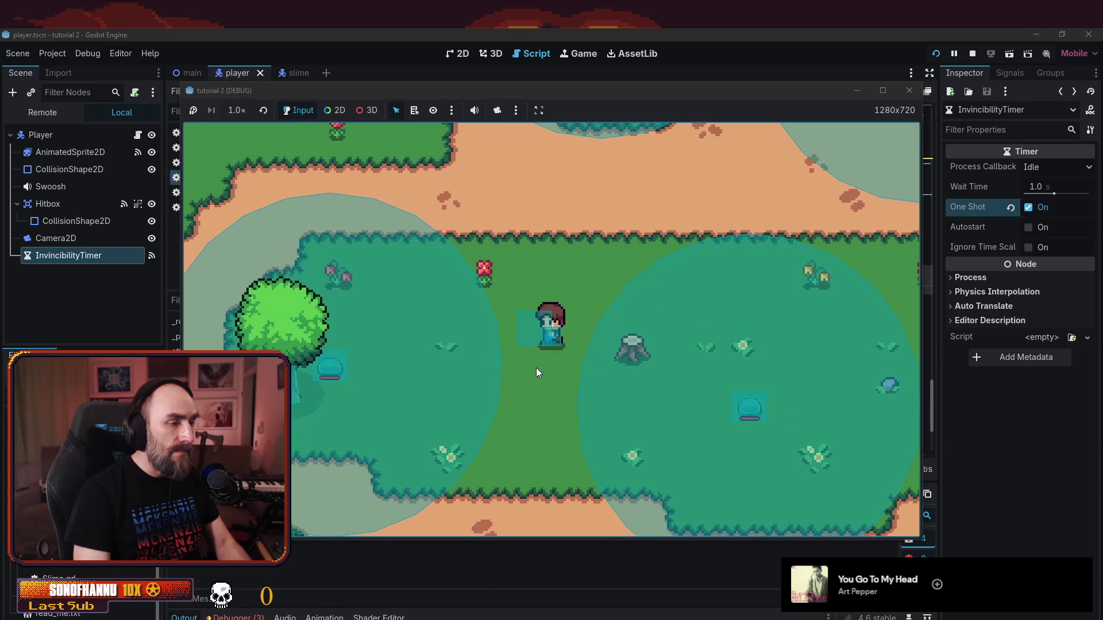
key(Right)
key(Down)
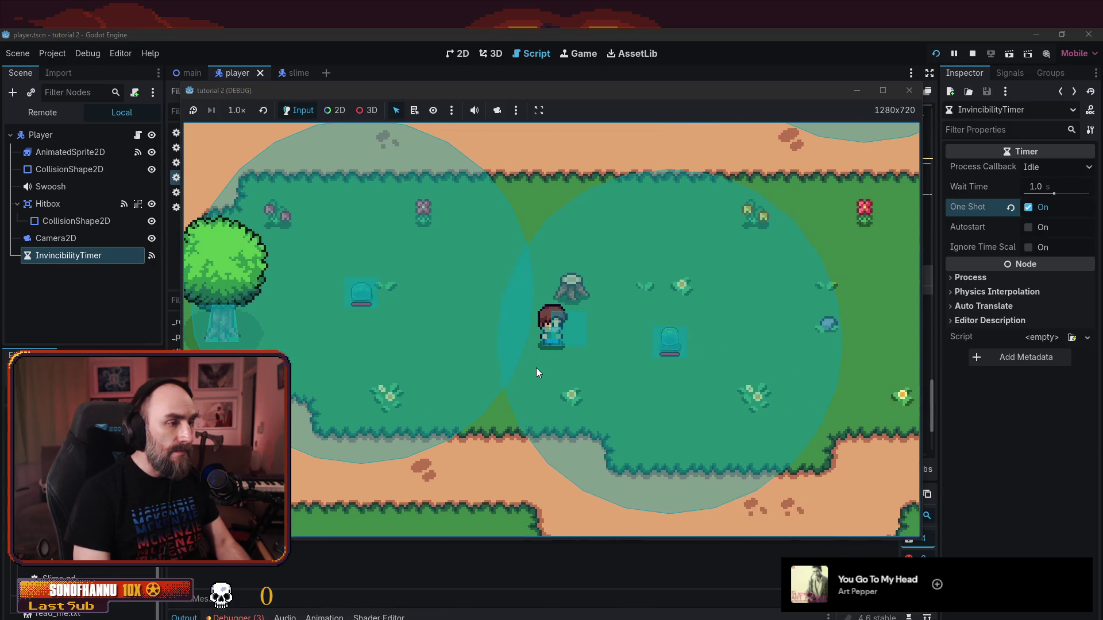
key(Left)
key(Up)
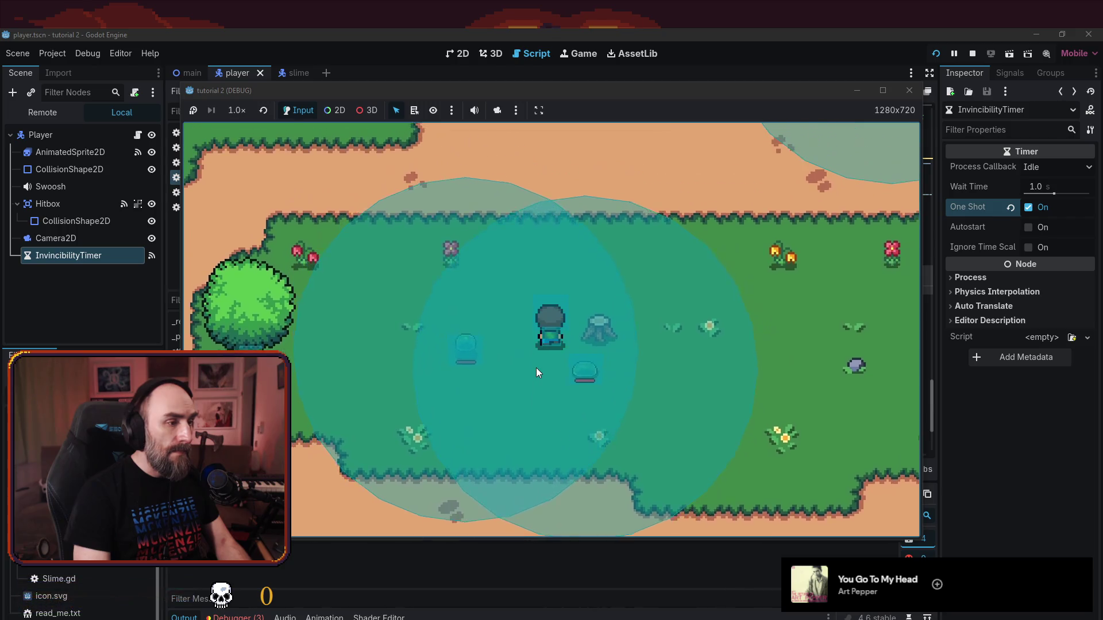
key(Down)
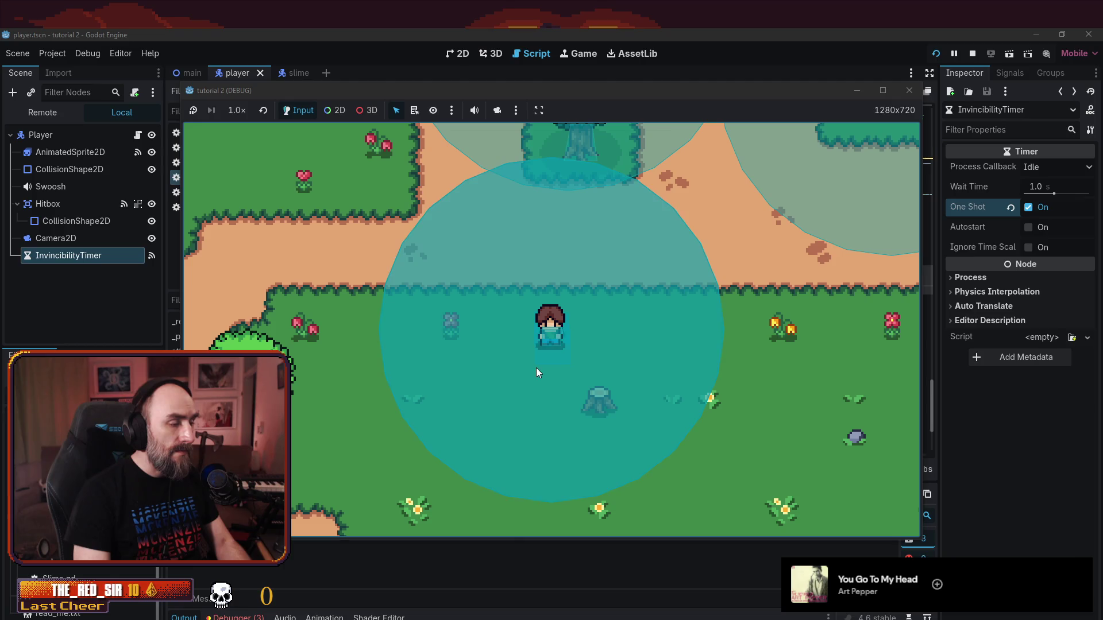
key(Right)
key(Left)
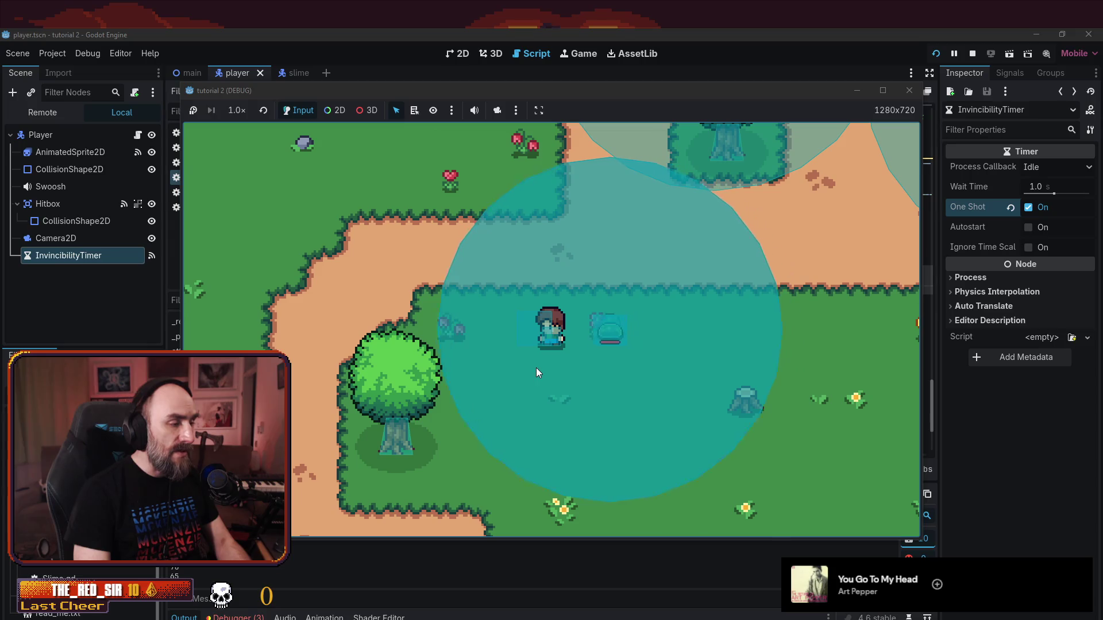
key(Down)
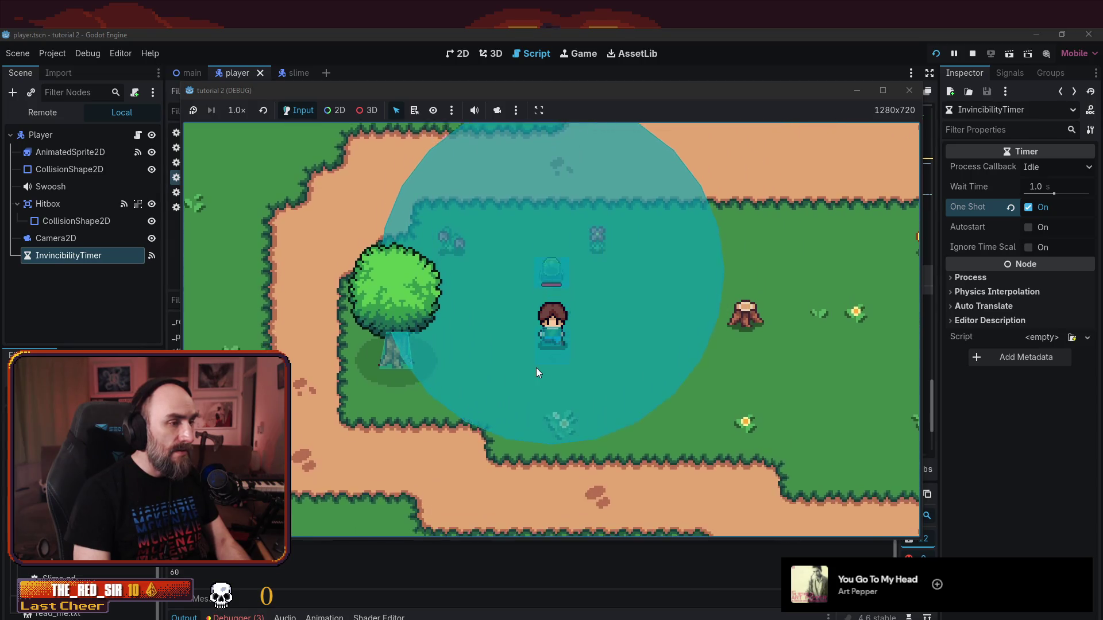
key(Down)
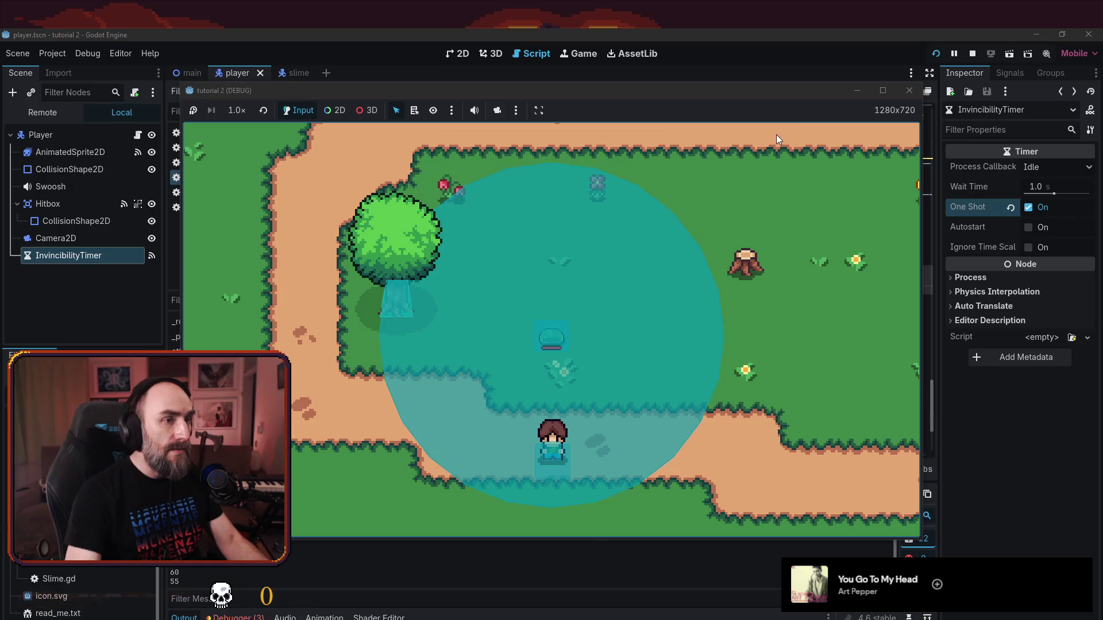
click(911, 90)
- Relaunch the game, walk among the slimes near the tree again, then stop it
key(F5)
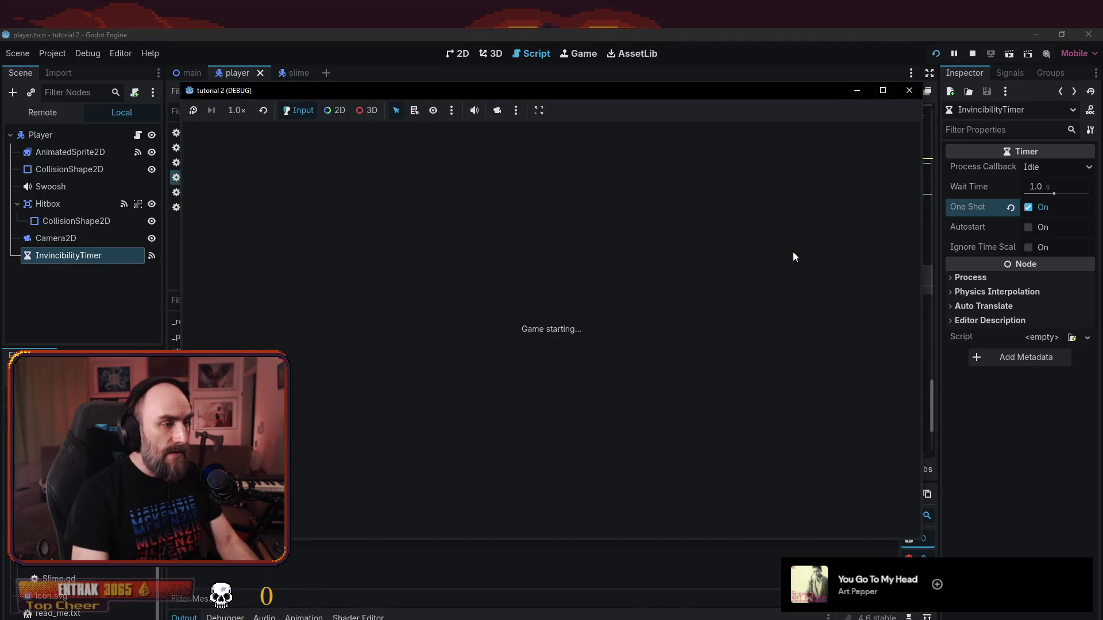
key(Left)
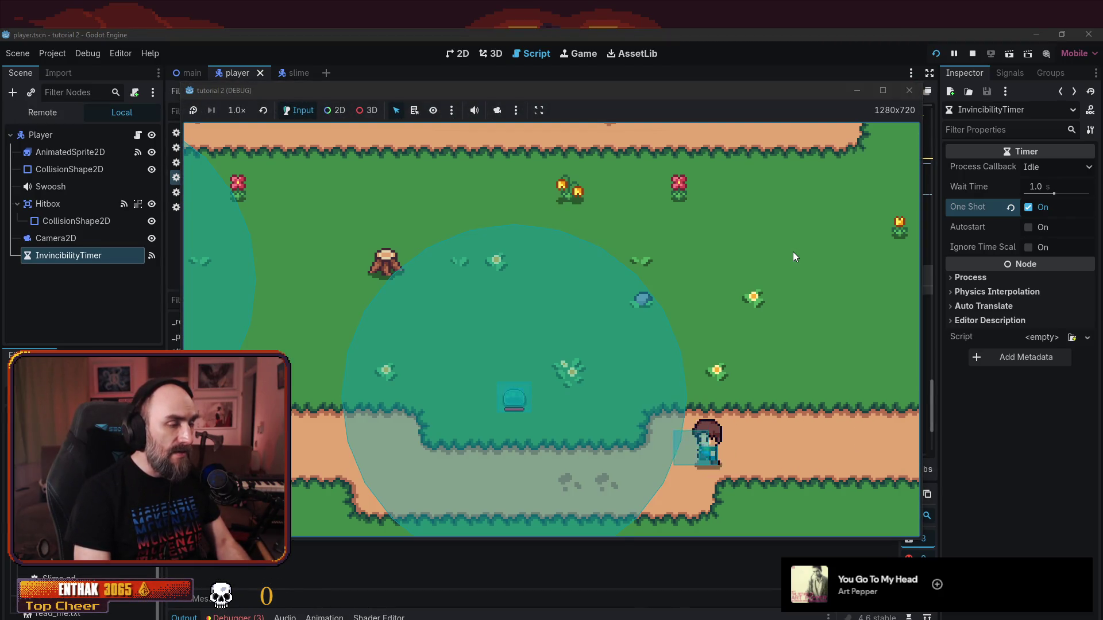
key(Up)
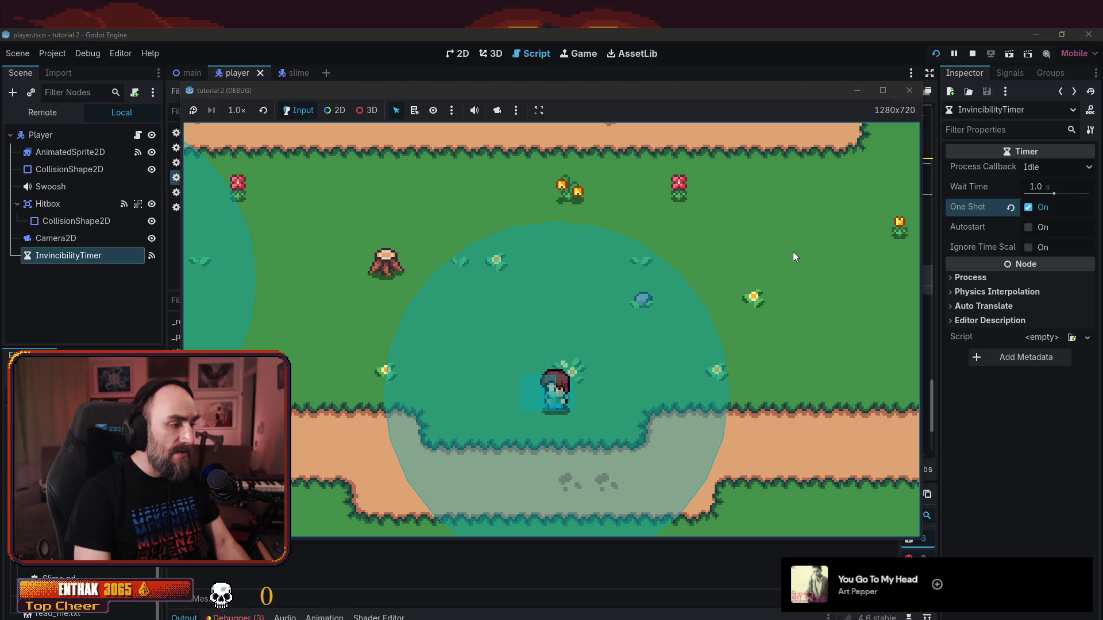
key(Up)
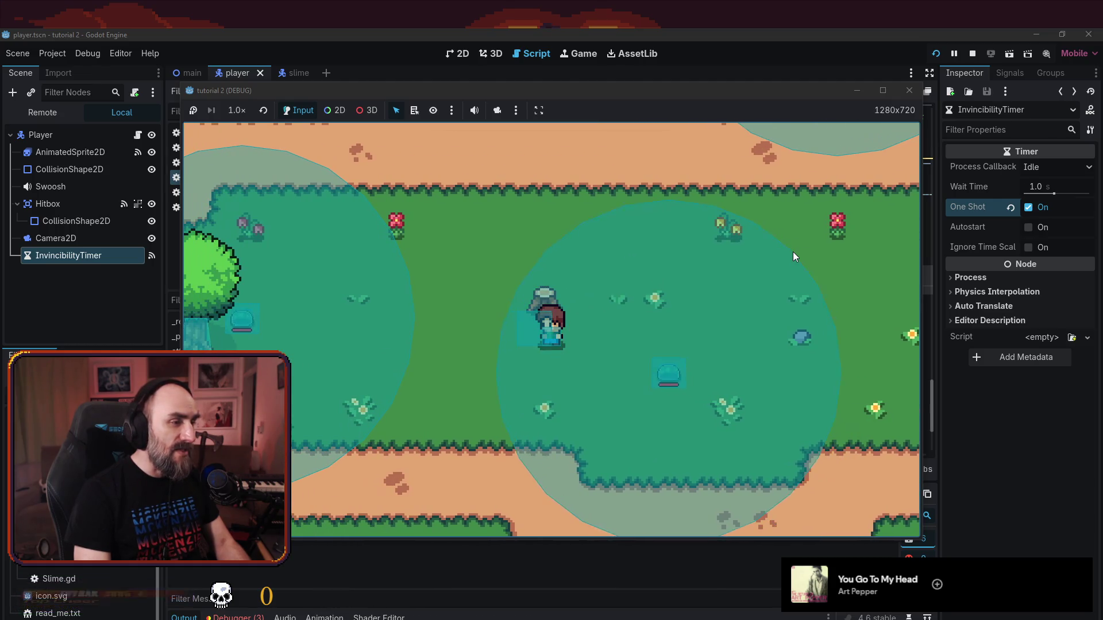
key(Left)
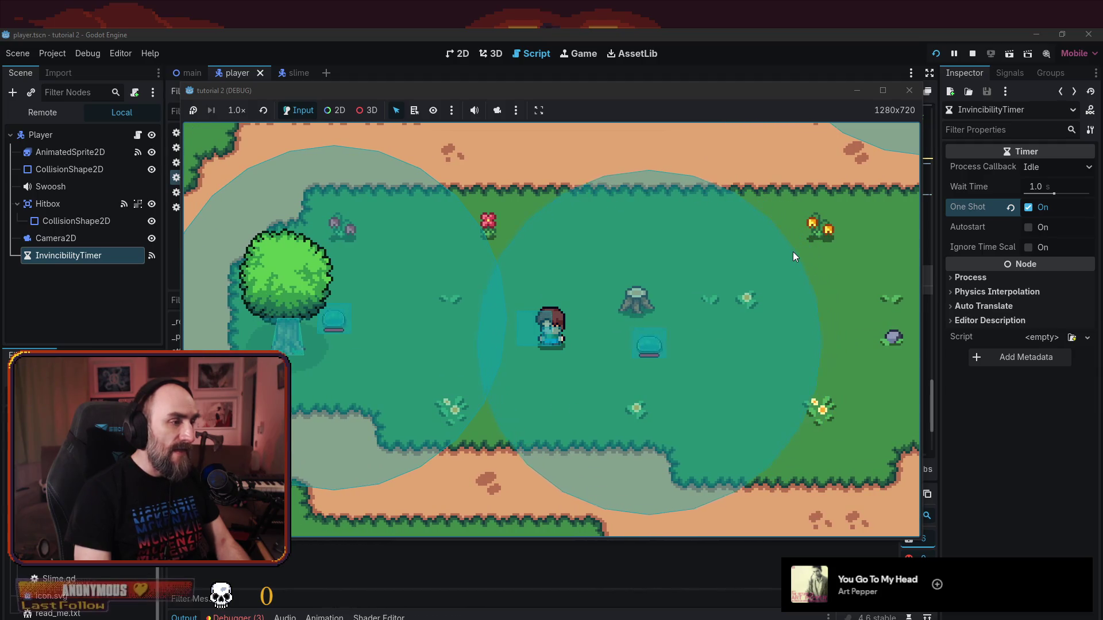
key(Up)
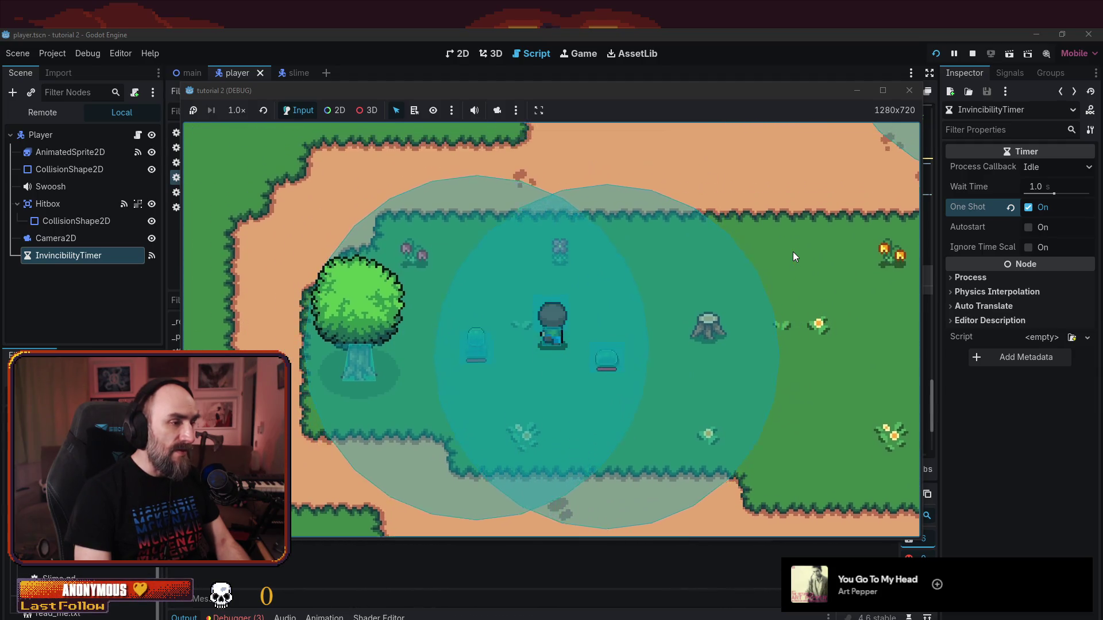
key(Down)
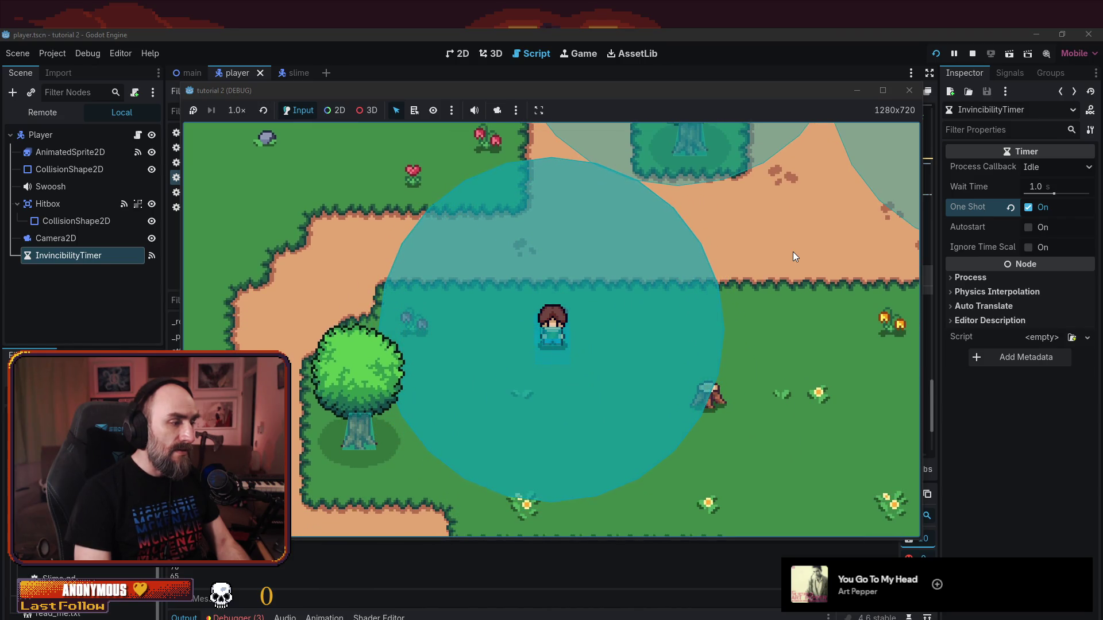
key(Down)
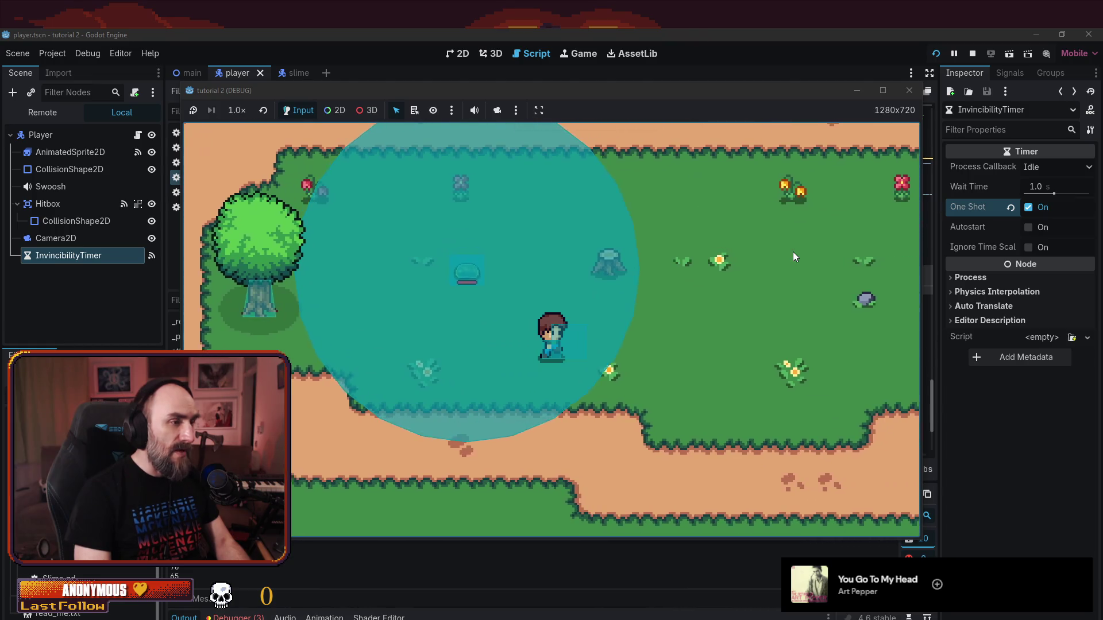
key(Up)
key(Left)
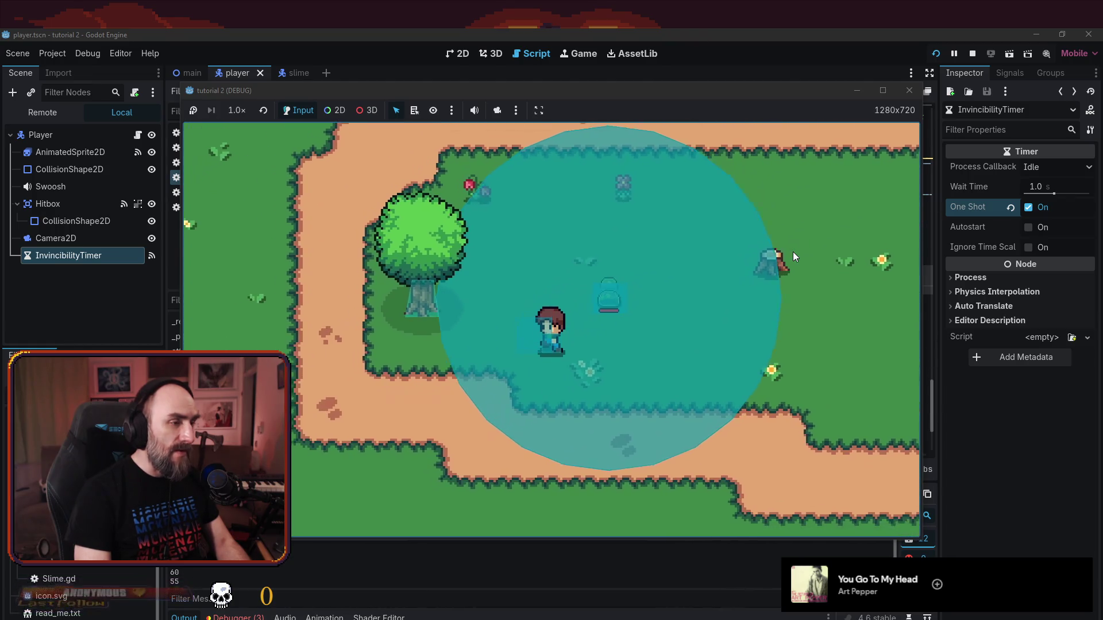
key(Left)
key(Up)
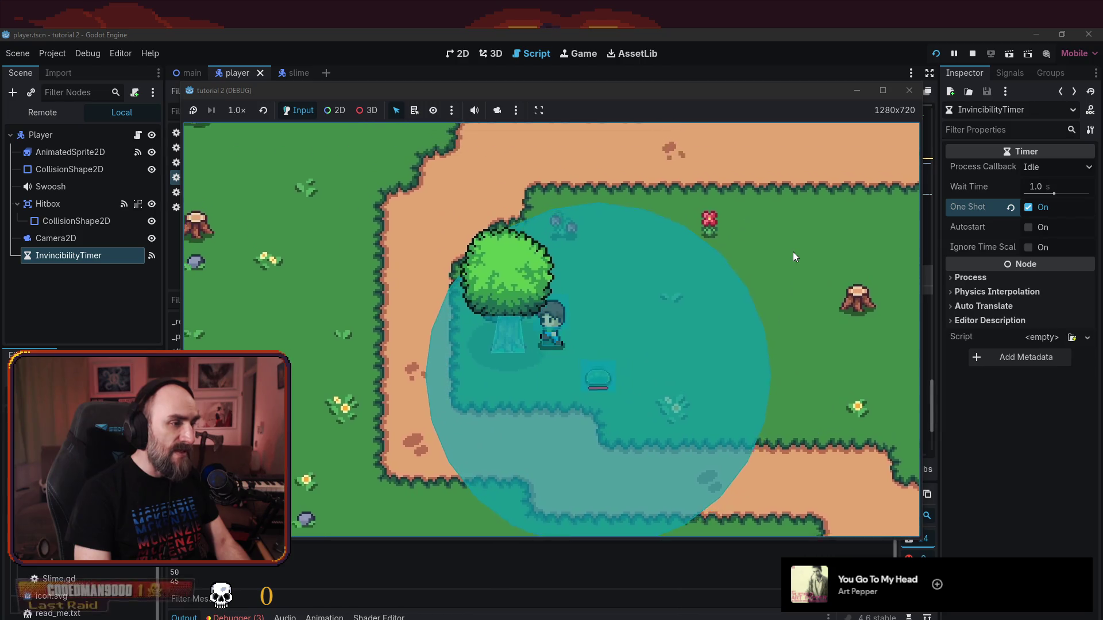
key(Left)
key(Up)
key(Right)
key(Down)
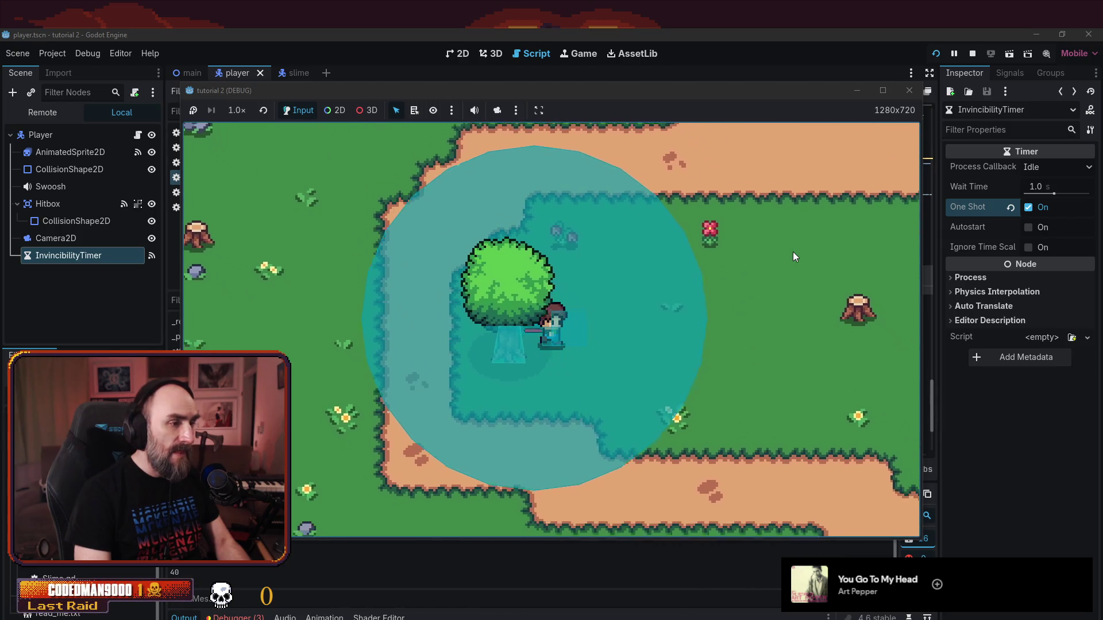
key(Right)
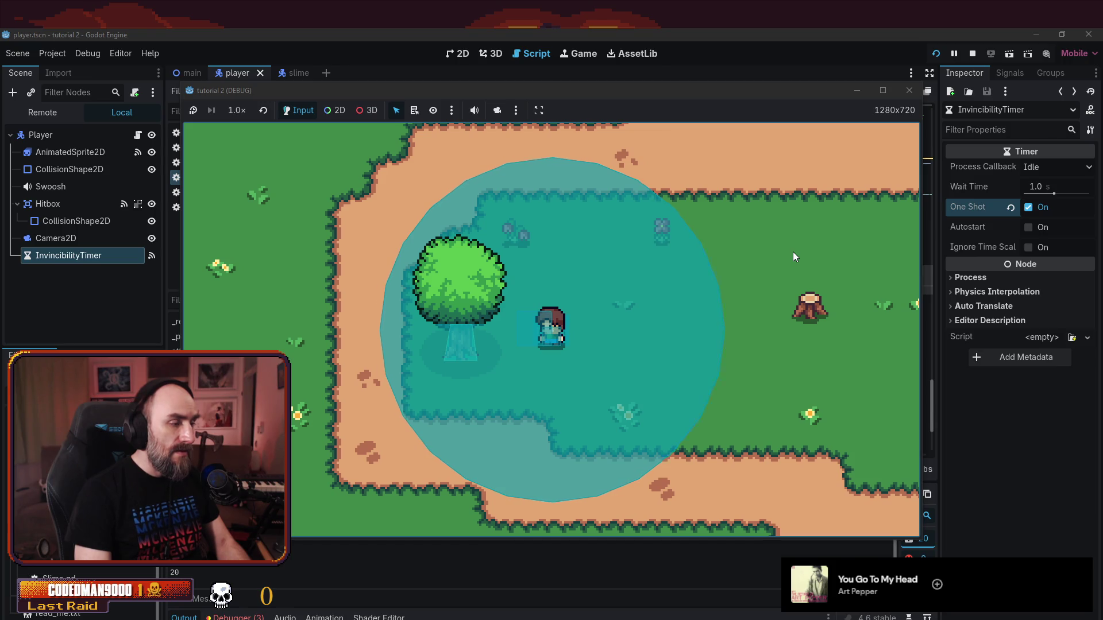
key(Right)
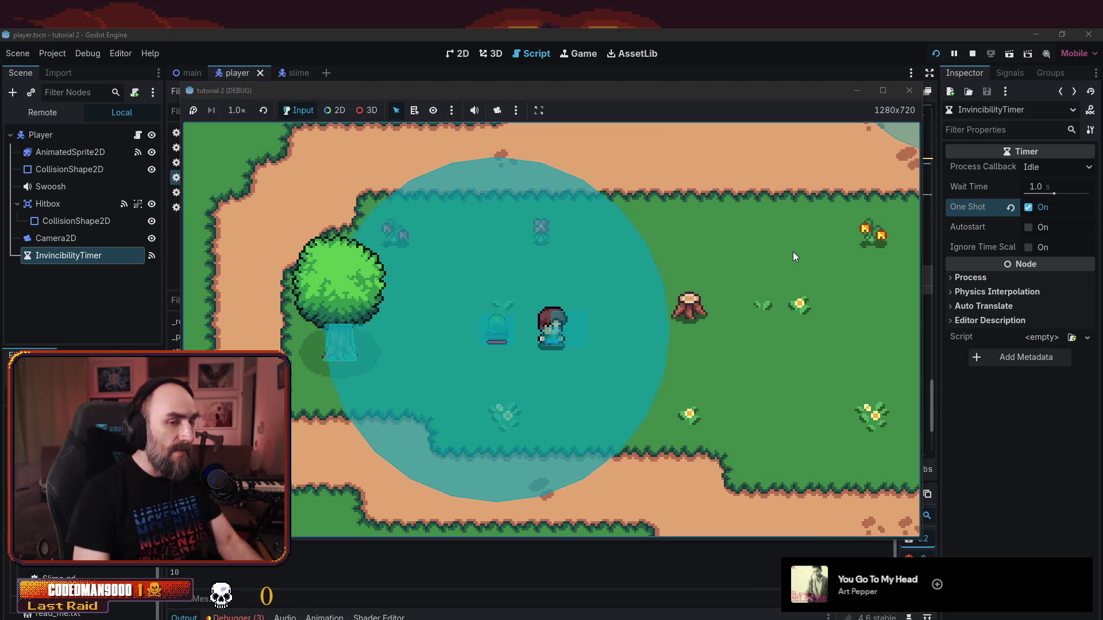
click(909, 90)
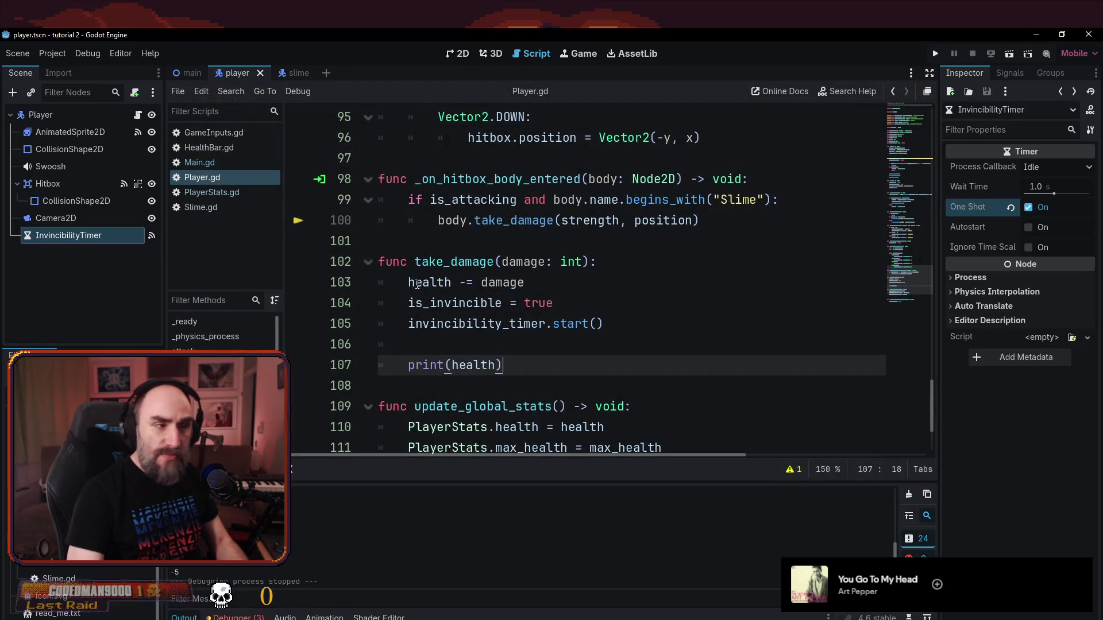
click(413, 283)
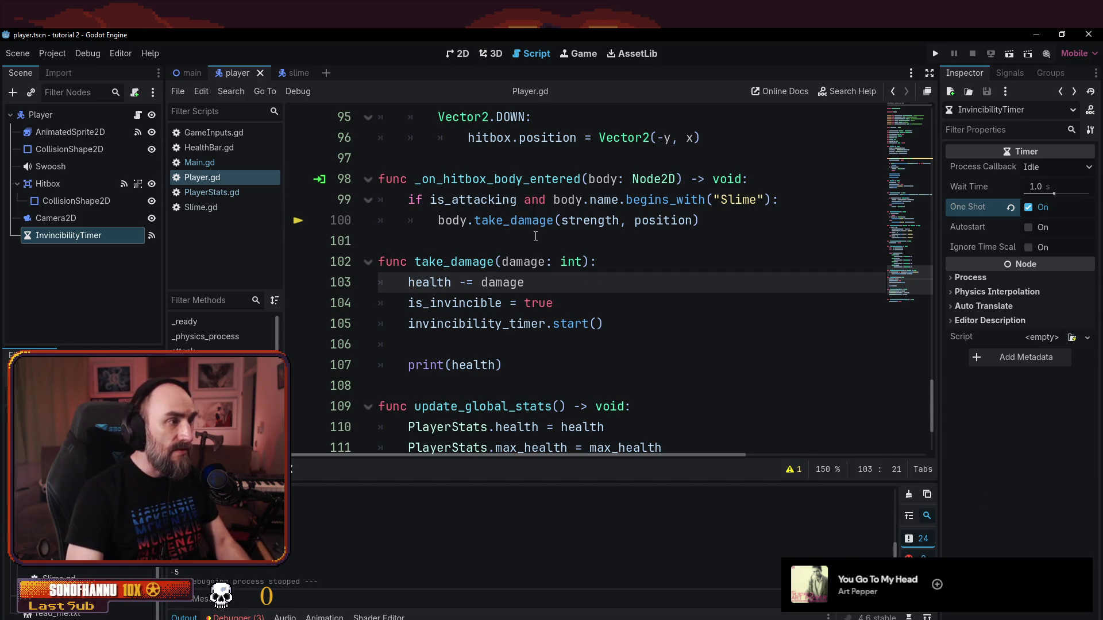
click(536, 237)
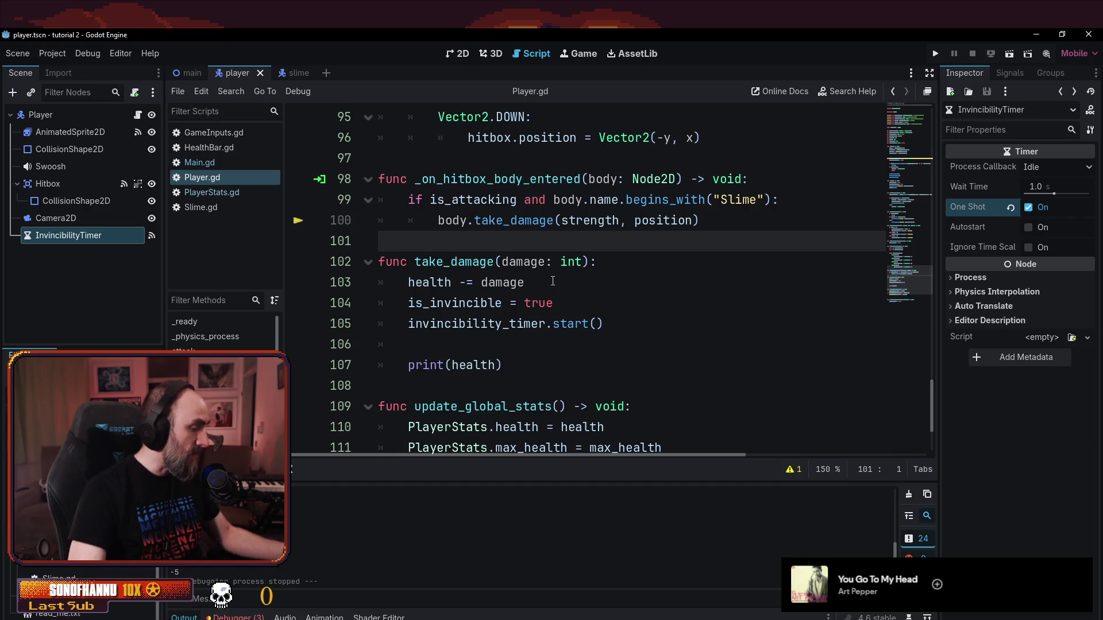